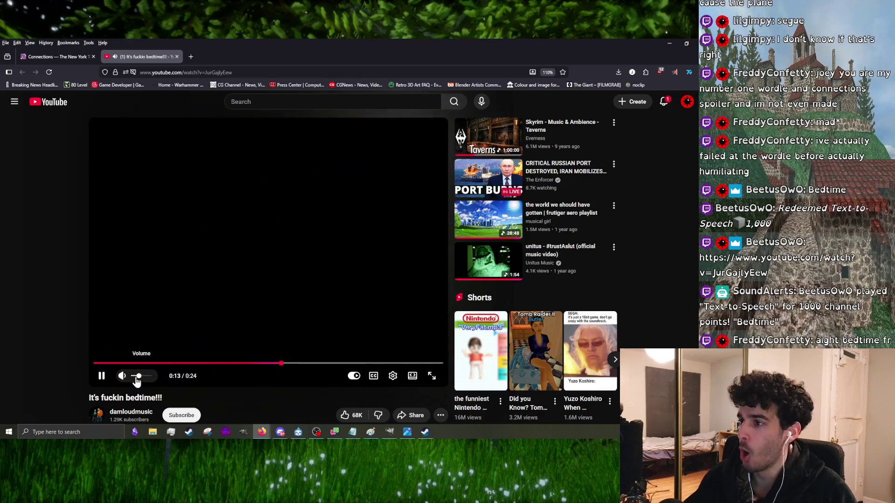
- Leave YouTube via GIMP and open the NYT Connections result from the Firefox search
{"action": "key", "text": "alt+Tab"}
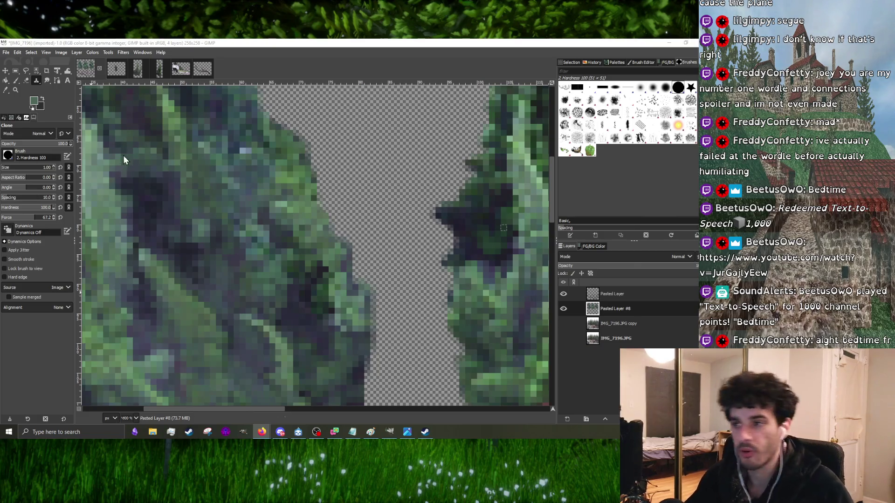
{"action": "key", "text": "alt+Tab"}
{"action": "left_click", "coordinate": [198, 239]}
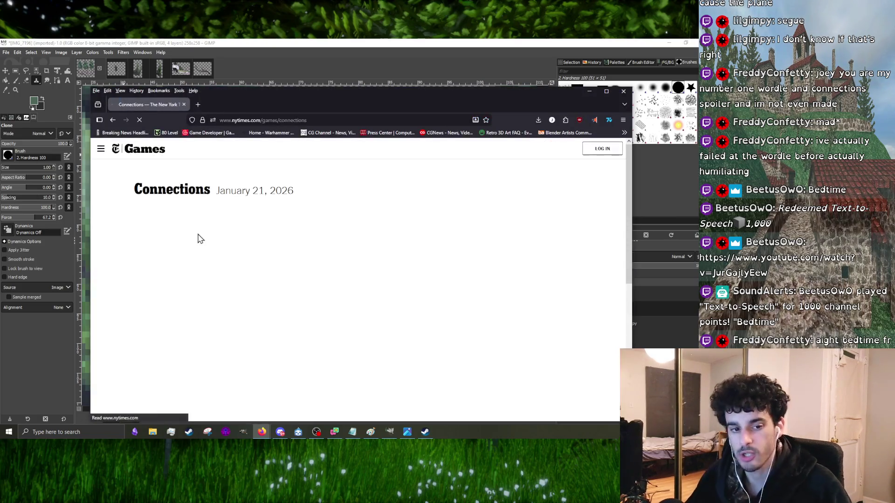
- Start the January 21, 2026 Connections puzzle in a maximized browser window
{"action": "left_click_drag", "start_coordinate": [239, 104], "coordinate": [189, 75]}
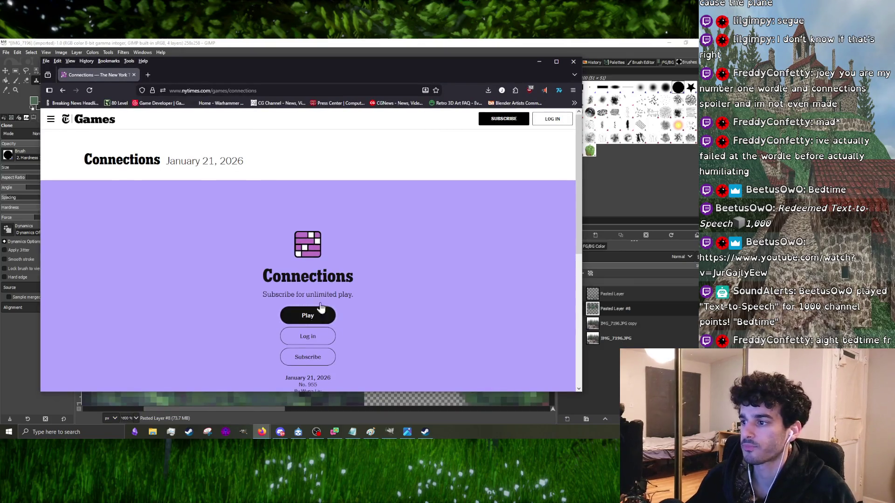
{"action": "left_click", "coordinate": [308, 316]}
{"action": "left_click", "coordinate": [556, 61]}
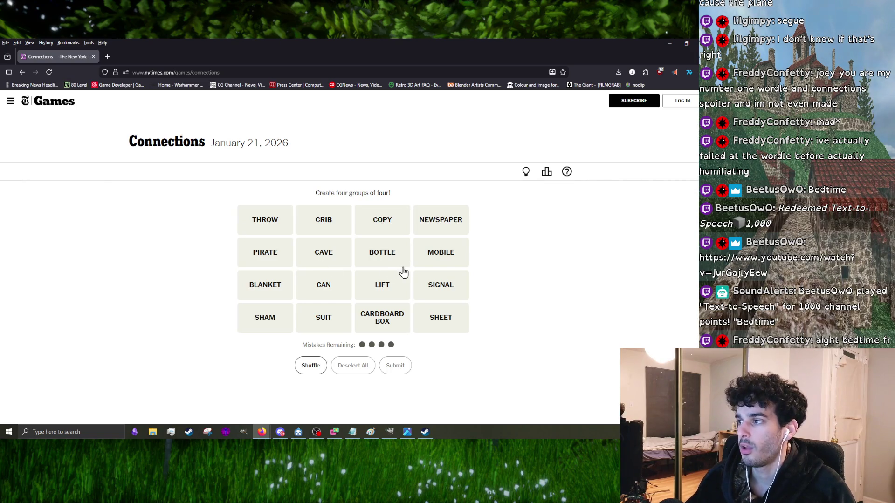
- Try and clear trial picks of BOTTLE, PIRATE, CRIB, CAVE, COPY and CARDBOARD BOX
{"action": "left_click", "coordinate": [381, 255]}
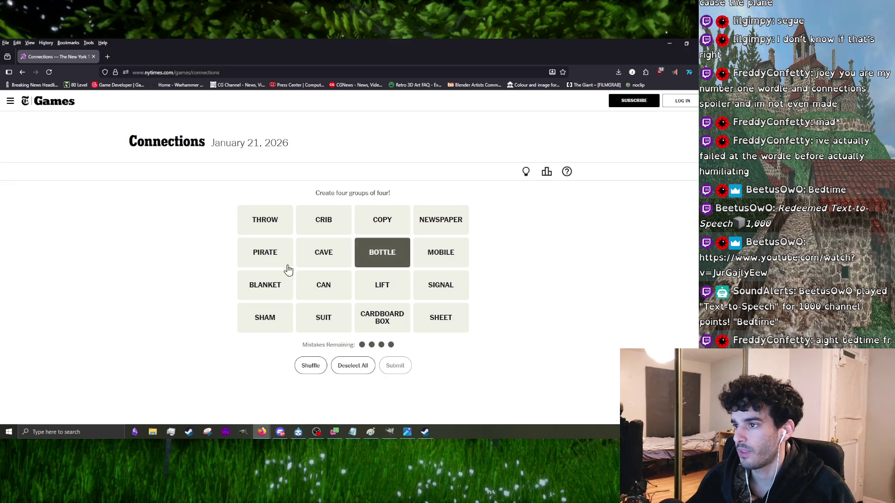
{"action": "left_click", "coordinate": [282, 262]}
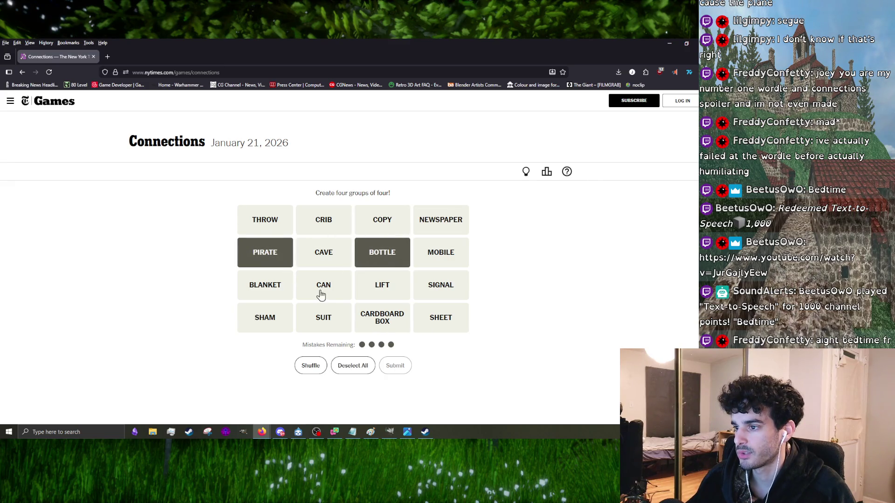
{"action": "left_click", "coordinate": [329, 231]}
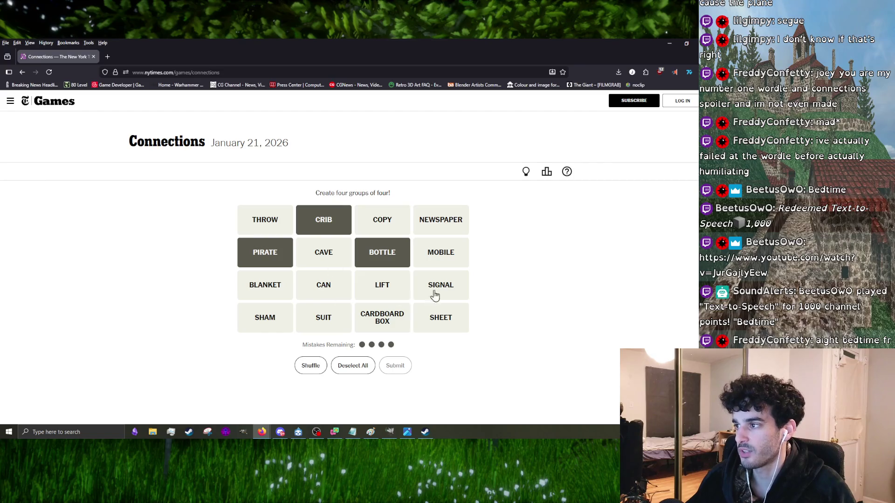
{"action": "left_click", "coordinate": [343, 253]}
{"action": "left_click", "coordinate": [320, 221]}
{"action": "left_click", "coordinate": [368, 233]}
{"action": "left_click", "coordinate": [406, 228]}
{"action": "left_click", "coordinate": [394, 252]}
{"action": "left_click", "coordinate": [327, 252]}
{"action": "left_click", "coordinate": [279, 259]}
{"action": "left_click", "coordinate": [375, 323]}
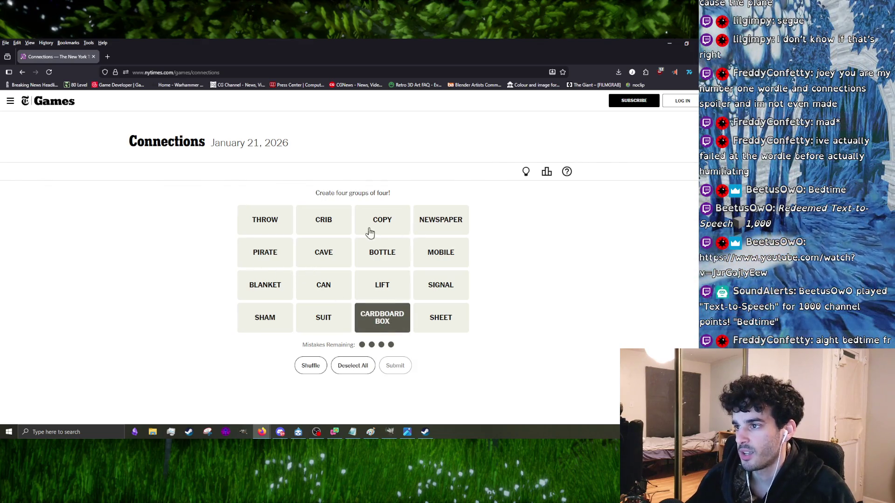
{"action": "left_click", "coordinate": [320, 256]}
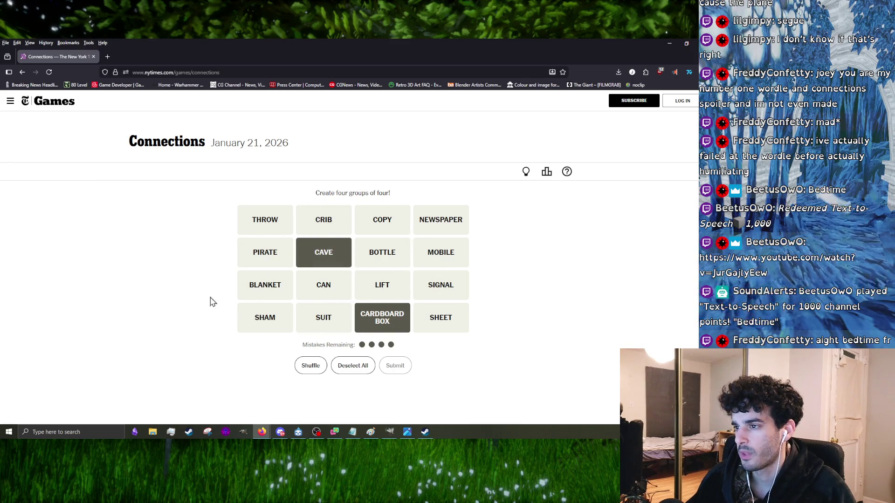
{"action": "left_click", "coordinate": [340, 265]}
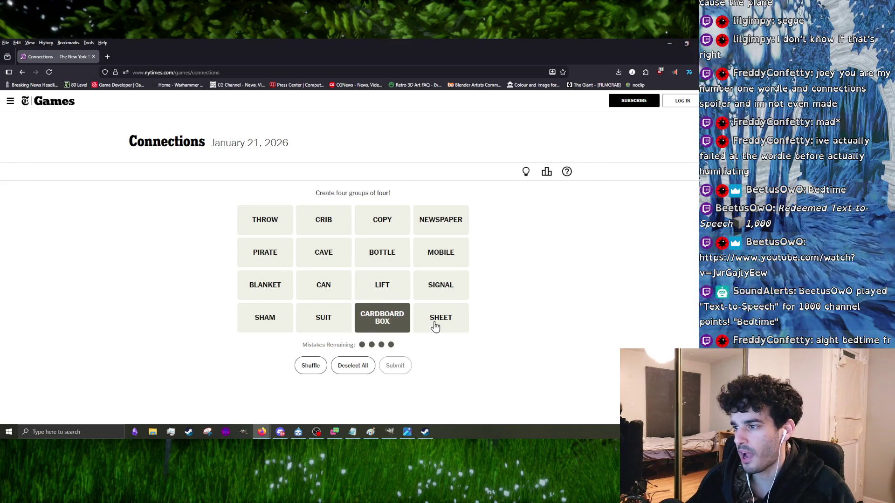
{"action": "left_click", "coordinate": [356, 313]}
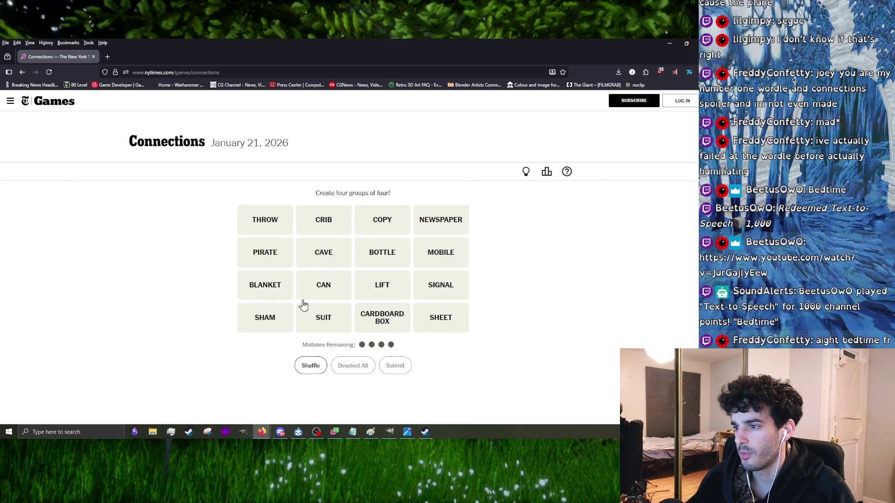
- Submit BLANKET, SHEET and THROW with NEWSPAPER (one away), then with SHAM
{"action": "left_click", "coordinate": [433, 322]}
{"action": "left_click", "coordinate": [265, 288]}
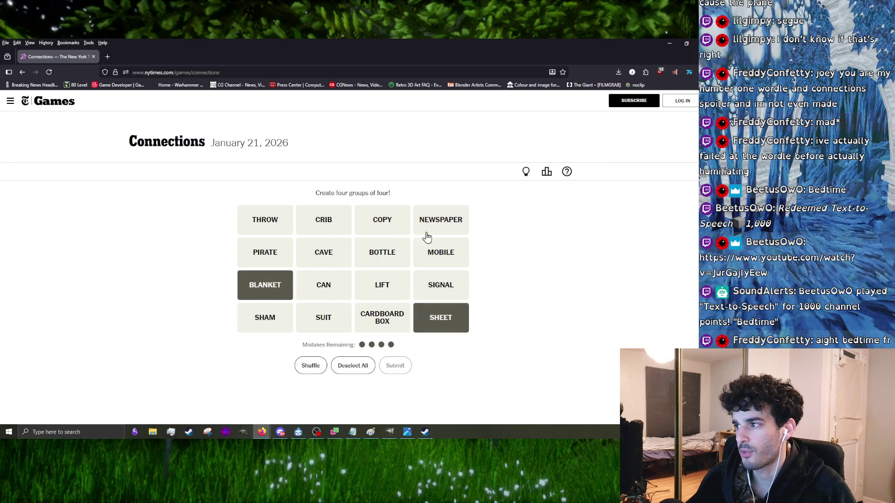
{"action": "left_click", "coordinate": [278, 229]}
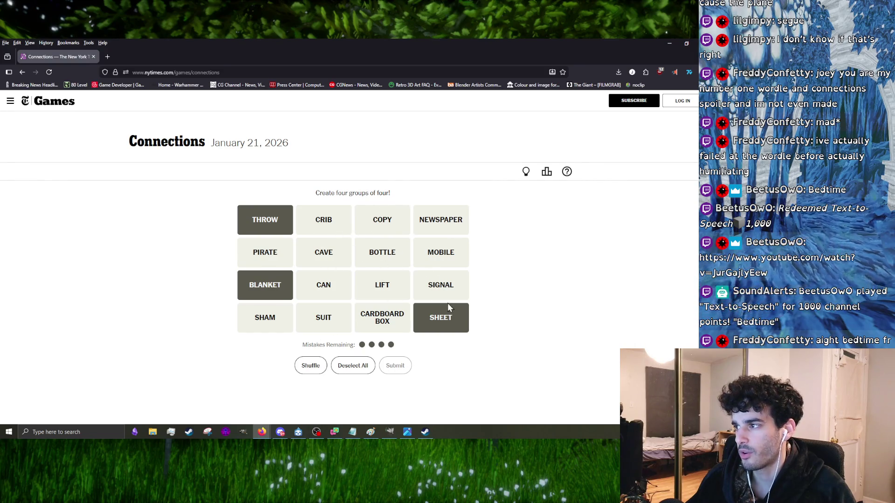
{"action": "left_click", "coordinate": [432, 235]}
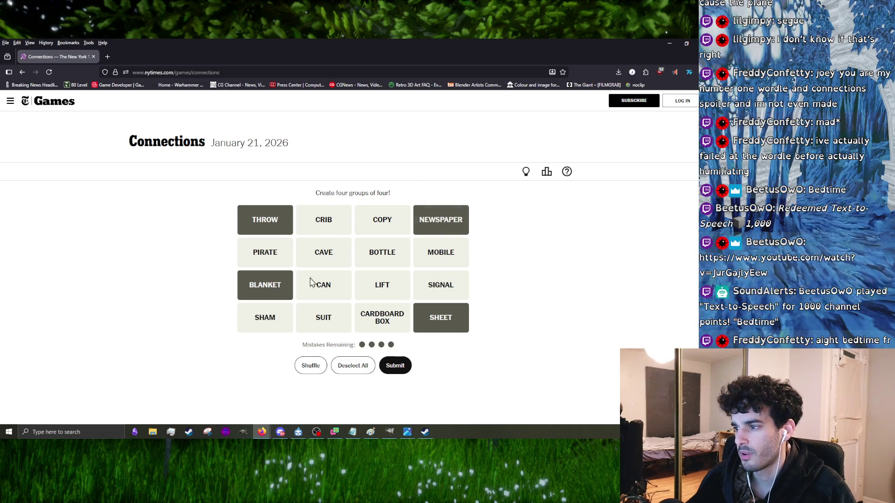
{"action": "left_click", "coordinate": [400, 361]}
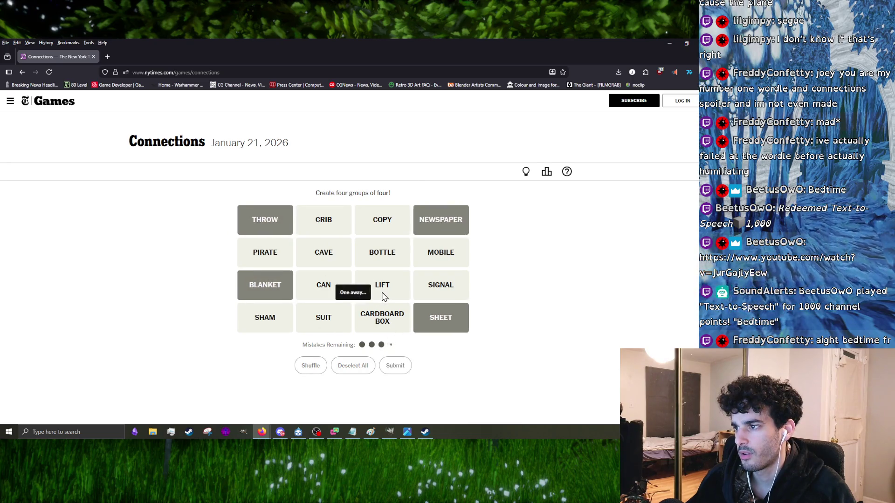
{"action": "left_click", "coordinate": [444, 221]}
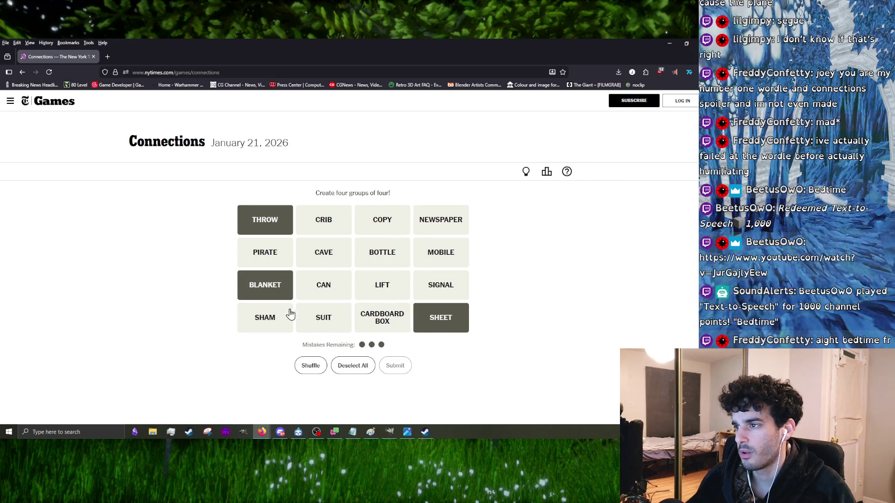
{"action": "left_click", "coordinate": [255, 319]}
{"action": "left_click", "coordinate": [396, 366]}
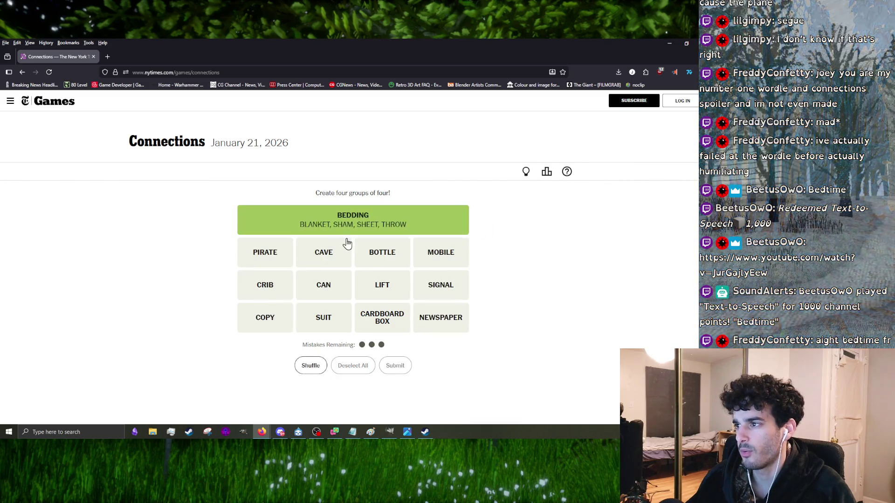
- Try and clear combinations of PIRATE, CAVE, BOTTLE, CRIB and CAN
{"action": "left_click", "coordinate": [264, 261]}
{"action": "left_click", "coordinate": [322, 259]}
{"action": "left_click", "coordinate": [391, 261]}
{"action": "left_click", "coordinate": [278, 261]}
{"action": "left_click", "coordinate": [329, 261]}
{"action": "left_click", "coordinate": [382, 262]}
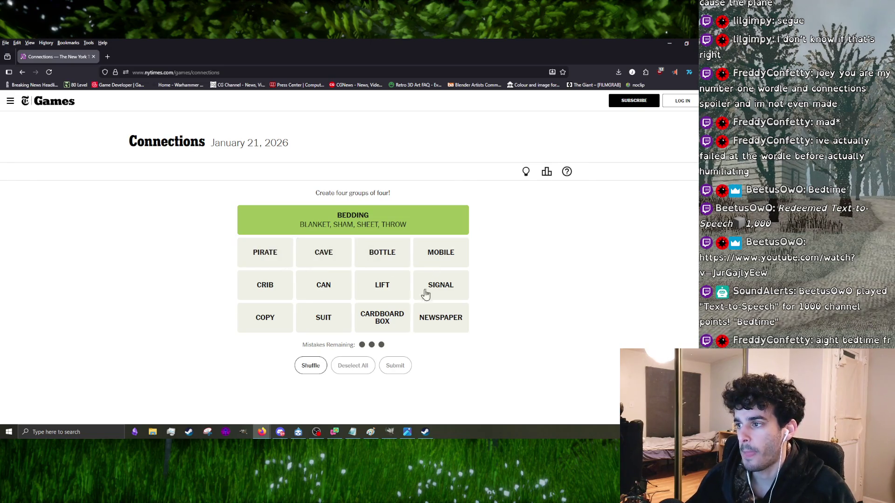
{"action": "left_click", "coordinate": [272, 298]}
{"action": "left_click", "coordinate": [324, 289]}
{"action": "left_click", "coordinate": [275, 288]}
{"action": "left_click", "coordinate": [303, 294]}
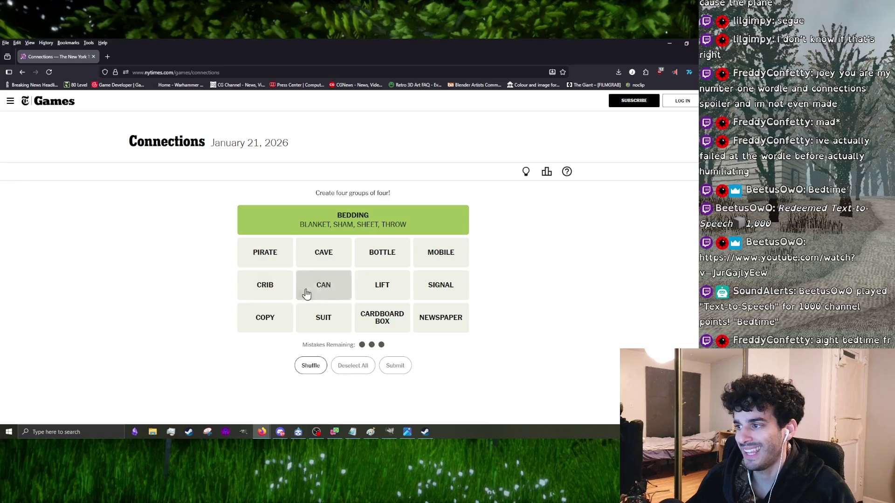
{"action": "left_click", "coordinate": [328, 287]}
{"action": "left_click", "coordinate": [377, 254]}
{"action": "left_click", "coordinate": [328, 298]}
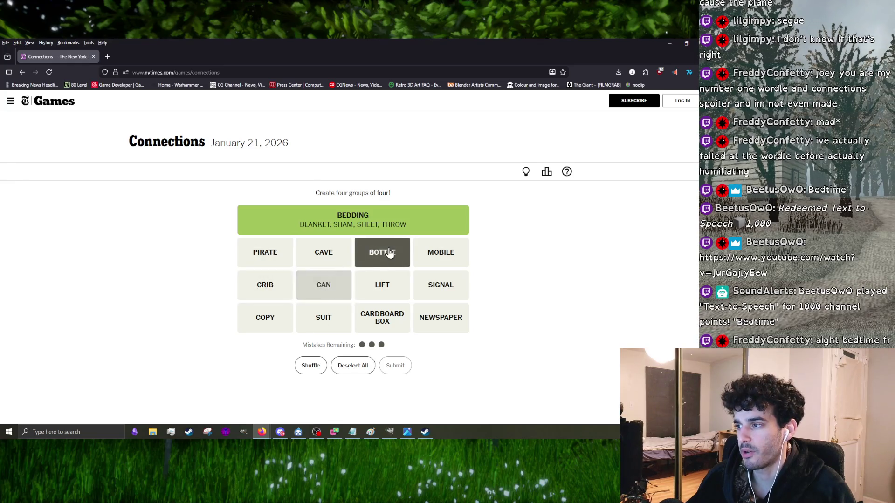
{"action": "left_click", "coordinate": [388, 252]}
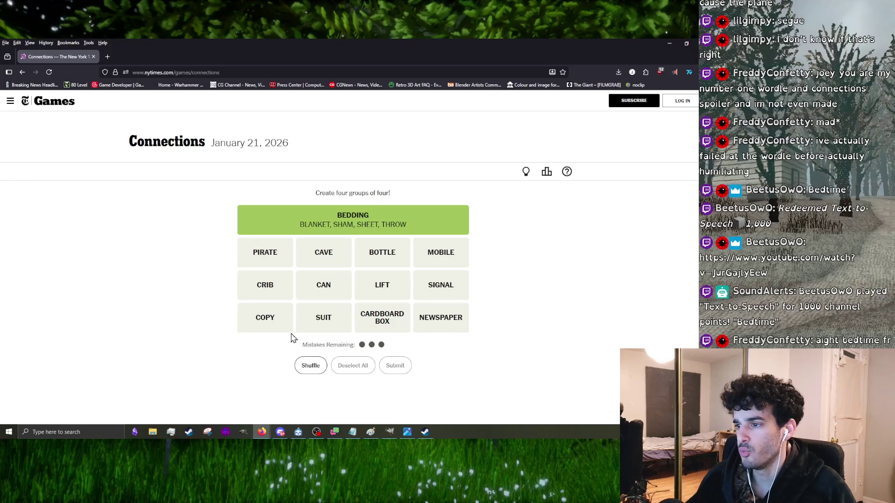
- Test and clear the pairs COPY/NEWSPAPER, MOBILE/SIGNAL and LIFT/SUIT
{"action": "left_click", "coordinate": [269, 325]}
{"action": "left_click", "coordinate": [427, 310]}
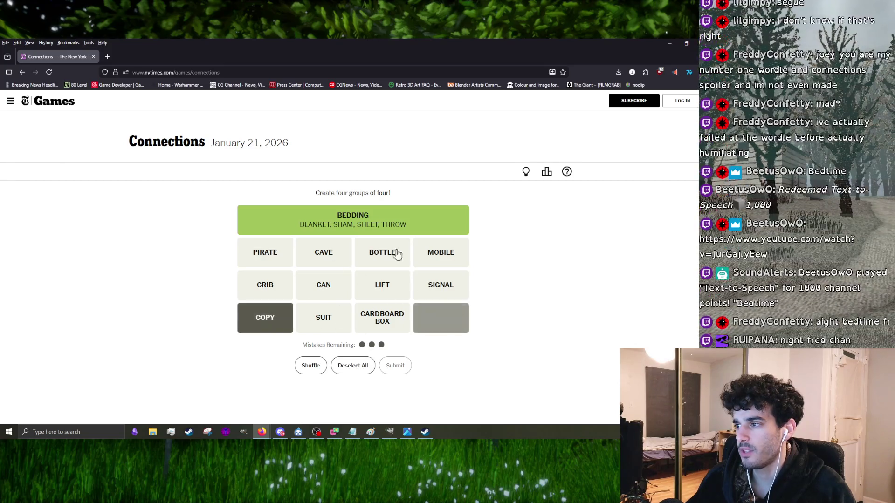
{"action": "left_click", "coordinate": [261, 320]}
{"action": "left_click", "coordinate": [454, 321]}
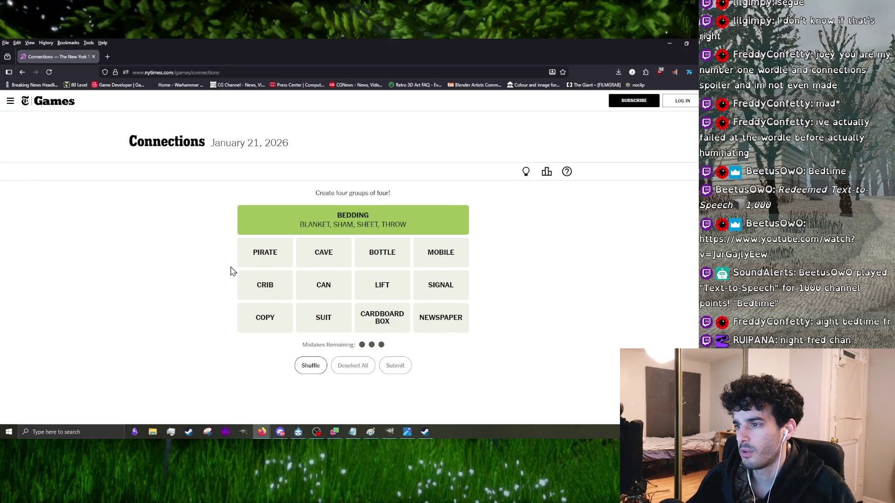
{"action": "left_click", "coordinate": [438, 259]}
{"action": "left_click", "coordinate": [456, 294]}
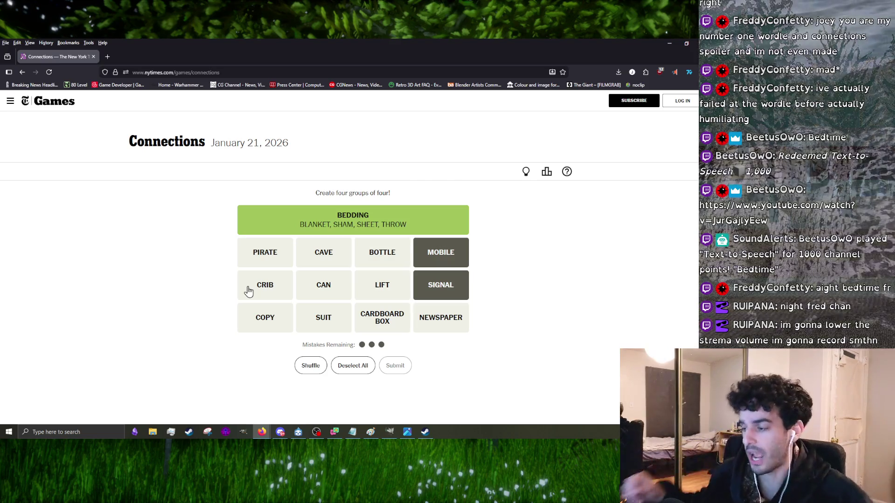
{"action": "left_click", "coordinate": [442, 285]}
{"action": "left_click", "coordinate": [450, 262]}
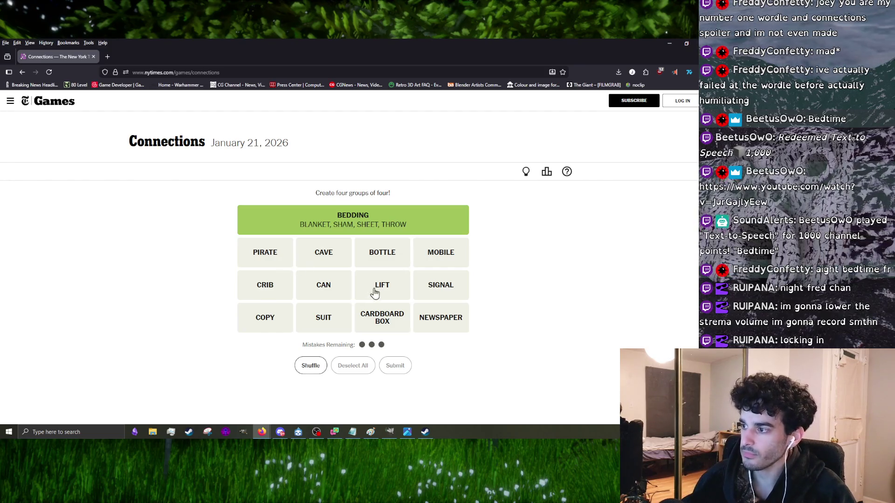
{"action": "left_click", "coordinate": [389, 291]}
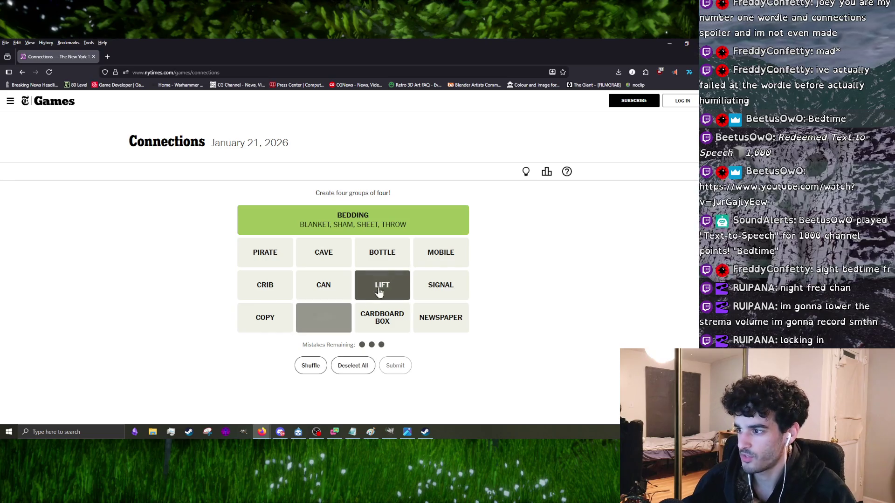
{"action": "left_click", "coordinate": [335, 310]}
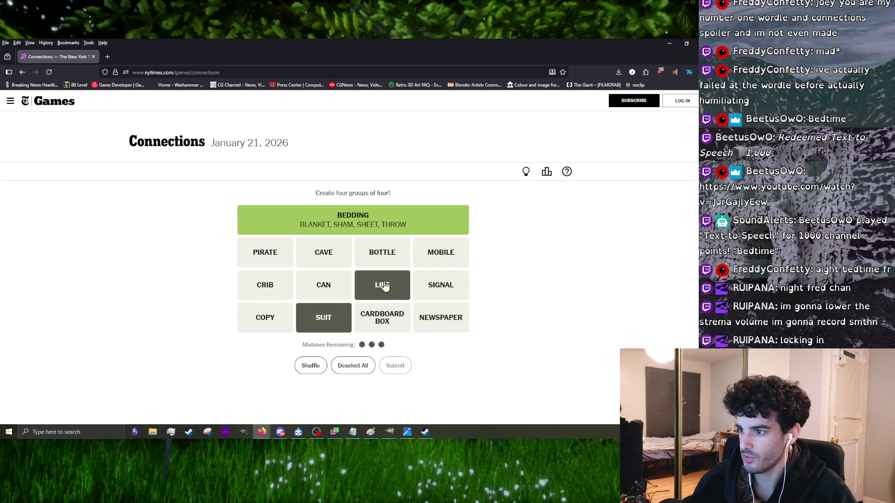
{"action": "left_click", "coordinate": [324, 321]}
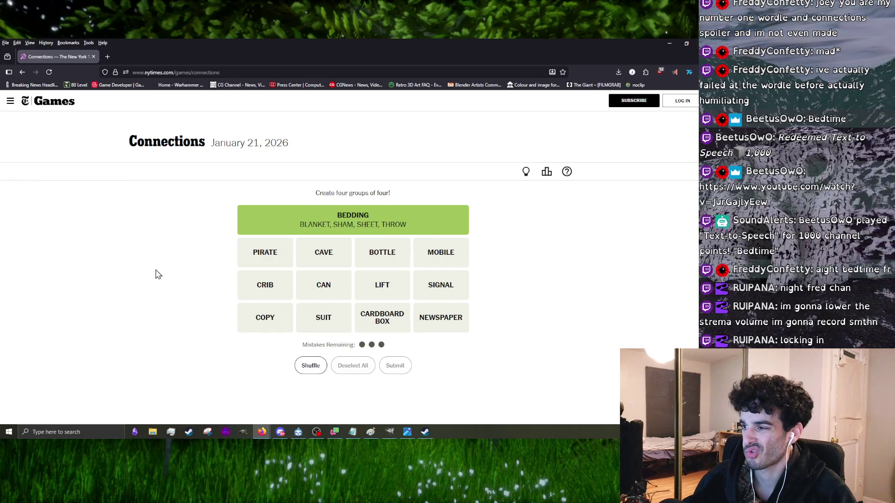
- Submit CRIB, CAVE, CARDBOARD BOX and CAN as a guess
{"action": "left_click", "coordinate": [267, 292]}
{"action": "left_click", "coordinate": [325, 249]}
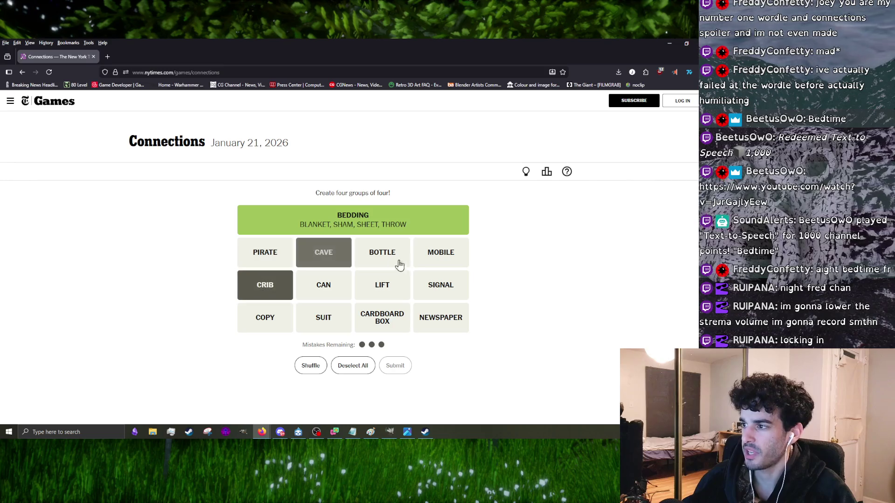
{"action": "left_click", "coordinate": [391, 331]}
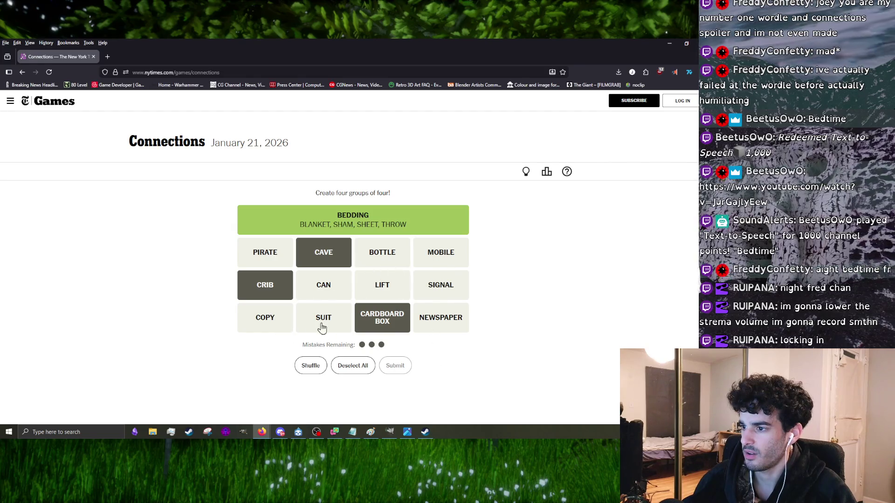
{"action": "left_click", "coordinate": [336, 291]}
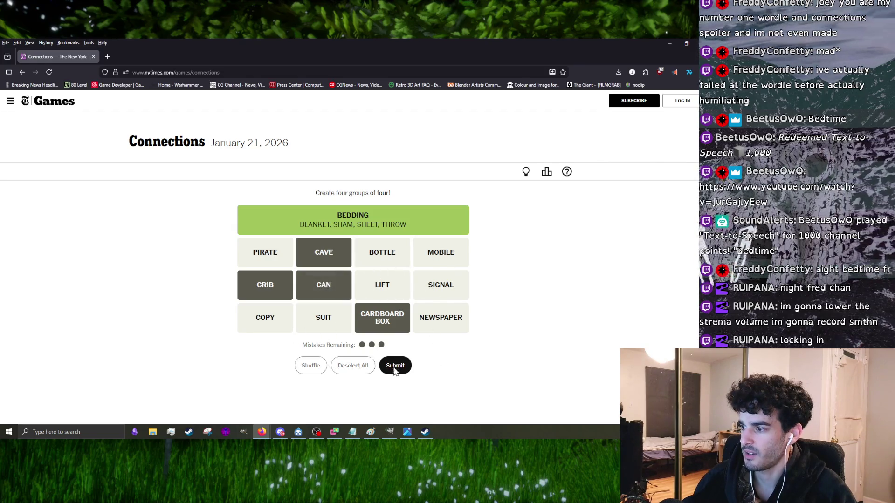
{"action": "key", "text": "Return"}
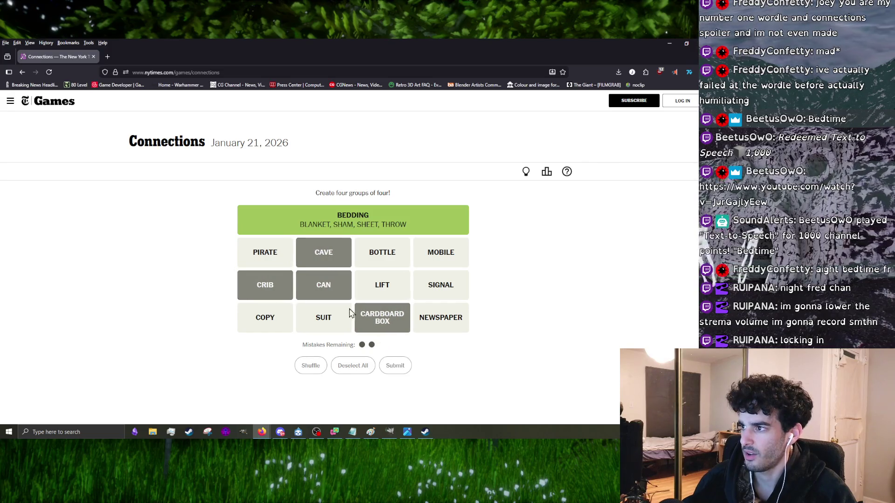
- Deselect the four tiles from the rejected CRIB, CAVE, CARDBOARD BOX, CAN guess
{"action": "left_click", "coordinate": [335, 293]}
{"action": "left_click", "coordinate": [313, 266]}
{"action": "left_click", "coordinate": [266, 285]}
{"action": "left_click", "coordinate": [399, 321]}
- Try and clear NEWSPAPER, SIGNAL, MOBILE, CAVE, CRIB and LIFT as candidates
{"action": "left_click", "coordinate": [437, 320]}
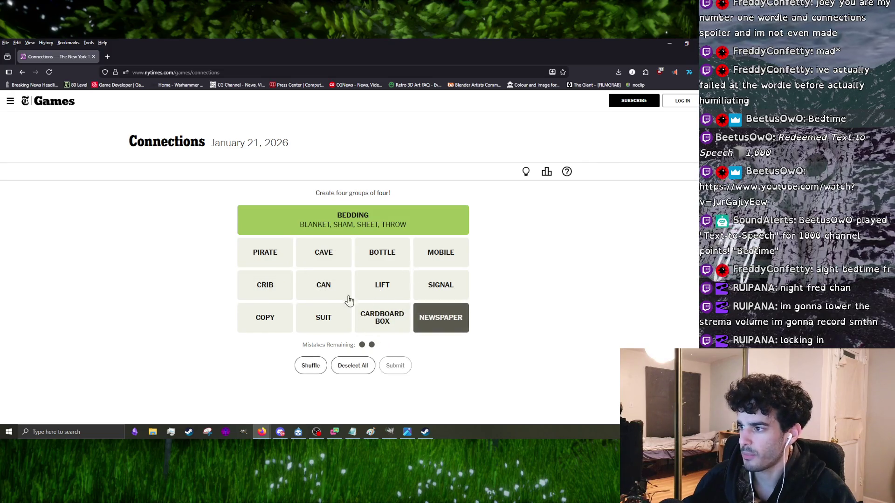
{"action": "left_click", "coordinate": [457, 310]}
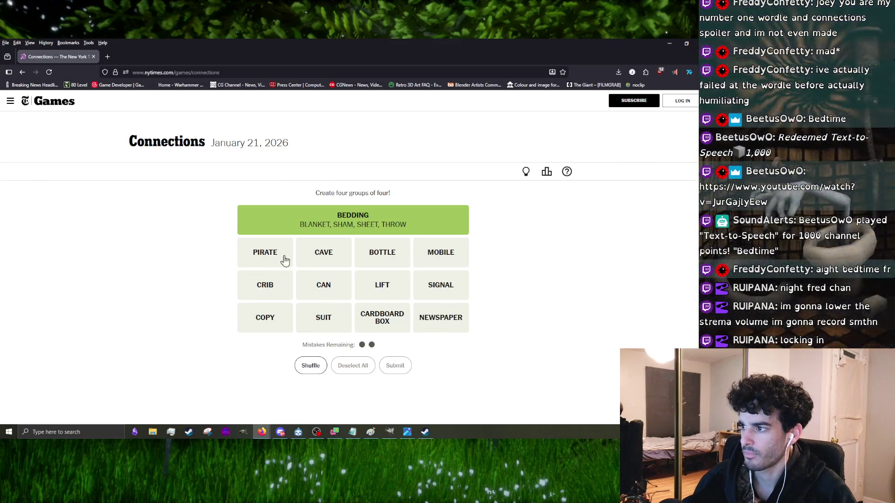
{"action": "left_click", "coordinate": [418, 287]}
{"action": "left_click", "coordinate": [433, 255]}
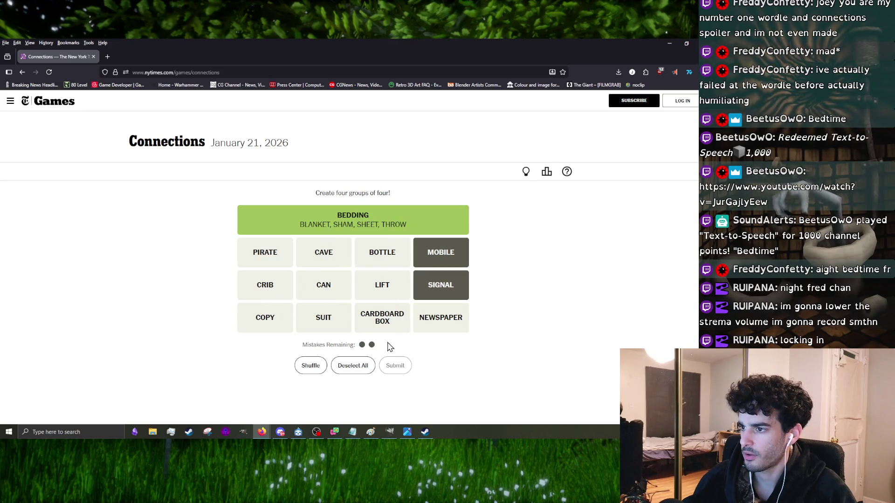
{"action": "left_click", "coordinate": [422, 278]}
{"action": "left_click", "coordinate": [434, 255]}
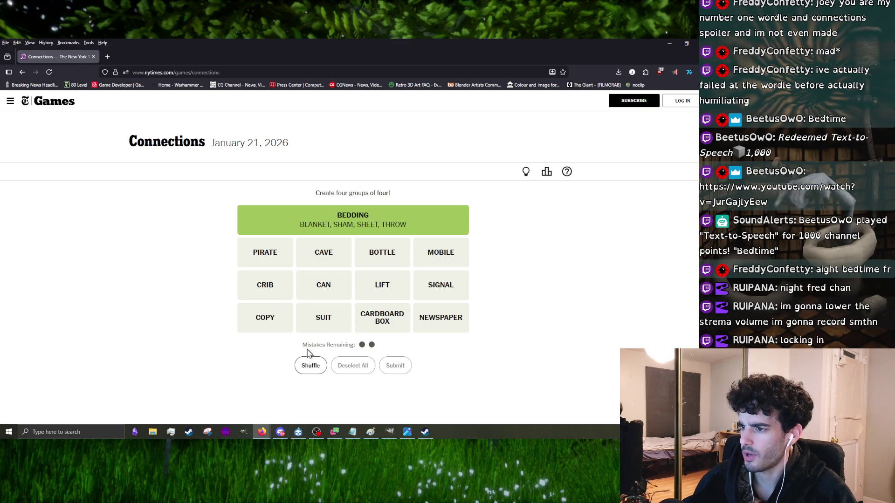
{"action": "left_click", "coordinate": [328, 260]}
{"action": "left_click", "coordinate": [265, 292]}
{"action": "left_click", "coordinate": [326, 251]}
{"action": "left_click", "coordinate": [280, 290]}
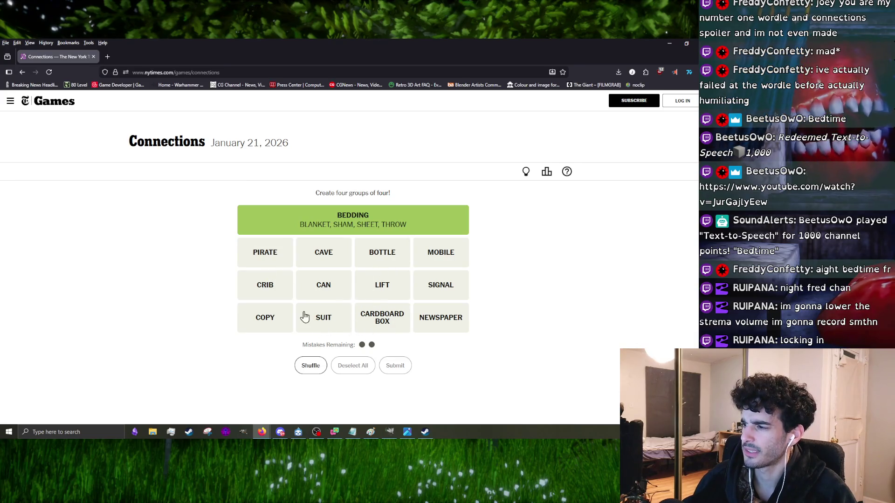
{"action": "left_click", "coordinate": [385, 297]}
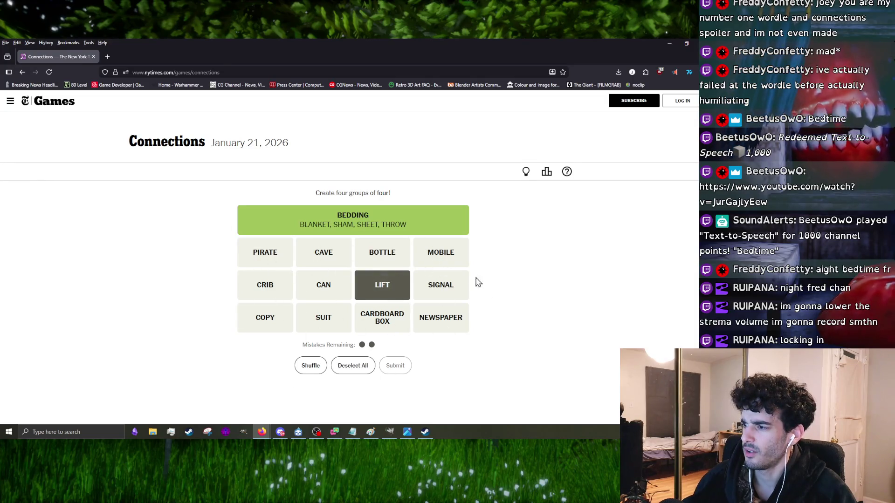
{"action": "left_click", "coordinate": [356, 283]}
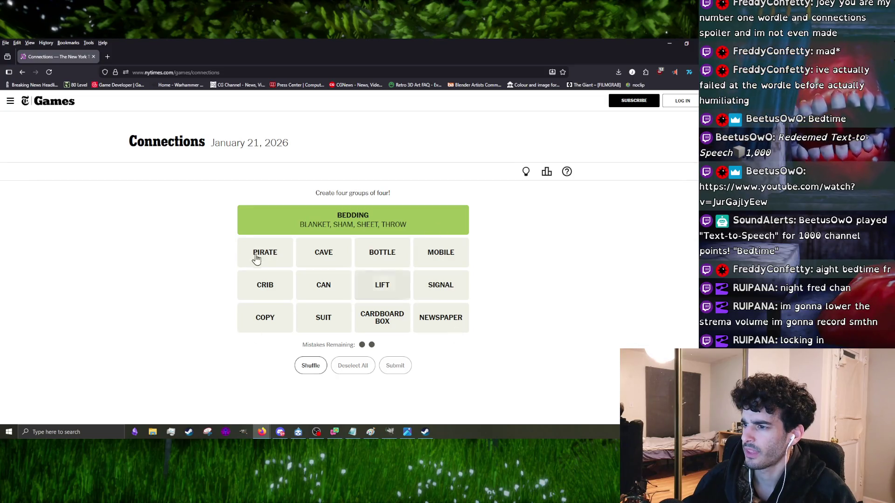
- Submit PIRATE, CAVE, BOTTLE and CAN as a group
{"action": "left_click", "coordinate": [264, 255]}
{"action": "left_click", "coordinate": [306, 253]}
{"action": "left_click", "coordinate": [390, 254]}
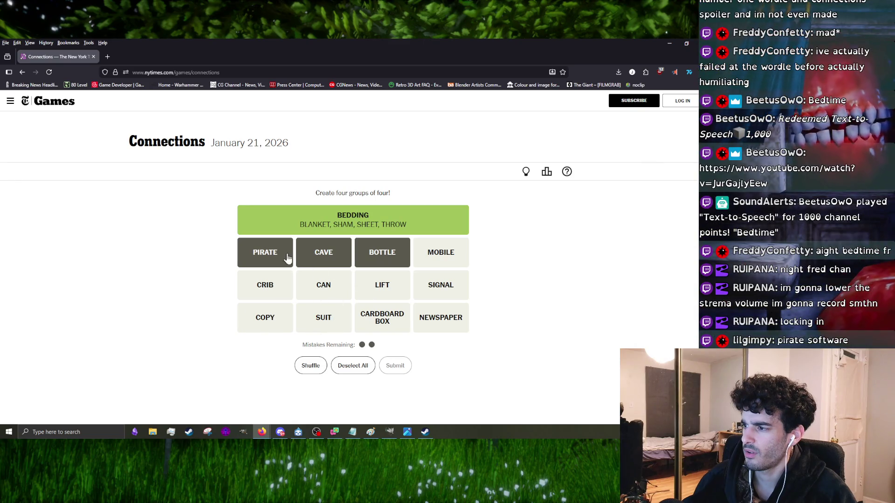
{"action": "left_click", "coordinate": [319, 292]}
{"action": "left_click", "coordinate": [393, 366]}
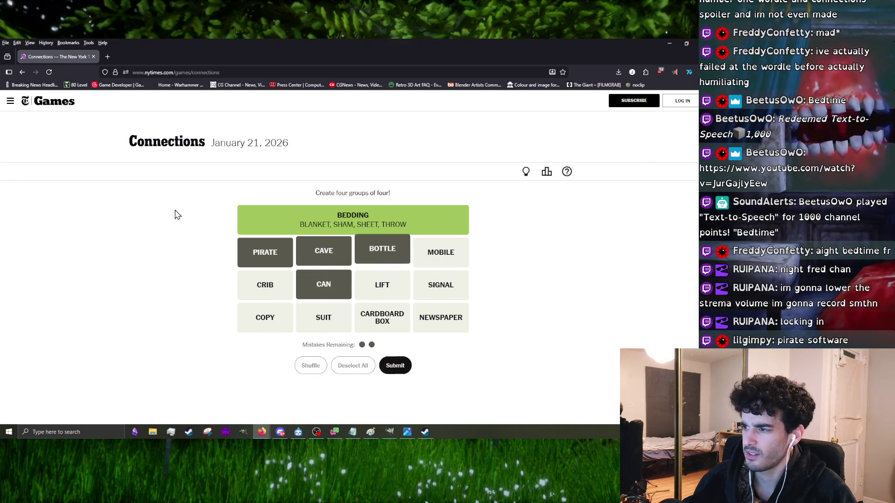
- Deselect BOTTLE, CAN, CAVE and PIRATE after the wrong guess
{"action": "left_click", "coordinate": [382, 257]}
{"action": "left_click", "coordinate": [333, 283]}
{"action": "left_click", "coordinate": [320, 252]}
{"action": "left_click", "coordinate": [275, 252]}
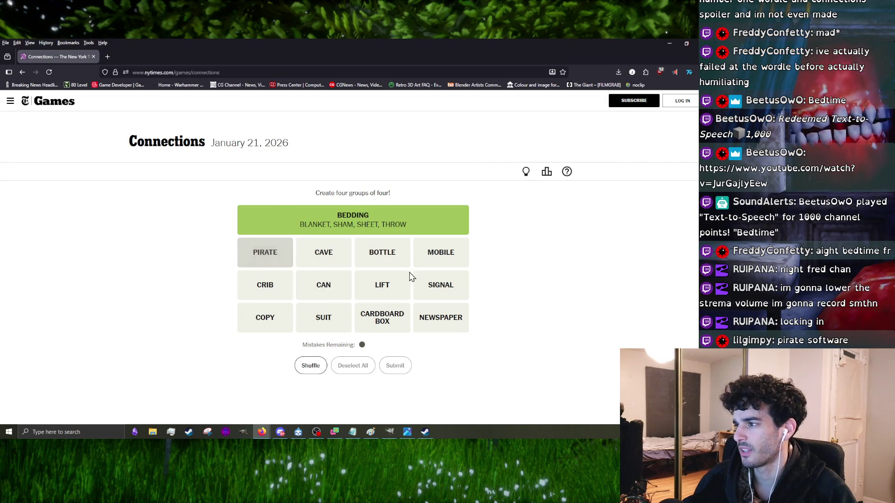
- Submit SIGNAL, MOBILE, CAN and CRIB as the last guess, ending the puzzle
{"action": "left_click", "coordinate": [455, 285]}
{"action": "left_click", "coordinate": [442, 259]}
{"action": "left_click", "coordinate": [319, 294]}
{"action": "left_click", "coordinate": [266, 284]}
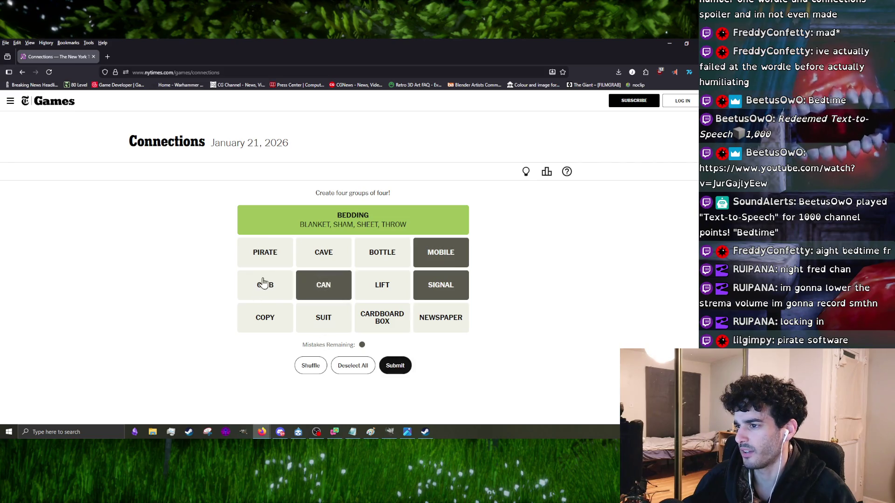
{"action": "left_click", "coordinate": [394, 369]}
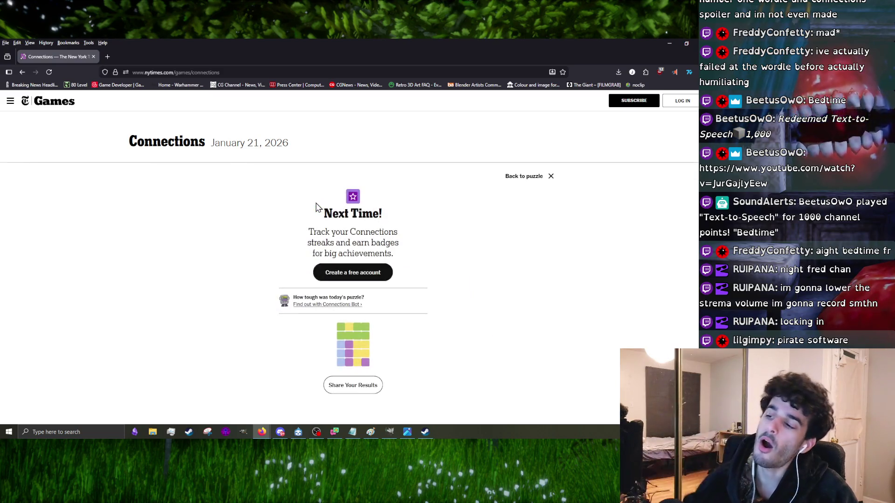
- Close the results panel and highlight words in the revealed answer groups
{"action": "left_click", "coordinate": [530, 185]}
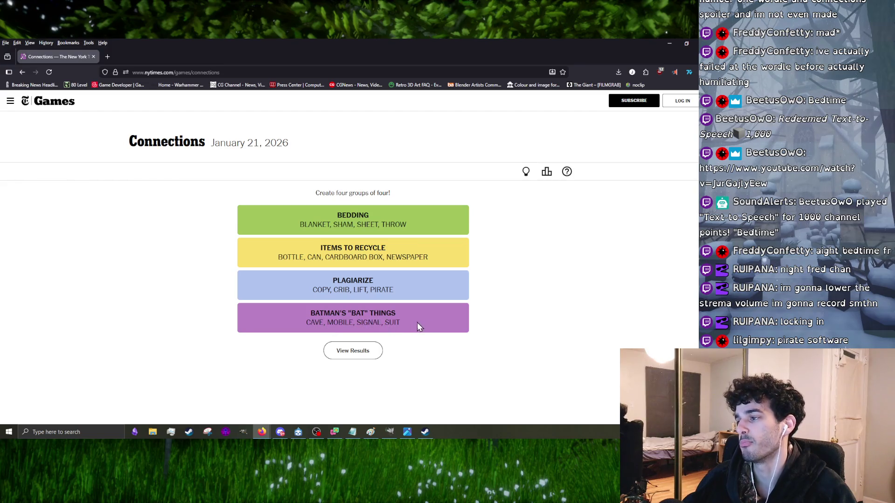
{"action": "mouse_move", "coordinate": [361, 333]}
{"action": "left_mouse_down"}
{"action": "mouse_move", "coordinate": [348, 325]}
{"action": "mouse_move", "coordinate": [333, 336]}
{"action": "left_mouse_up"}
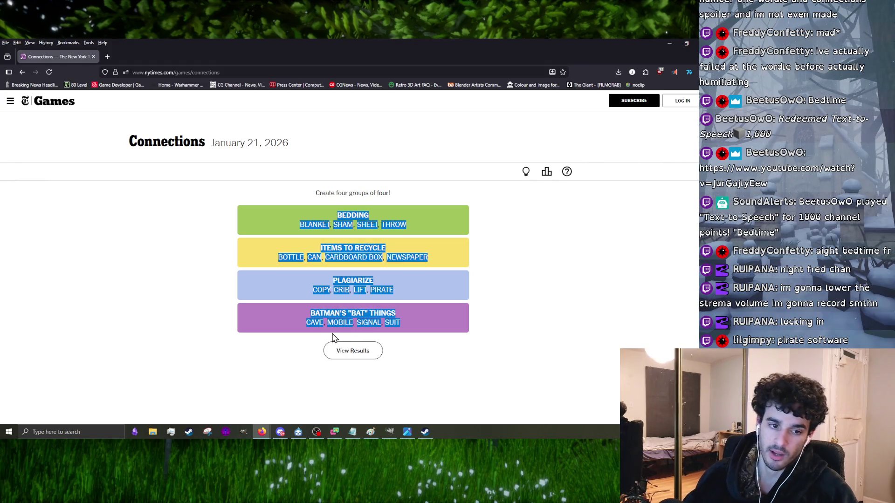
{"action": "triple_click", "coordinate": [348, 289]}
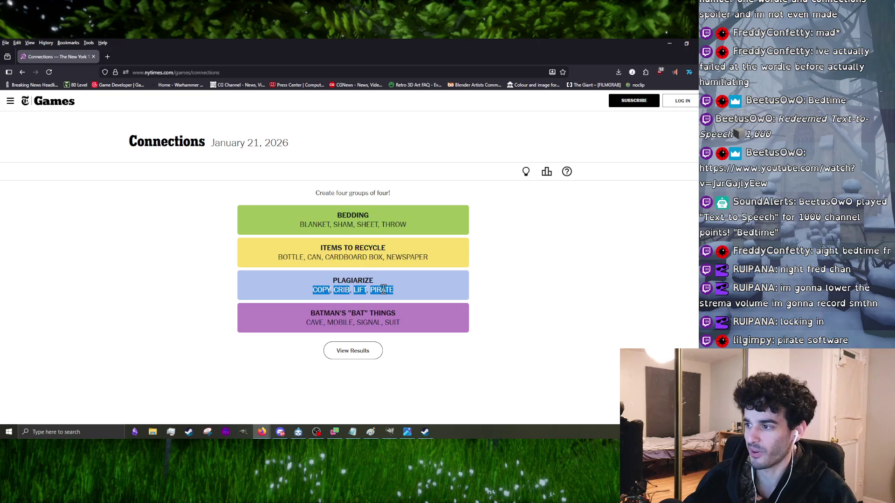
{"action": "left_click", "coordinate": [382, 290]}
{"action": "double_click", "coordinate": [360, 282]}
{"action": "left_click_drag", "start_coordinate": [374, 290], "coordinate": [395, 302]}
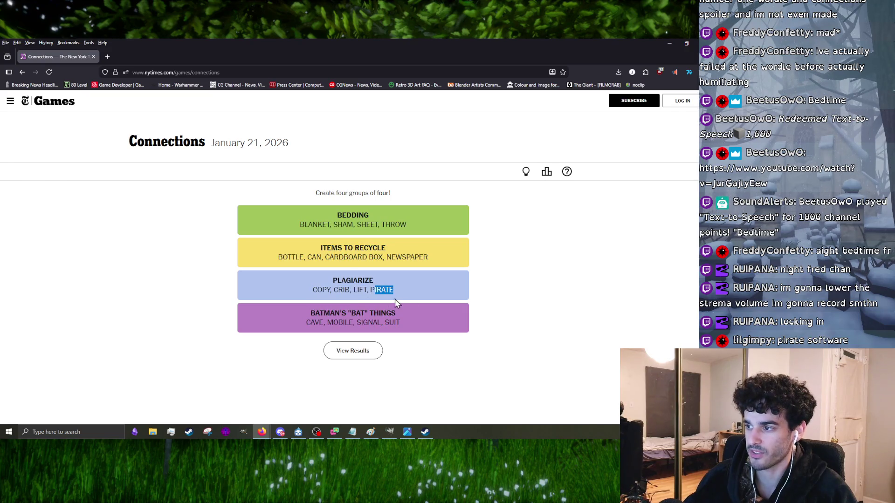
- Select the PLAGIARIZE line COPY, CRIB, LIFT, PIRATE and open, then dismiss, its context menu
{"action": "triple_click", "coordinate": [359, 290]}
{"action": "triple_click", "coordinate": [358, 291]}
{"action": "triple_click", "coordinate": [359, 293]}
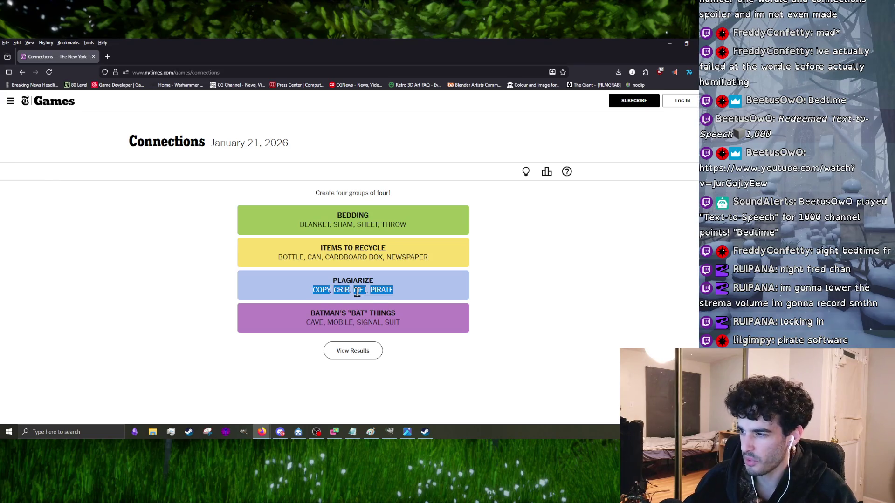
{"action": "left_click", "coordinate": [363, 288]}
{"action": "triple_click", "coordinate": [362, 288]}
{"action": "left_click", "coordinate": [362, 288]}
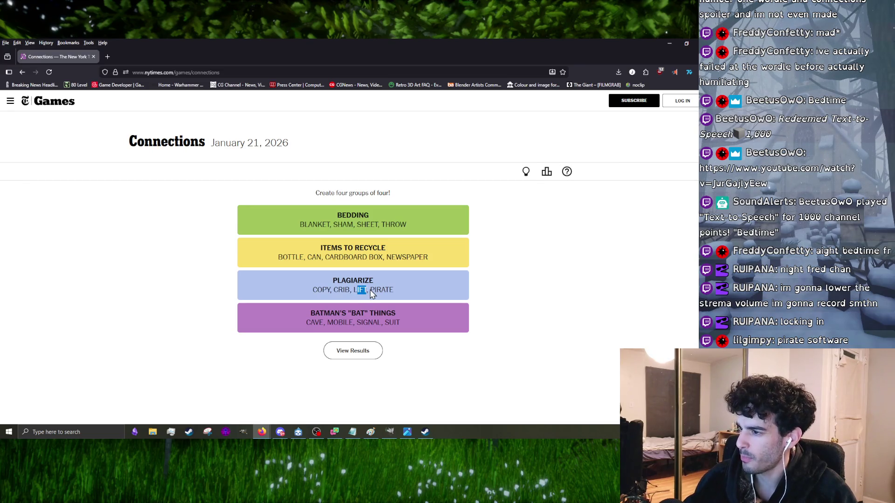
{"action": "left_click", "coordinate": [350, 289]}
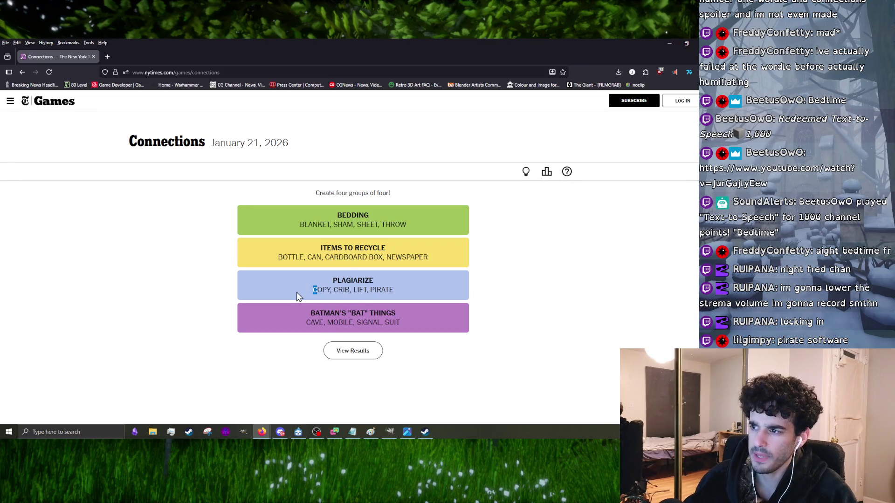
{"action": "left_click_drag", "start_coordinate": [355, 293], "coordinate": [400, 293]}
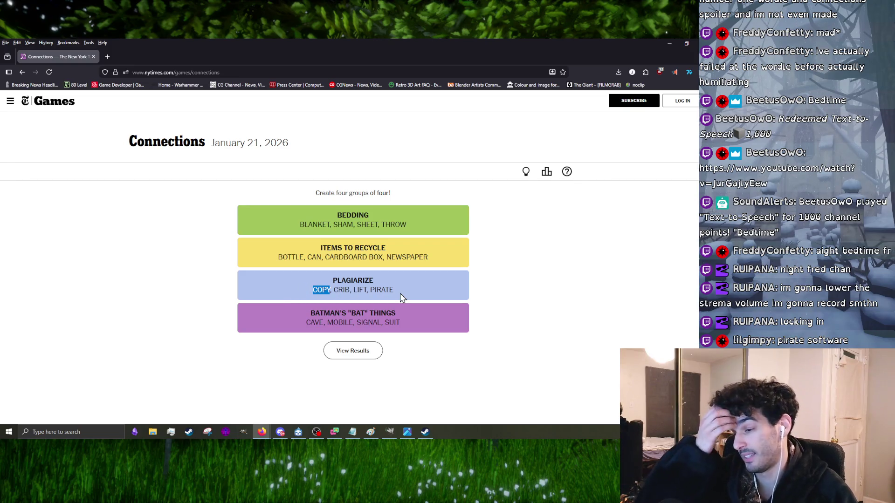
{"action": "triple_click", "coordinate": [341, 289]}
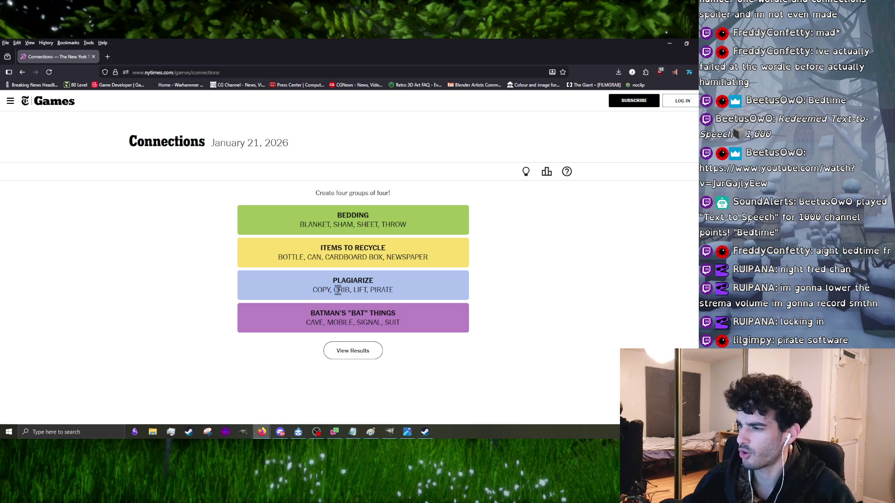
{"action": "right_click", "coordinate": [338, 292]}
{"action": "triple_click", "coordinate": [332, 291]}
{"action": "right_click", "coordinate": [333, 294]}
{"action": "key", "text": "Escape"}
- Web-search the word CRIB from the puzzle and glance back at the Connections tab
{"action": "left_click", "coordinate": [334, 290]}
{"action": "double_click", "coordinate": [336, 290]}
{"action": "right_click", "coordinate": [345, 289]}
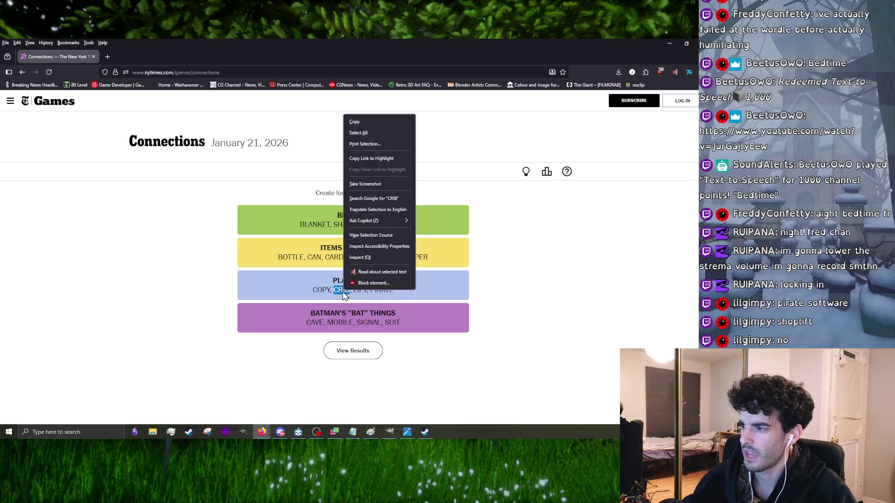
{"action": "left_click", "coordinate": [381, 199]}
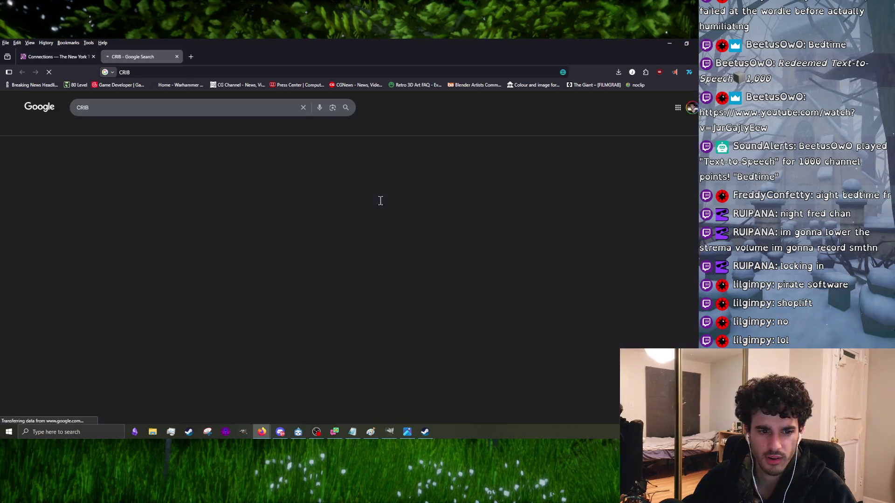
{"action": "left_click", "coordinate": [76, 58]}
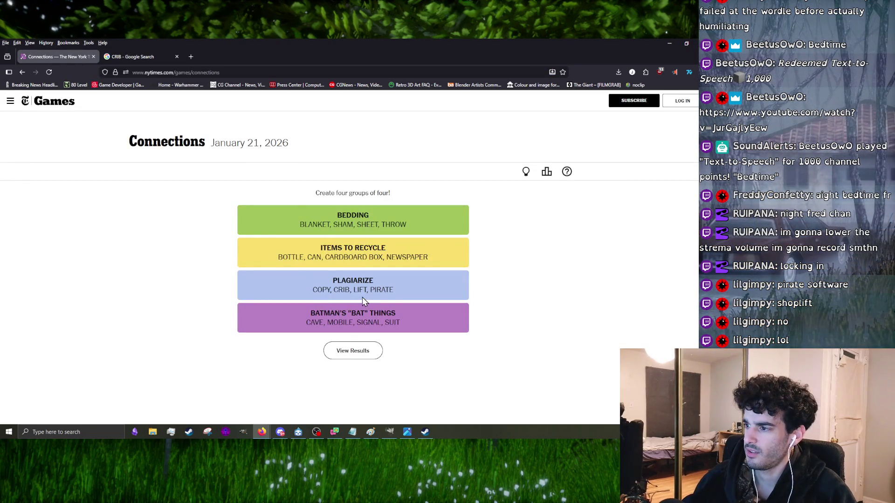
{"action": "left_click", "coordinate": [160, 61]}
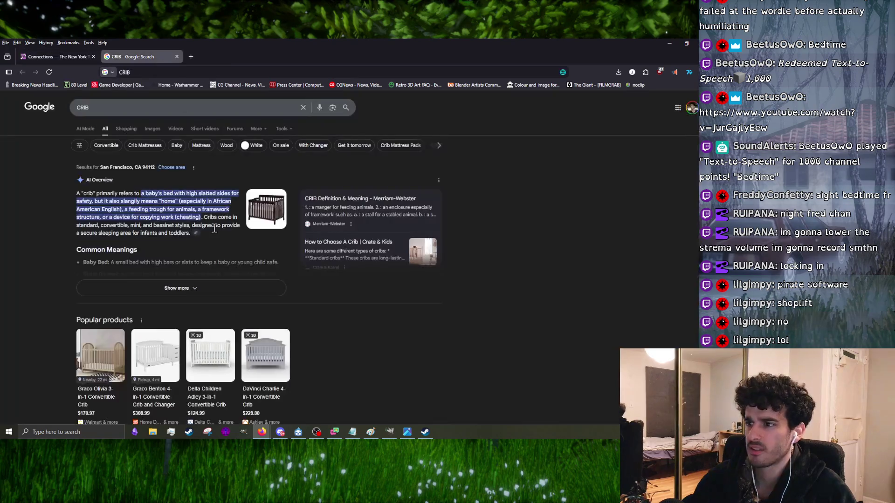
- Refine the Google query to 'crib definition'
{"action": "scroll", "coordinate": [164, 219], "scroll_direction": "down", "scroll_amount": 5}
{"action": "scroll", "coordinate": [164, 218], "scroll_direction": "up", "scroll_amount": 5}
{"action": "left_click", "coordinate": [140, 108]}
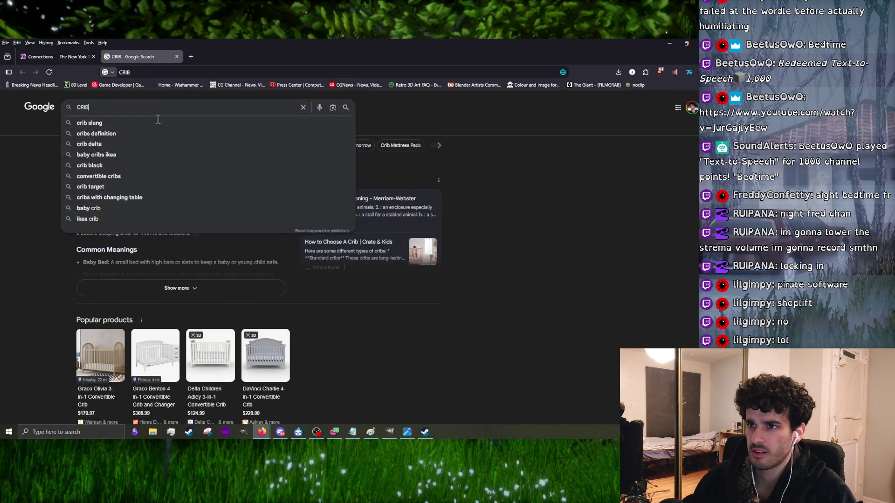
{"action": "left_click", "coordinate": [133, 135]}
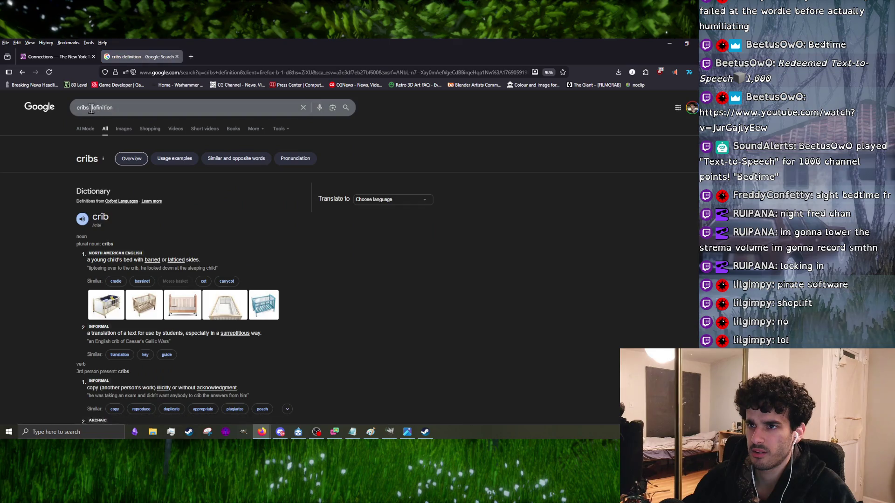
{"action": "left_click", "coordinate": [92, 108]}
{"action": "key", "text": "BackSpace"}
{"action": "key", "text": "Return"}
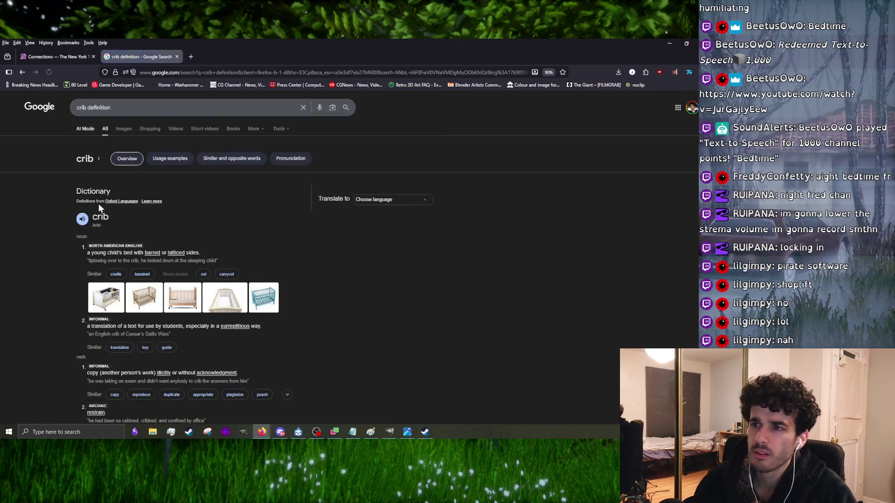
- Read the expanded crib dictionary entry, compare it with the puzzle, and return to GIMP
{"action": "scroll", "coordinate": [92, 267], "scroll_direction": "down", "scroll_amount": 3}
{"action": "left_click", "coordinate": [154, 303]}
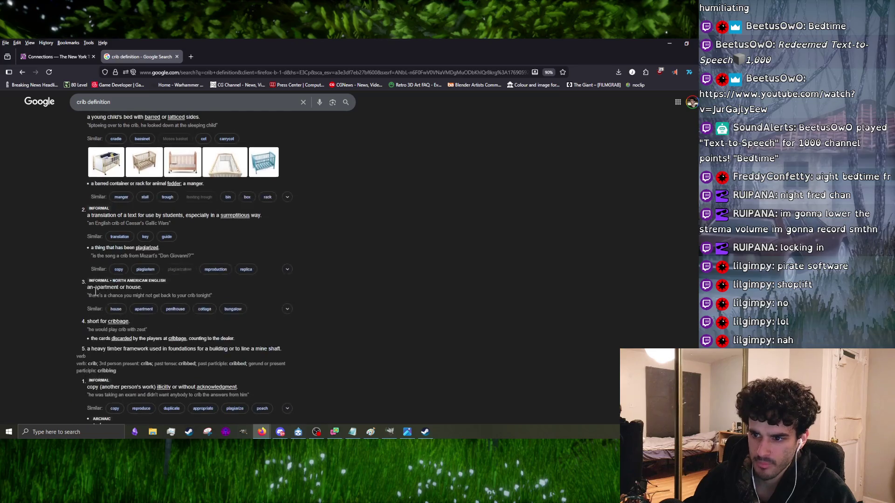
{"action": "scroll", "coordinate": [112, 293], "scroll_direction": "down", "scroll_amount": 1}
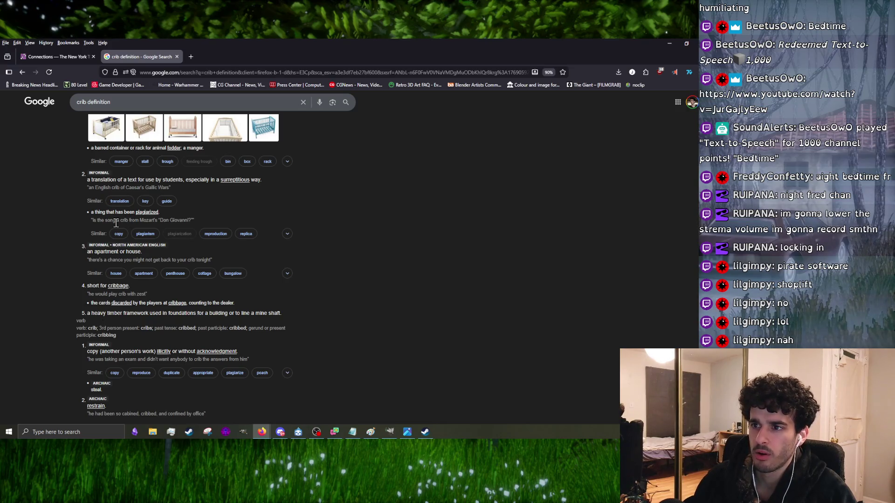
{"action": "scroll", "coordinate": [214, 233], "scroll_direction": "up", "scroll_amount": 2}
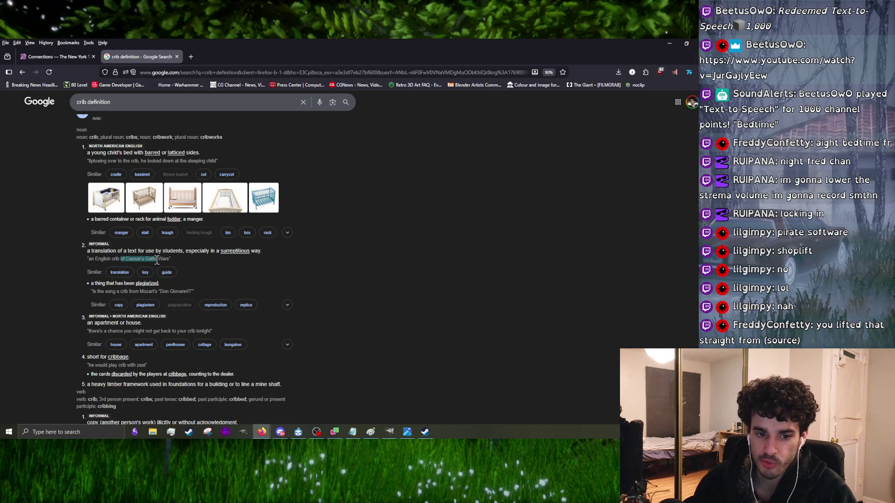
{"action": "left_click", "coordinate": [157, 261]}
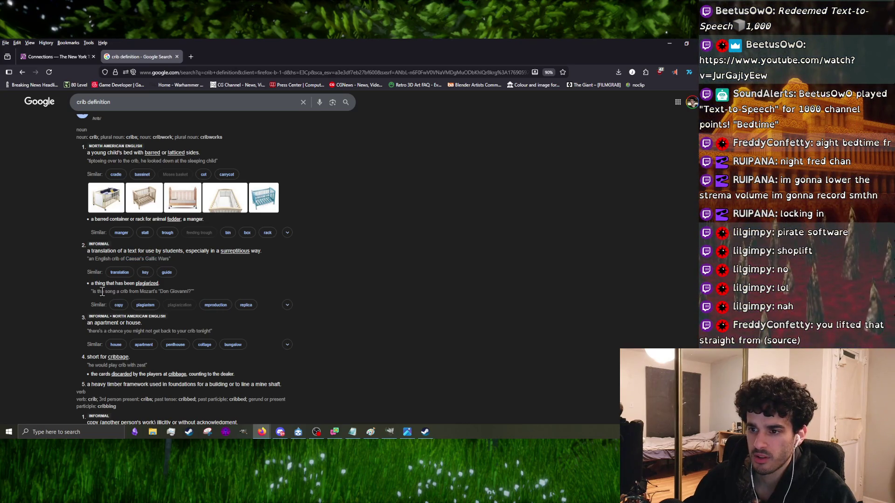
{"action": "left_click", "coordinate": [37, 57]}
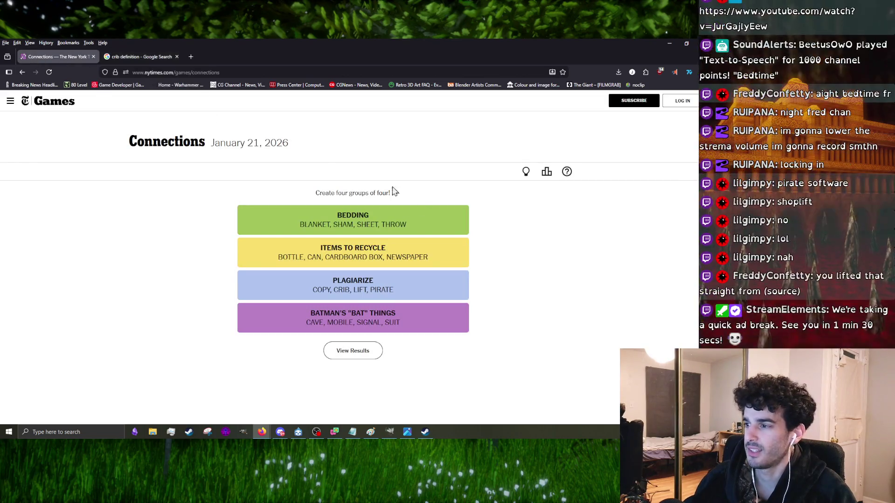
{"action": "left_click", "coordinate": [148, 57]}
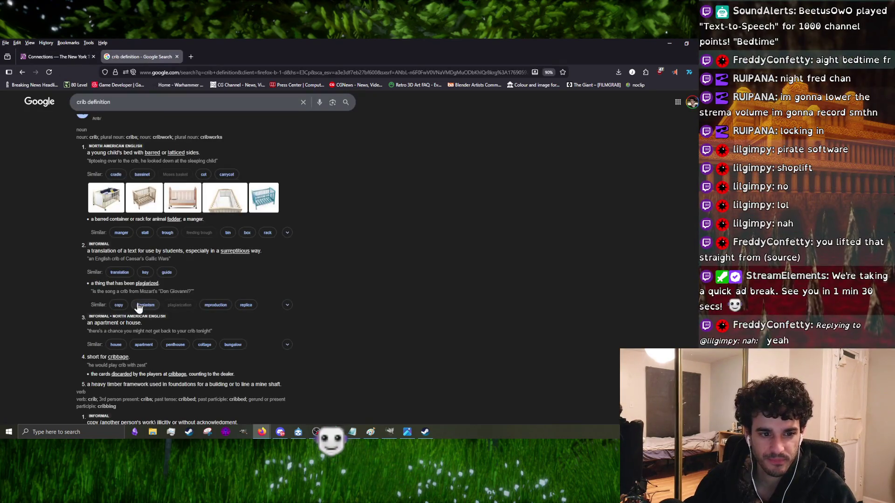
{"action": "key", "text": "alt+Tab"}
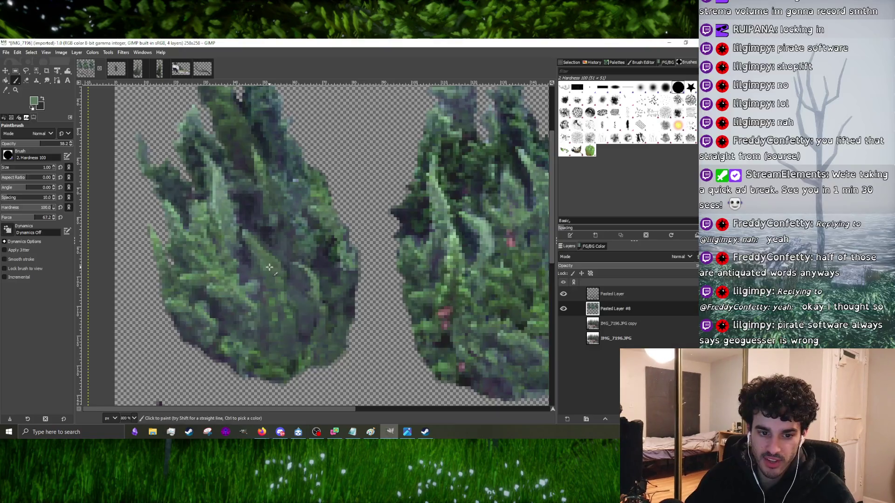
- Zoom in and out on the pasted foliage cut-out, then switch to Firefox's GeoGuessr page
{"action": "scroll", "coordinate": [269, 267], "scroll_direction": "up", "scroll_amount": 5, "text": "ctrl"}
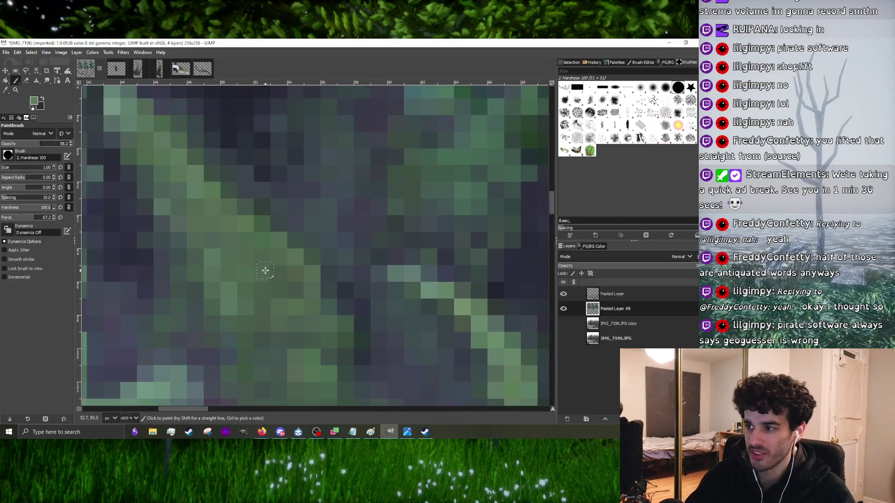
{"action": "scroll", "coordinate": [282, 283], "scroll_direction": "down", "scroll_amount": 4, "text": "ctrl"}
{"action": "scroll", "coordinate": [289, 294], "scroll_direction": "up", "scroll_amount": 3, "text": "ctrl"}
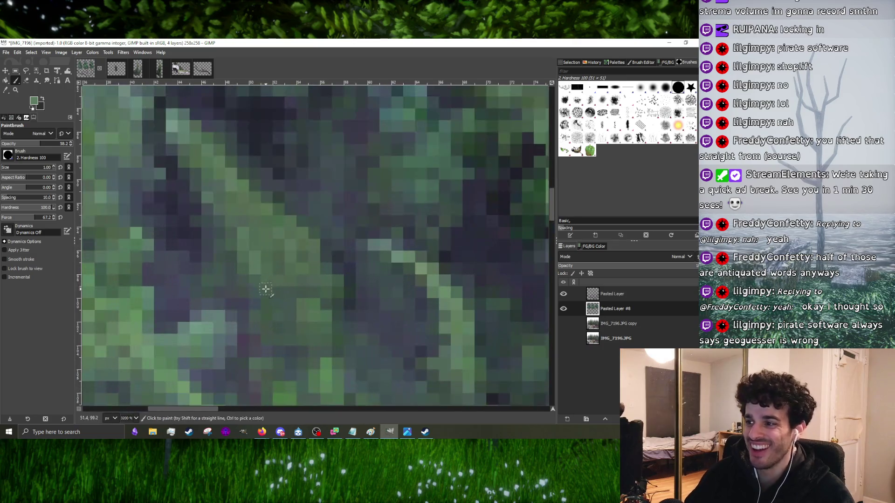
{"action": "scroll", "coordinate": [314, 296], "scroll_direction": "down", "scroll_amount": 5, "text": "ctrl"}
{"action": "scroll", "coordinate": [298, 301], "scroll_direction": "up", "scroll_amount": 4, "text": "ctrl"}
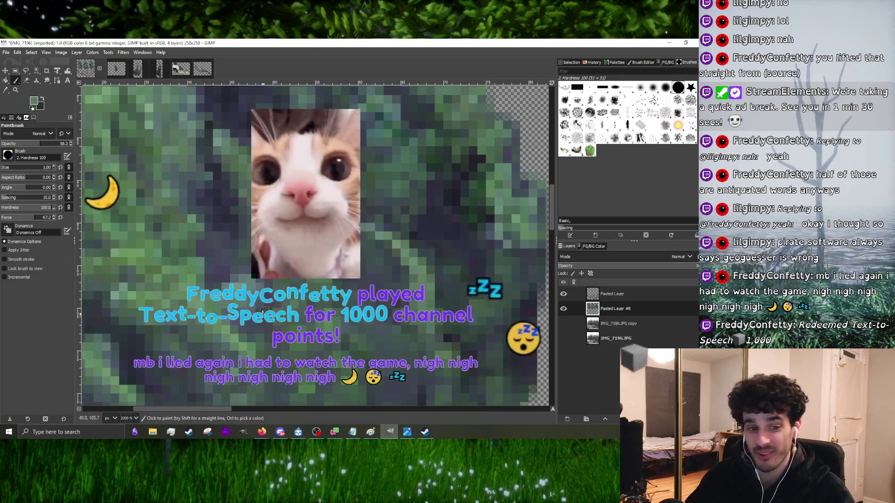
{"action": "scroll", "coordinate": [279, 305], "scroll_direction": "down", "scroll_amount": 4, "text": "ctrl"}
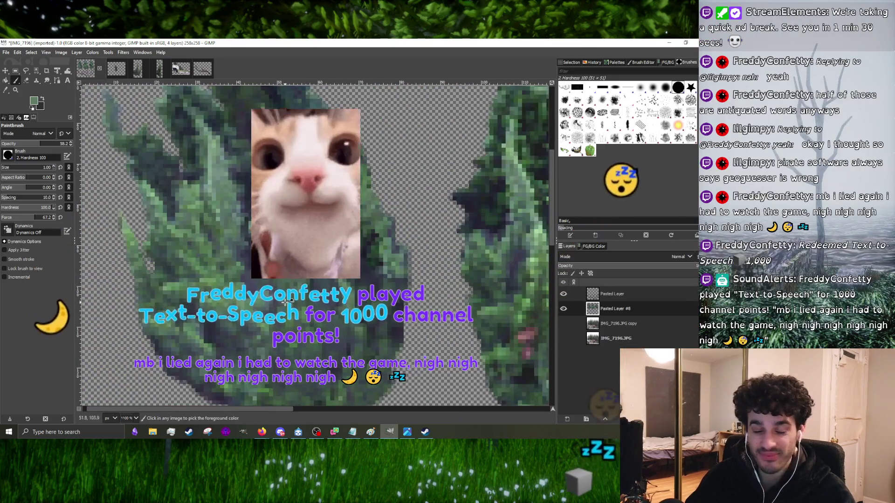
{"action": "scroll", "coordinate": [289, 303], "scroll_direction": "up", "scroll_amount": 4, "text": "ctrl"}
{"action": "scroll", "coordinate": [289, 303], "scroll_direction": "up", "scroll_amount": 1, "text": "ctrl"}
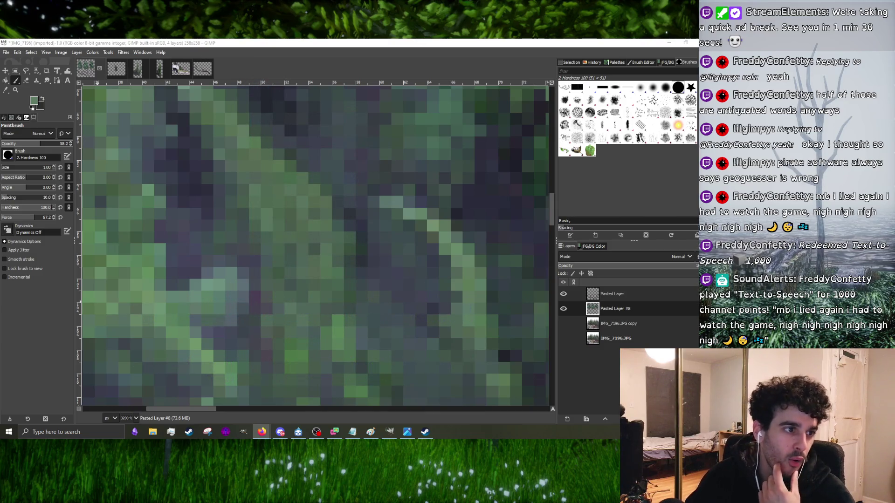
{"action": "key", "text": "alt+Tab"}
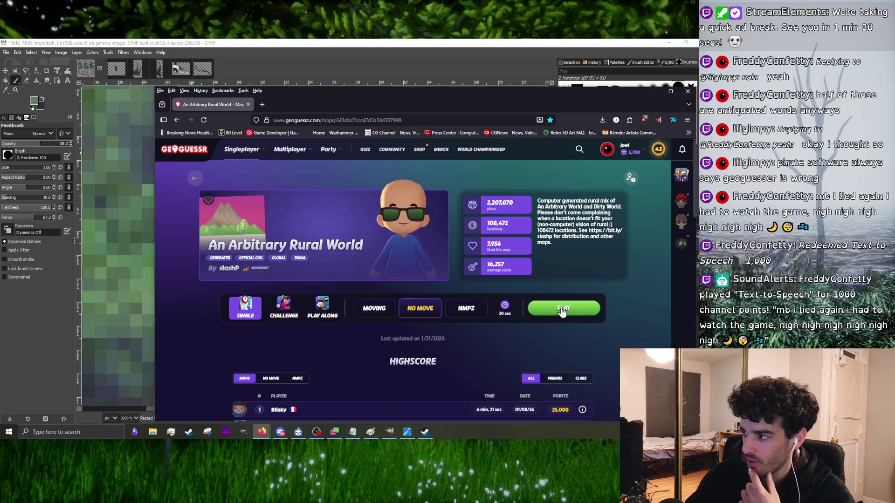
- Start An Arbitrary Rural World and survey the round 1 Street View scene
{"action": "left_click", "coordinate": [557, 310]}
{"action": "left_click_drag", "start_coordinate": [283, 90], "coordinate": [152, 63]}
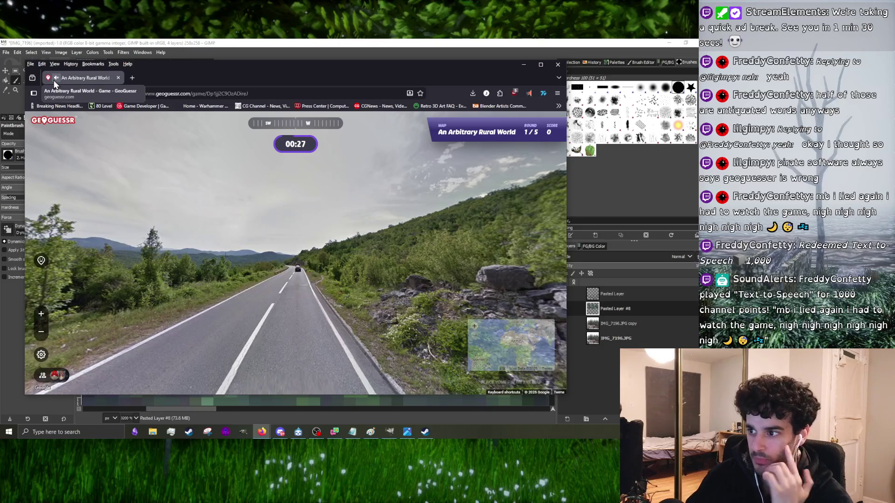
{"action": "mouse_move", "coordinate": [283, 244]}
{"action": "left_mouse_down"}
{"action": "mouse_move", "coordinate": [183, 243]}
{"action": "mouse_move", "coordinate": [280, 251]}
{"action": "mouse_move", "coordinate": [196, 254]}
{"action": "mouse_move", "coordinate": [276, 263]}
{"action": "left_mouse_up"}
{"action": "scroll", "coordinate": [308, 197], "scroll_direction": "up", "scroll_amount": 3}
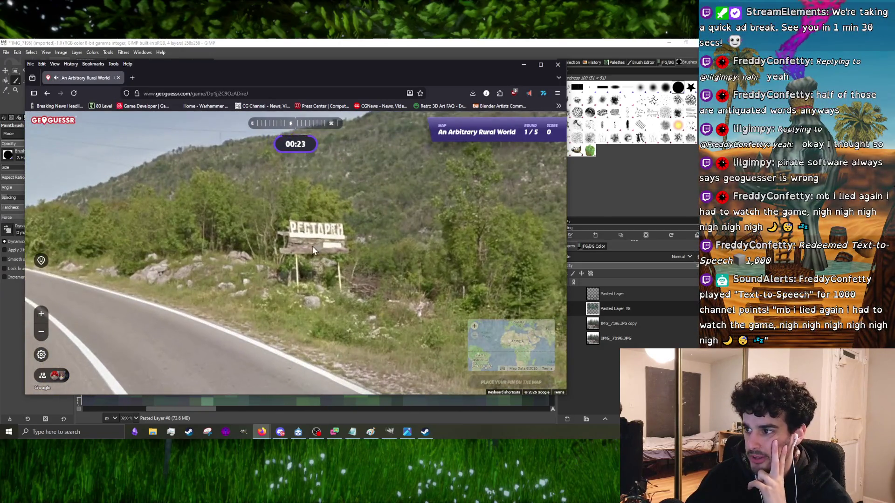
{"action": "scroll", "coordinate": [316, 253], "scroll_direction": "up", "scroll_amount": 1}
{"action": "scroll", "coordinate": [292, 261], "scroll_direction": "down", "scroll_amount": 4}
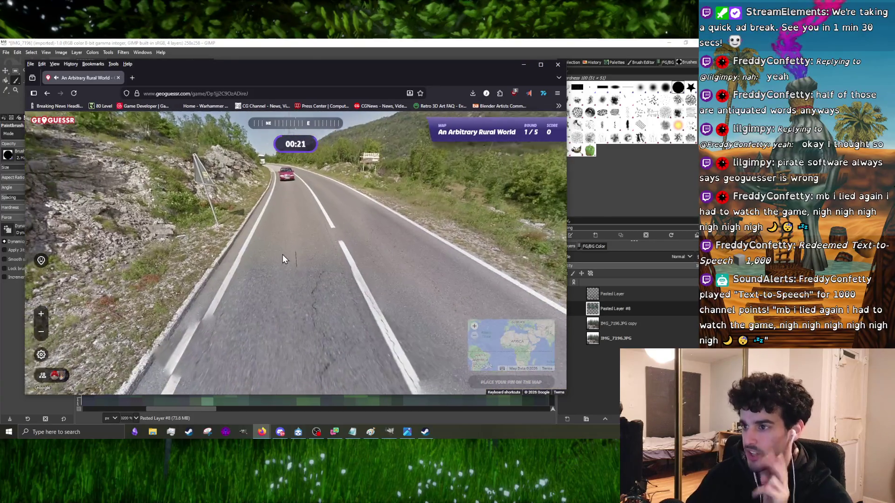
{"action": "scroll", "coordinate": [289, 258], "scroll_direction": "up", "scroll_amount": 2}
{"action": "scroll", "coordinate": [297, 265], "scroll_direction": "up", "scroll_amount": 1}
{"action": "scroll", "coordinate": [303, 292], "scroll_direction": "down", "scroll_amount": 4}
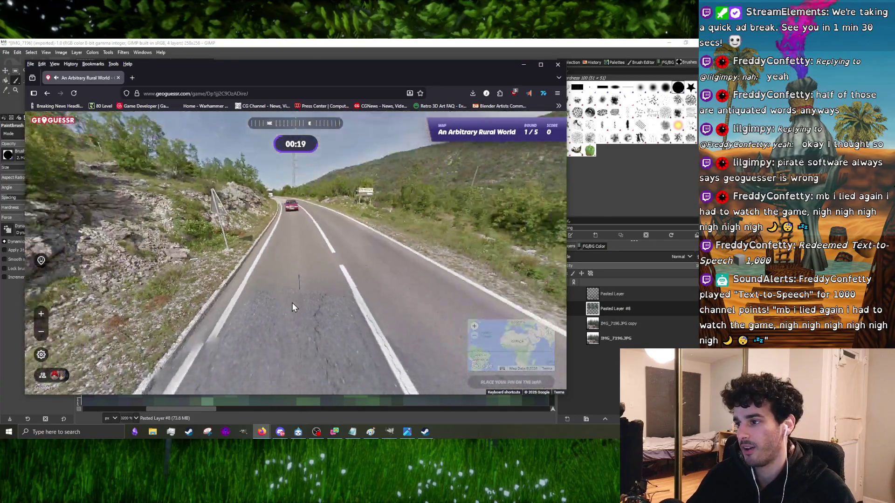
{"action": "scroll", "coordinate": [292, 303], "scroll_direction": "up", "scroll_amount": 3}
{"action": "scroll", "coordinate": [268, 301], "scroll_direction": "down", "scroll_amount": 4}
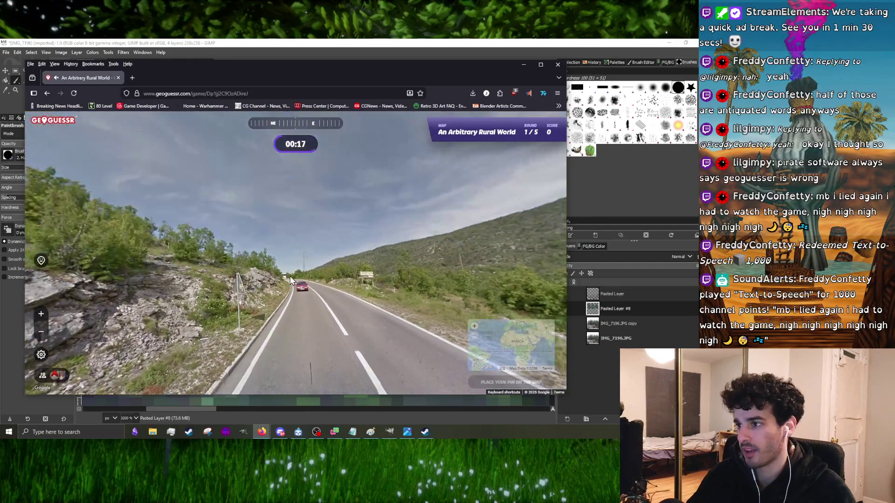
{"action": "scroll", "coordinate": [361, 374], "scroll_direction": "up", "scroll_amount": 3}
{"action": "scroll", "coordinate": [264, 254], "scroll_direction": "up", "scroll_amount": 1}
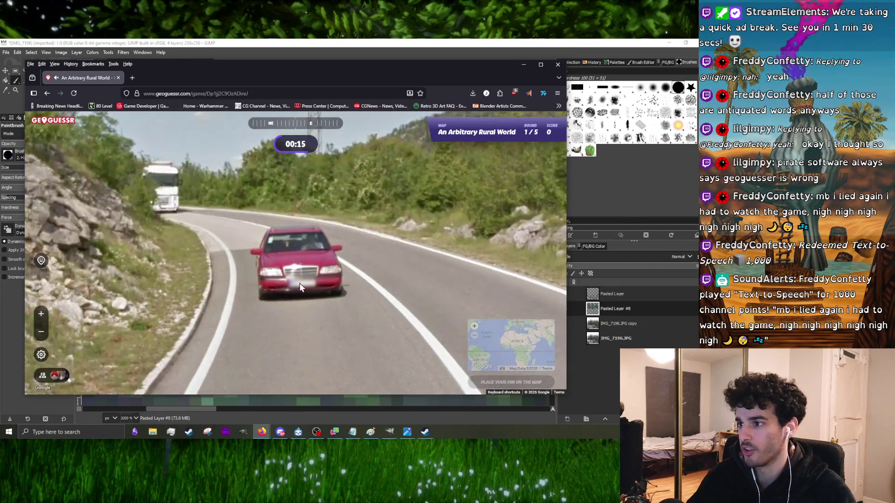
{"action": "scroll", "coordinate": [301, 270], "scroll_direction": "down", "scroll_amount": 4}
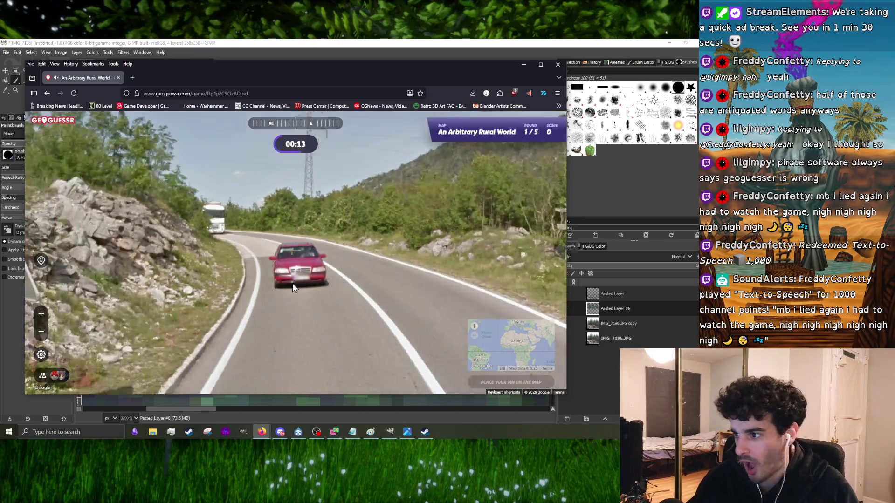
{"action": "mouse_move", "coordinate": [361, 297]}
{"action": "left_mouse_down"}
{"action": "mouse_move", "coordinate": [120, 266]}
{"action": "mouse_move", "coordinate": [260, 311]}
{"action": "mouse_move", "coordinate": [233, 256]}
{"action": "mouse_move", "coordinate": [148, 218]}
{"action": "mouse_move", "coordinate": [289, 261]}
{"action": "mouse_move", "coordinate": [216, 266]}
{"action": "mouse_move", "coordinate": [255, 266]}
{"action": "mouse_move", "coordinate": [305, 310]}
{"action": "mouse_move", "coordinate": [170, 256]}
{"action": "left_mouse_up"}
{"action": "scroll", "coordinate": [261, 311], "scroll_direction": "up", "scroll_amount": 2}
{"action": "scroll", "coordinate": [261, 311], "scroll_direction": "down", "scroll_amount": 2}
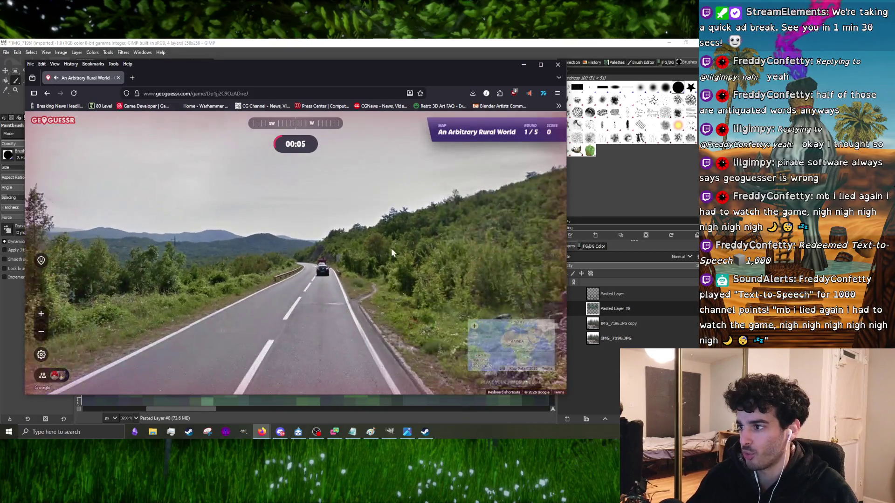
- Guess near North Macedonia for 4,373 points and continue to round 2
{"action": "mouse_move", "coordinate": [466, 294]}
{"action": "scroll", "coordinate": [467, 295], "scroll_direction": "up", "scroll_amount": 5}
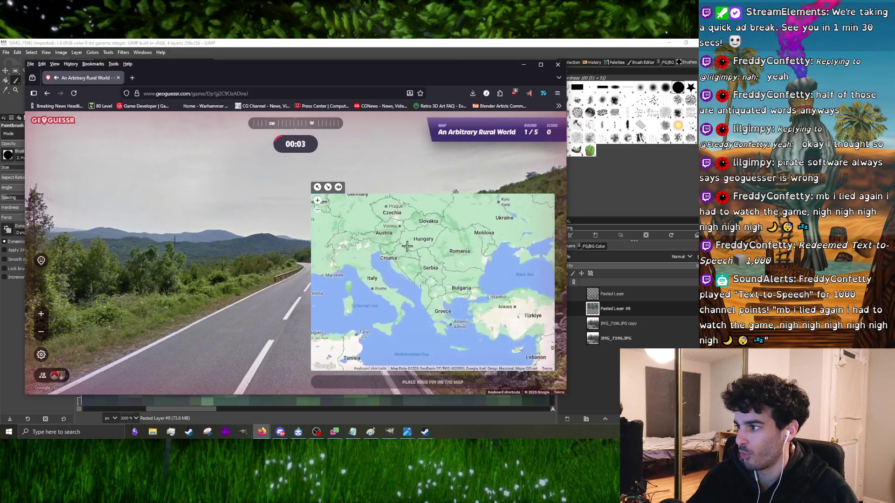
{"action": "left_click", "coordinate": [476, 345]}
{"action": "left_click_drag", "start_coordinate": [404, 294], "coordinate": [369, 243]}
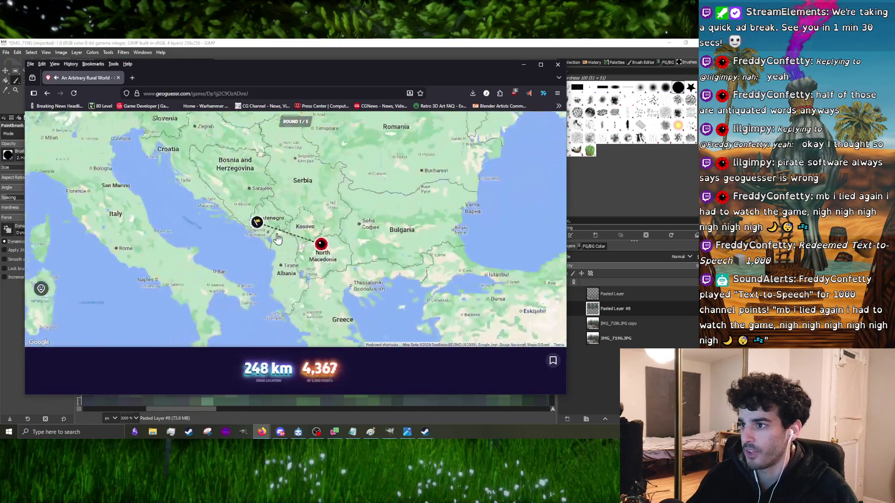
{"action": "scroll", "coordinate": [268, 227], "scroll_direction": "up", "scroll_amount": 2}
{"action": "scroll", "coordinate": [291, 304], "scroll_direction": "down", "scroll_amount": 6}
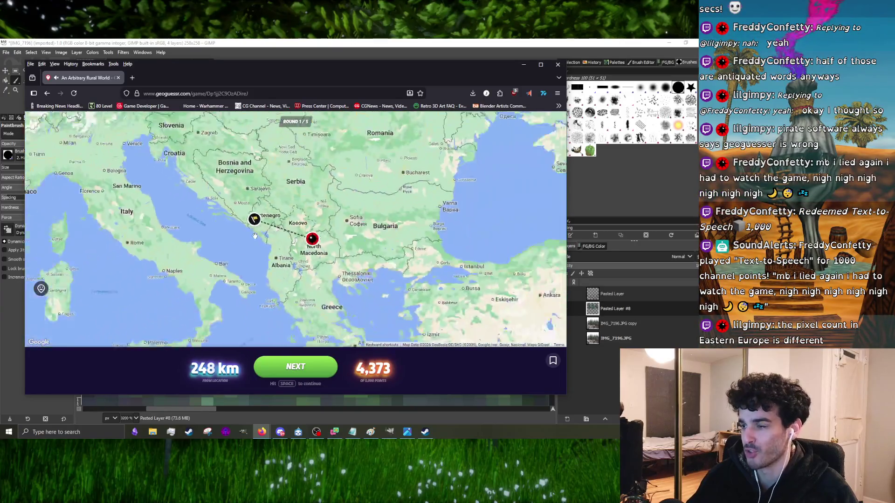
{"action": "left_click", "coordinate": [287, 360]}
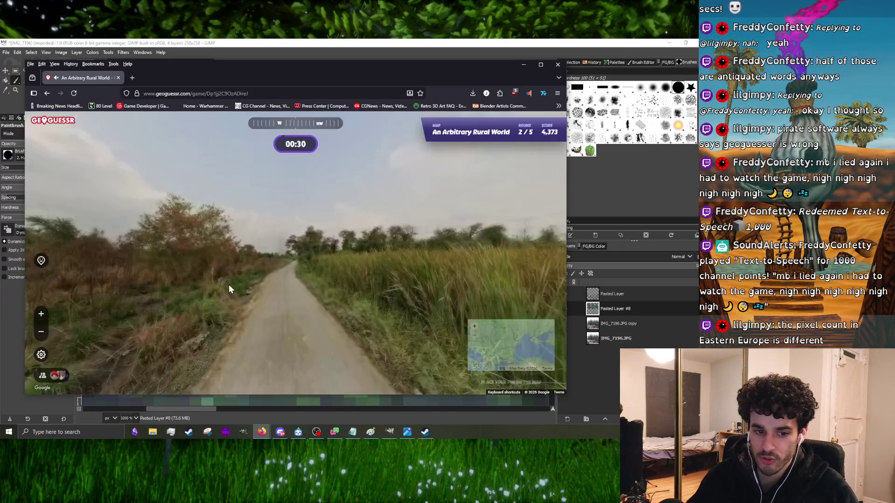
- Explore the round 2 dirt road, building and banana trees in Street View
{"action": "mouse_move", "coordinate": [373, 231]}
{"action": "left_mouse_down"}
{"action": "mouse_move", "coordinate": [142, 229]}
{"action": "mouse_move", "coordinate": [294, 245]}
{"action": "mouse_move", "coordinate": [413, 278]}
{"action": "mouse_move", "coordinate": [216, 208]}
{"action": "mouse_move", "coordinate": [278, 227]}
{"action": "mouse_move", "coordinate": [155, 244]}
{"action": "left_mouse_up"}
{"action": "left_click", "coordinate": [287, 243]}
{"action": "mouse_move", "coordinate": [285, 241]}
{"action": "left_mouse_down"}
{"action": "mouse_move", "coordinate": [192, 234]}
{"action": "mouse_move", "coordinate": [198, 247]}
{"action": "mouse_move", "coordinate": [300, 228]}
{"action": "mouse_move", "coordinate": [315, 242]}
{"action": "mouse_move", "coordinate": [393, 239]}
{"action": "mouse_move", "coordinate": [293, 244]}
{"action": "mouse_move", "coordinate": [135, 191]}
{"action": "mouse_move", "coordinate": [412, 214]}
{"action": "mouse_move", "coordinate": [378, 235]}
{"action": "mouse_move", "coordinate": [312, 230]}
{"action": "left_mouse_up"}
{"action": "scroll", "coordinate": [312, 229], "scroll_direction": "up", "scroll_amount": 1}
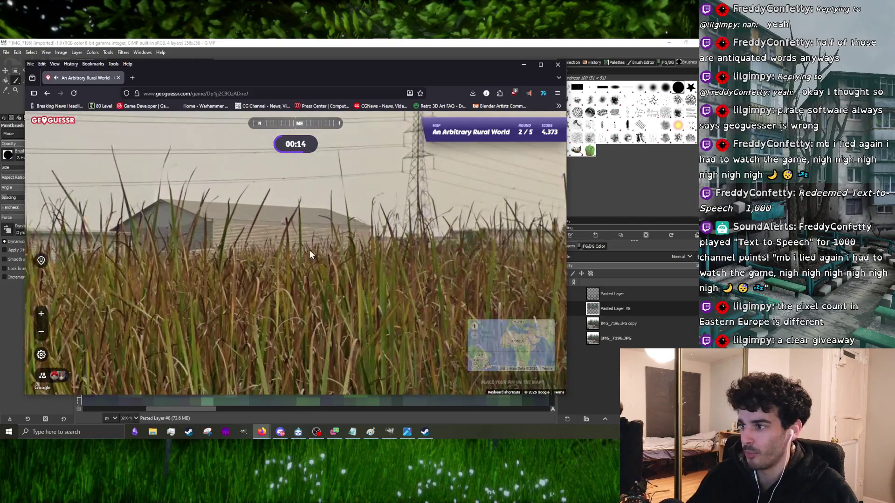
{"action": "scroll", "coordinate": [355, 265], "scroll_direction": "down", "scroll_amount": 1}
{"action": "mouse_move", "coordinate": [355, 265]}
{"action": "left_mouse_down"}
{"action": "mouse_move", "coordinate": [245, 245]}
{"action": "mouse_move", "coordinate": [234, 234]}
{"action": "left_mouse_up"}
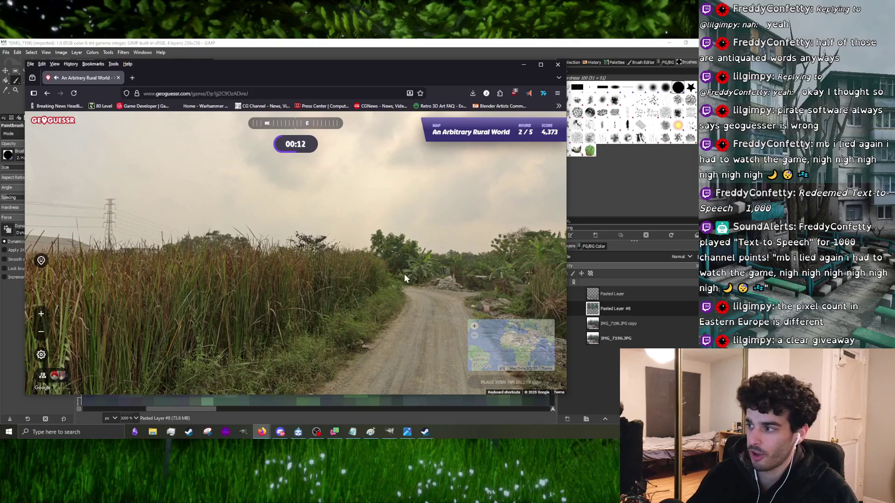
{"action": "left_click_drag", "start_coordinate": [546, 276], "coordinate": [227, 256]}
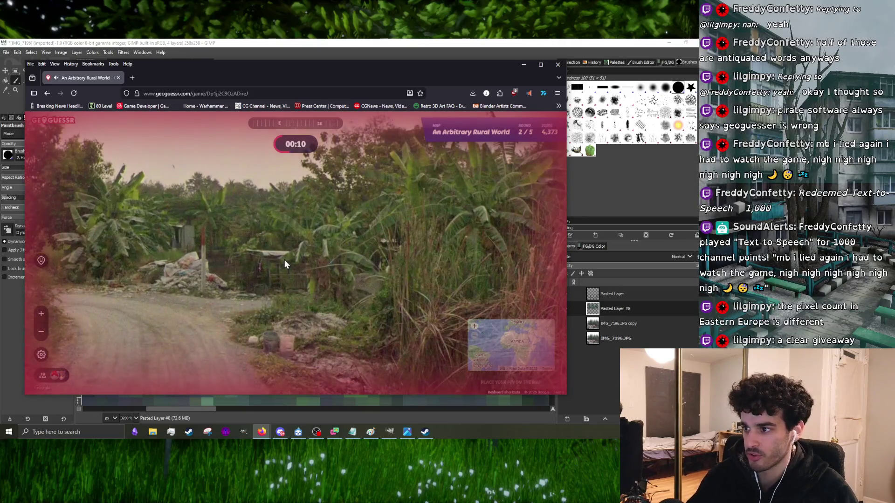
{"action": "left_click", "coordinate": [285, 259]}
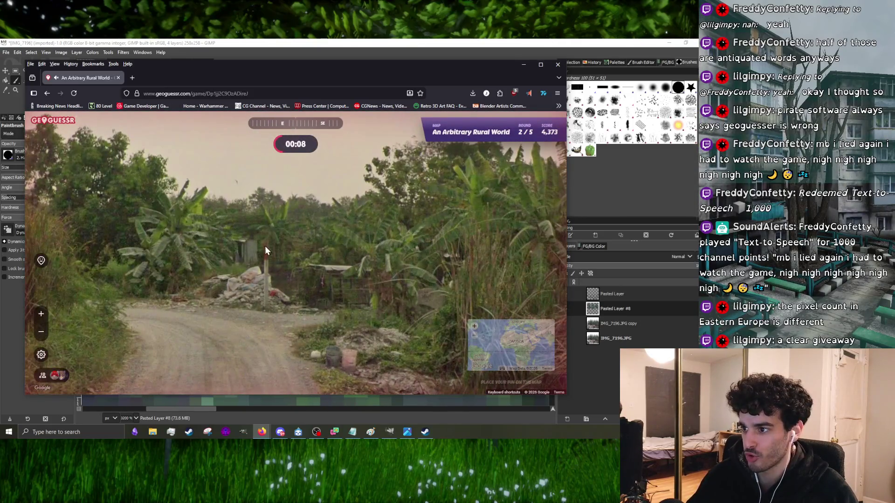
- Pin a guess in Indonesia, 2,791 km off for 1,106 points
{"action": "mouse_move", "coordinate": [511, 347]}
{"action": "scroll", "coordinate": [485, 244], "scroll_direction": "down", "scroll_amount": 3}
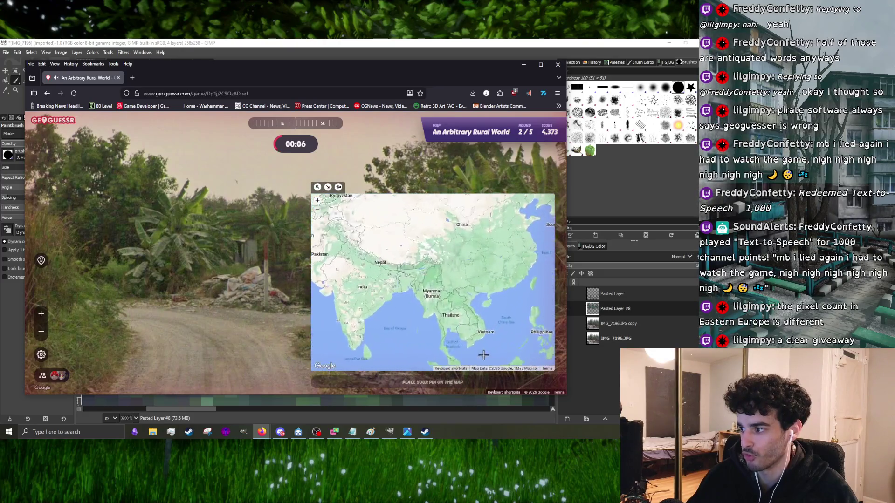
{"action": "left_click_drag", "start_coordinate": [484, 356], "coordinate": [475, 289]}
{"action": "left_click", "coordinate": [457, 327]}
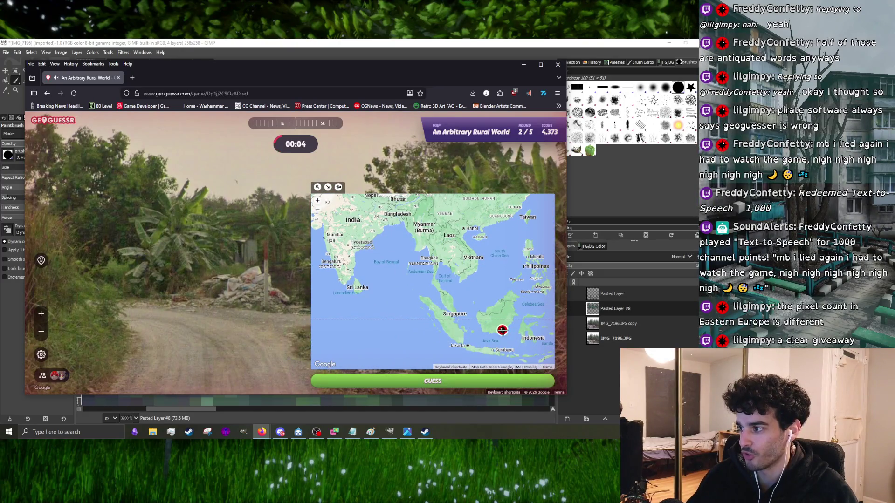
{"action": "left_click", "coordinate": [338, 381]}
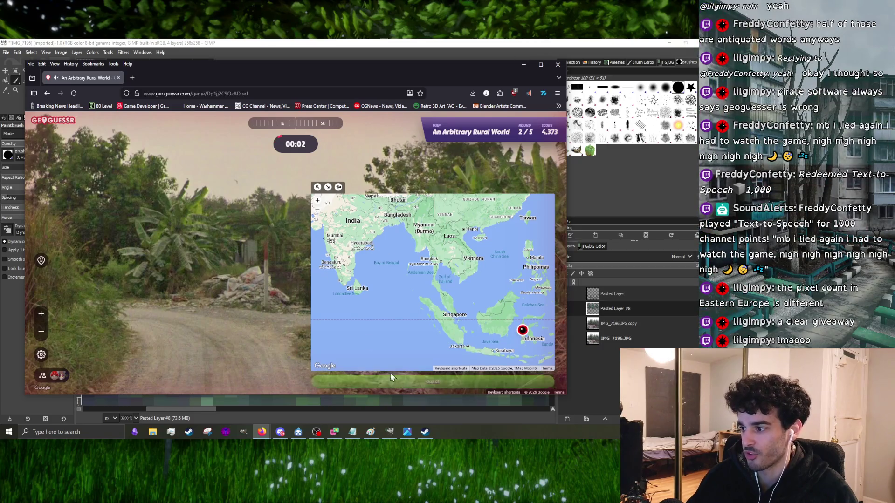
- Move on to round 3 and look down the hillside road
{"action": "left_click", "coordinate": [296, 368]}
{"action": "mouse_move", "coordinate": [340, 262]}
{"action": "left_mouse_down"}
{"action": "mouse_move", "coordinate": [162, 258]}
{"action": "mouse_move", "coordinate": [234, 248]}
{"action": "mouse_move", "coordinate": [141, 228]}
{"action": "mouse_move", "coordinate": [263, 244]}
{"action": "left_mouse_up"}
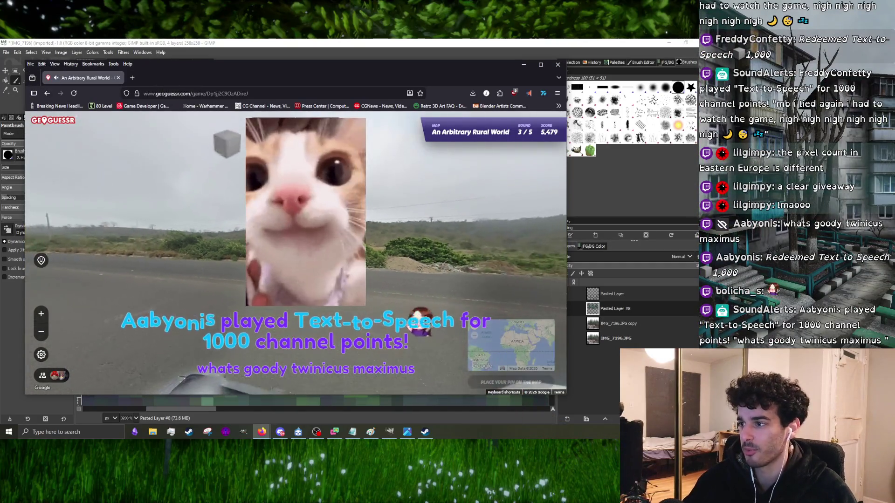
{"action": "key", "text": "Left"}
{"action": "left_click_drag", "start_coordinate": [307, 195], "coordinate": [376, 250]}
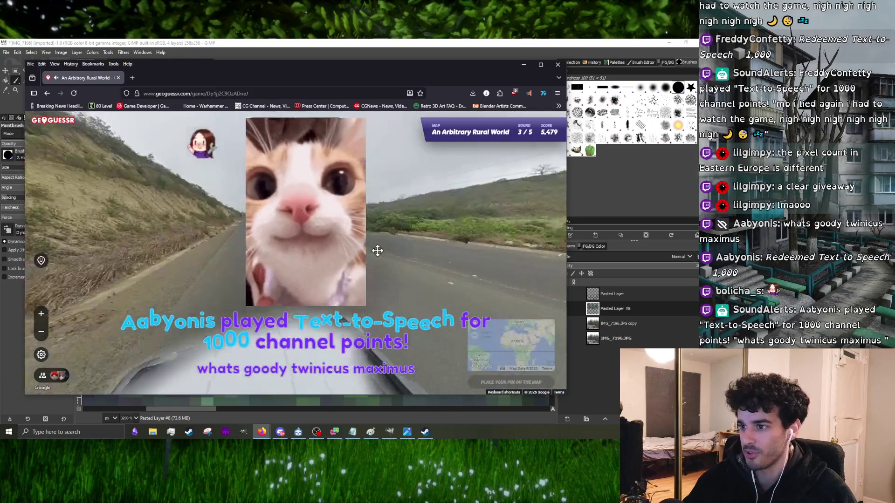
- Travel along the round 3 road past the truck, scanning the hillsides
{"action": "left_click_drag", "start_coordinate": [234, 204], "coordinate": [295, 239]}
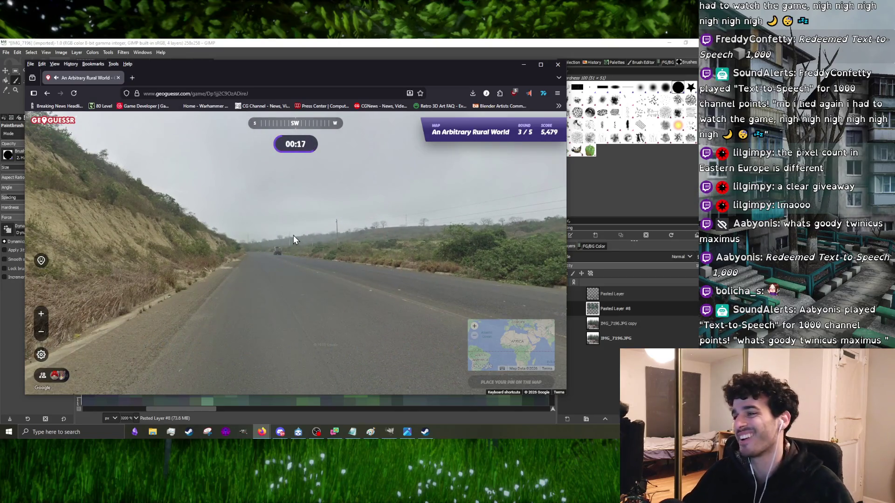
{"action": "left_click", "coordinate": [287, 256]}
{"action": "mouse_move", "coordinate": [286, 209]}
{"action": "left_mouse_down"}
{"action": "mouse_move", "coordinate": [242, 226]}
{"action": "mouse_move", "coordinate": [277, 245]}
{"action": "mouse_move", "coordinate": [274, 264]}
{"action": "mouse_move", "coordinate": [163, 234]}
{"action": "left_mouse_up"}
{"action": "left_click", "coordinate": [362, 254]}
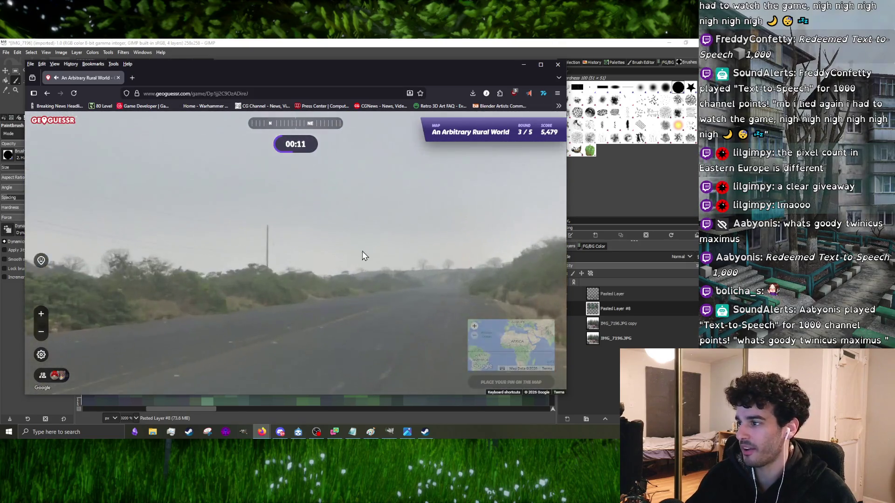
{"action": "left_click_drag", "start_coordinate": [223, 233], "coordinate": [272, 264]}
{"action": "left_click", "coordinate": [261, 257]}
{"action": "left_click_drag", "start_coordinate": [161, 222], "coordinate": [371, 230]}
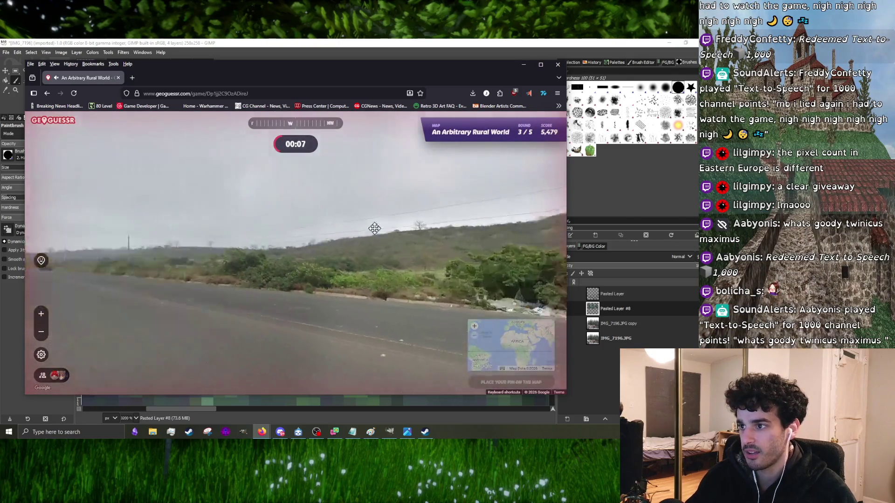
{"action": "left_click_drag", "start_coordinate": [145, 256], "coordinate": [294, 200]}
{"action": "left_click", "coordinate": [293, 200]}
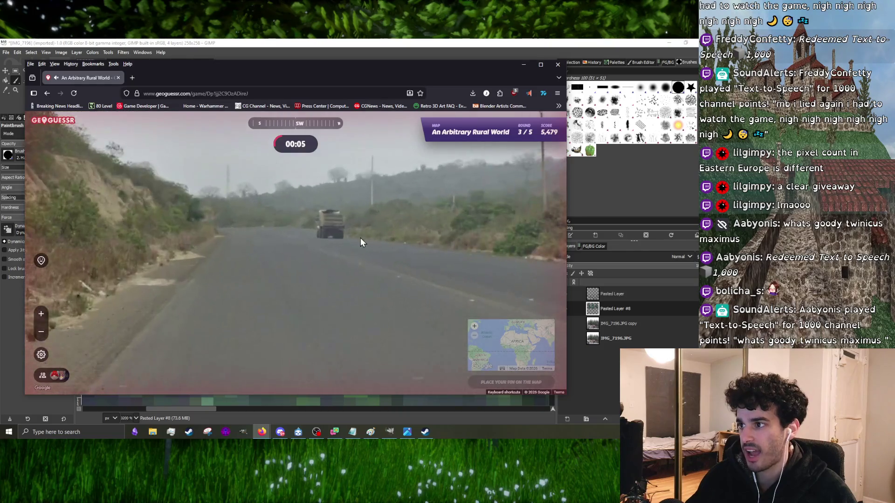
{"action": "left_click", "coordinate": [360, 237]}
{"action": "mouse_move", "coordinate": [286, 237]}
{"action": "left_mouse_down"}
{"action": "mouse_move", "coordinate": [445, 241]}
{"action": "mouse_move", "coordinate": [260, 254]}
{"action": "left_mouse_up"}
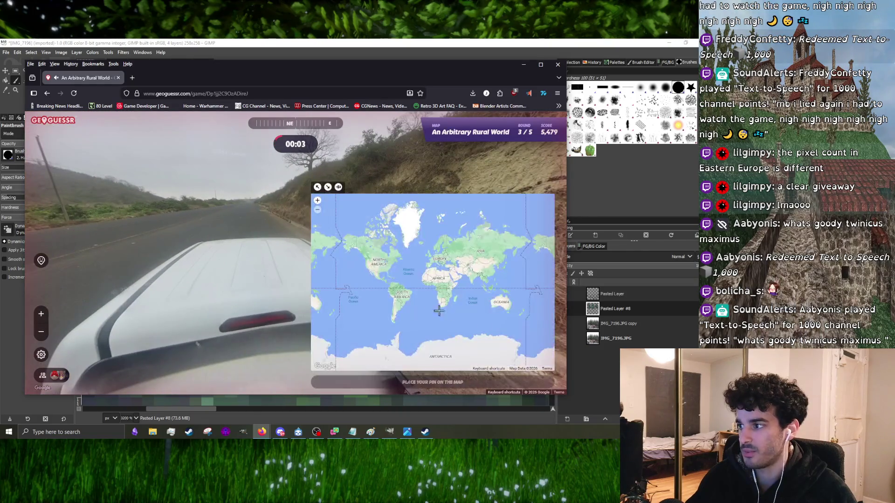
- Guess near southern Africa for 13 points, then survey round 4's field and pole
{"action": "left_click", "coordinate": [440, 299]}
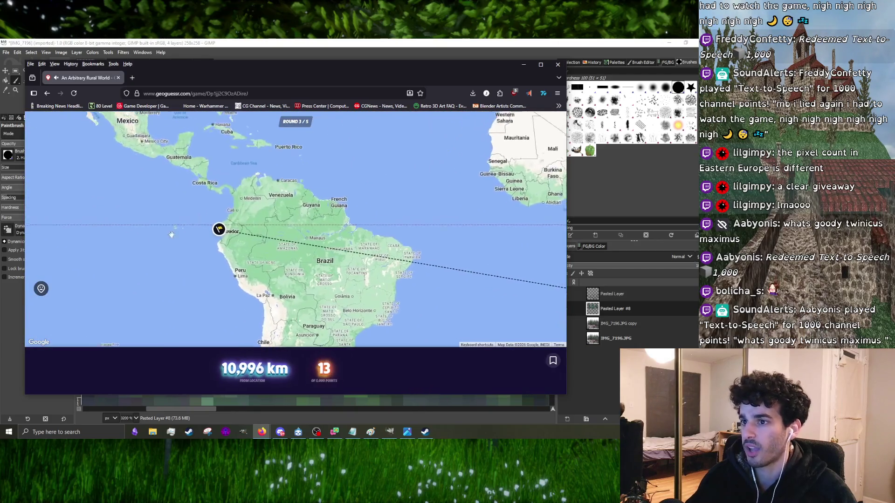
{"action": "left_click", "coordinate": [298, 368]}
{"action": "mouse_move", "coordinate": [336, 261]}
{"action": "left_mouse_down"}
{"action": "mouse_move", "coordinate": [319, 276]}
{"action": "mouse_move", "coordinate": [86, 231]}
{"action": "left_mouse_up"}
{"action": "left_click_drag", "start_coordinate": [446, 285], "coordinate": [116, 251]}
{"action": "mouse_move", "coordinate": [447, 233]}
{"action": "left_mouse_down"}
{"action": "mouse_move", "coordinate": [404, 232]}
{"action": "mouse_move", "coordinate": [331, 288]}
{"action": "mouse_move", "coordinate": [379, 295]}
{"action": "mouse_move", "coordinate": [315, 359]}
{"action": "mouse_move", "coordinate": [300, 319]}
{"action": "mouse_move", "coordinate": [325, 191]}
{"action": "left_mouse_up"}
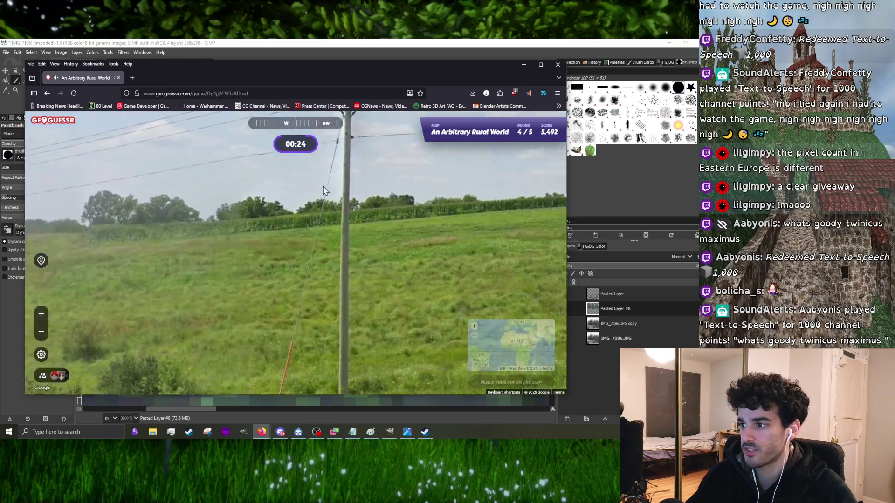
- Guess the US Midwest for round 4, landing 531 km off, and continue
{"action": "scroll", "coordinate": [328, 244], "scroll_direction": "down", "scroll_amount": 3}
{"action": "mouse_move", "coordinate": [303, 273]}
{"action": "left_mouse_down"}
{"action": "mouse_move", "coordinate": [177, 275]}
{"action": "mouse_move", "coordinate": [208, 282]}
{"action": "left_mouse_up"}
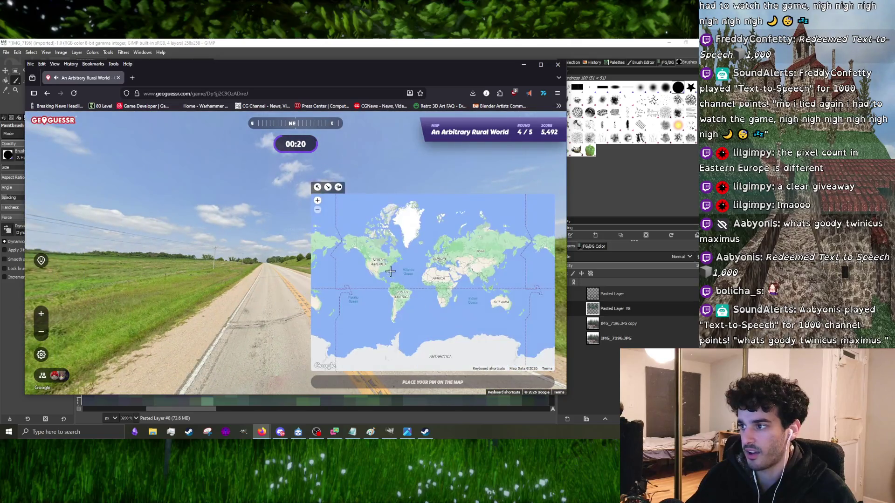
{"action": "left_click", "coordinate": [380, 265]}
{"action": "left_click", "coordinate": [433, 382]}
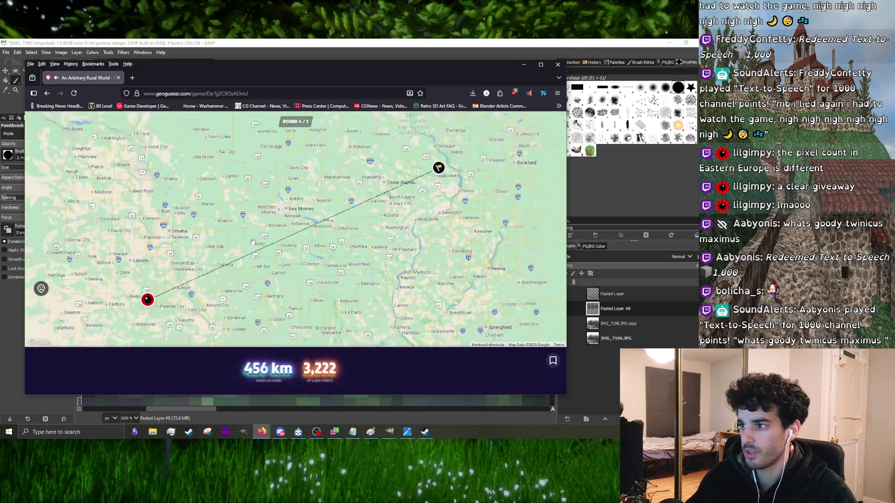
{"action": "left_click", "coordinate": [283, 364]}
- Move down the round 5 road past the puddles
{"action": "mouse_move", "coordinate": [299, 280]}
{"action": "left_mouse_down"}
{"action": "mouse_move", "coordinate": [350, 261]}
{"action": "mouse_move", "coordinate": [326, 256]}
{"action": "mouse_move", "coordinate": [381, 250]}
{"action": "mouse_move", "coordinate": [206, 306]}
{"action": "mouse_move", "coordinate": [253, 307]}
{"action": "mouse_move", "coordinate": [373, 231]}
{"action": "mouse_move", "coordinate": [292, 306]}
{"action": "mouse_move", "coordinate": [276, 246]}
{"action": "mouse_move", "coordinate": [309, 265]}
{"action": "mouse_move", "coordinate": [198, 239]}
{"action": "left_mouse_up"}
{"action": "left_click", "coordinate": [292, 306]}
{"action": "left_click", "coordinate": [275, 283]}
{"action": "left_click", "coordinate": [199, 240]}
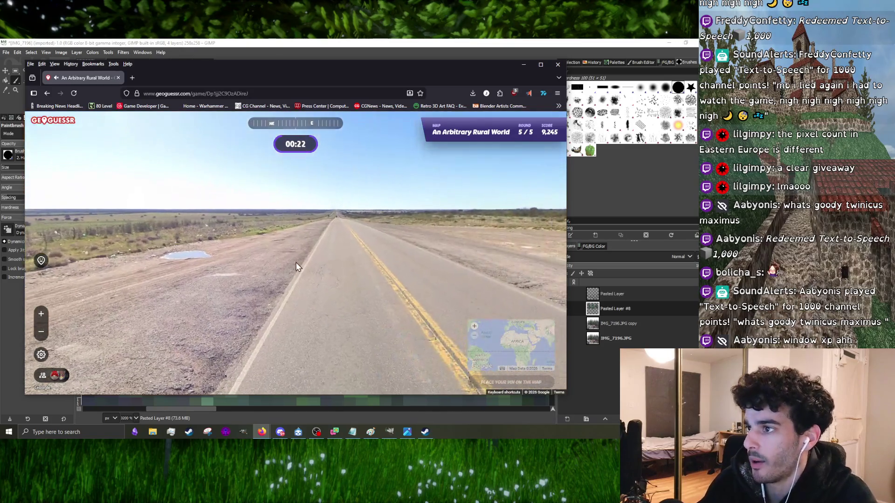
- Follow the round 5 road to its curved stretch, looking both ways
{"action": "left_click", "coordinate": [296, 264]}
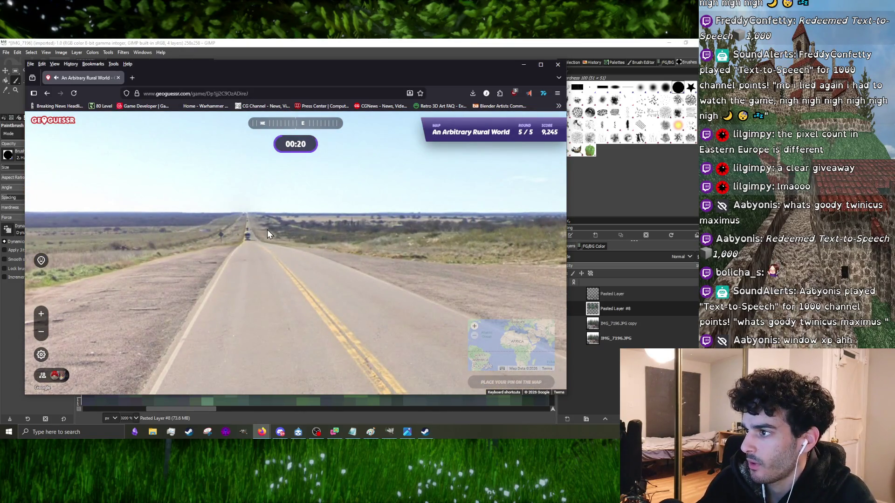
{"action": "left_click", "coordinate": [267, 233]}
{"action": "mouse_move", "coordinate": [280, 261]}
{"action": "left_mouse_down"}
{"action": "mouse_move", "coordinate": [210, 219]}
{"action": "mouse_move", "coordinate": [428, 188]}
{"action": "mouse_move", "coordinate": [300, 209]}
{"action": "mouse_move", "coordinate": [136, 319]}
{"action": "mouse_move", "coordinate": [286, 272]}
{"action": "mouse_move", "coordinate": [289, 179]}
{"action": "mouse_move", "coordinate": [295, 194]}
{"action": "mouse_move", "coordinate": [351, 189]}
{"action": "mouse_move", "coordinate": [304, 214]}
{"action": "mouse_move", "coordinate": [360, 310]}
{"action": "left_mouse_up"}
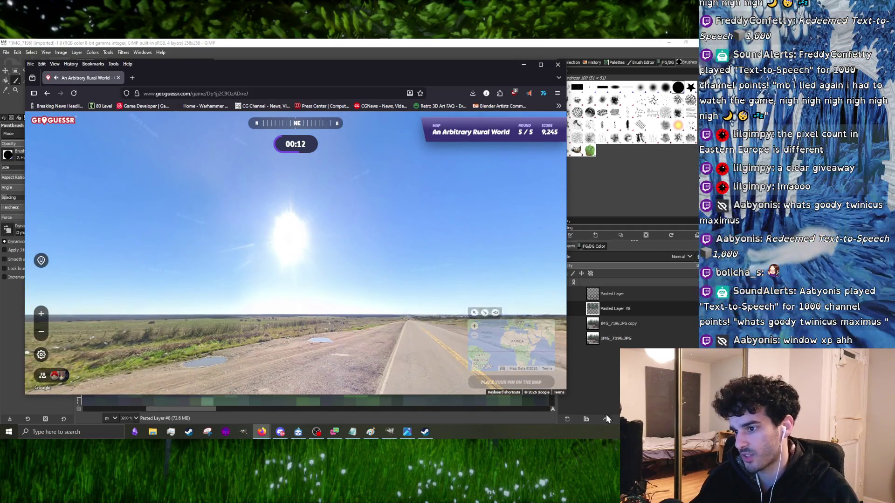
{"action": "mouse_move", "coordinate": [373, 259]}
{"action": "mouse_move", "coordinate": [277, 314]}
{"action": "left_mouse_down"}
{"action": "mouse_move", "coordinate": [327, 298]}
{"action": "mouse_move", "coordinate": [381, 321]}
{"action": "left_mouse_up"}
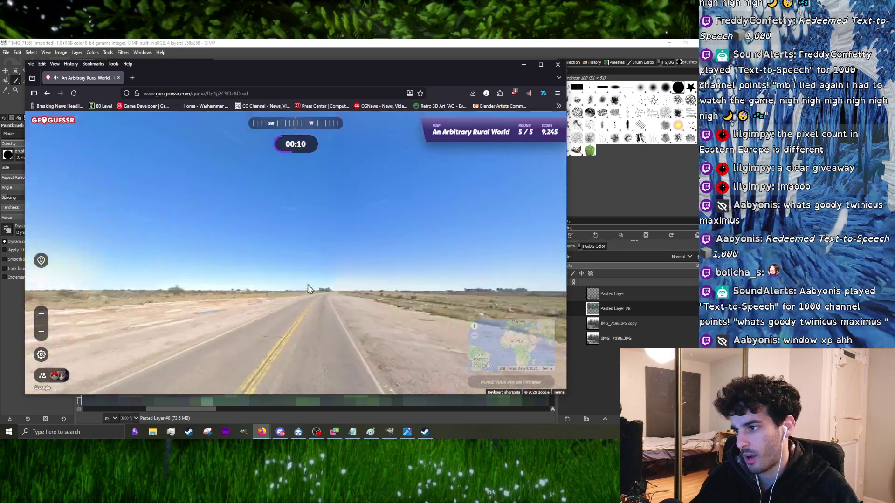
{"action": "left_click", "coordinate": [359, 298]}
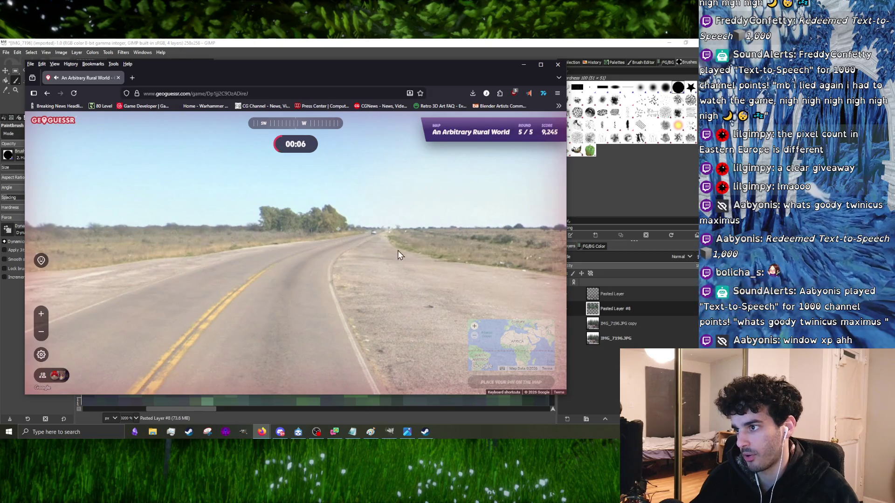
- Guess near Córdoba, Argentina for 2,765 points, then minimize Firefox
{"action": "mouse_move", "coordinate": [473, 300]}
{"action": "scroll", "coordinate": [370, 295], "scroll_direction": "up", "scroll_amount": 5}
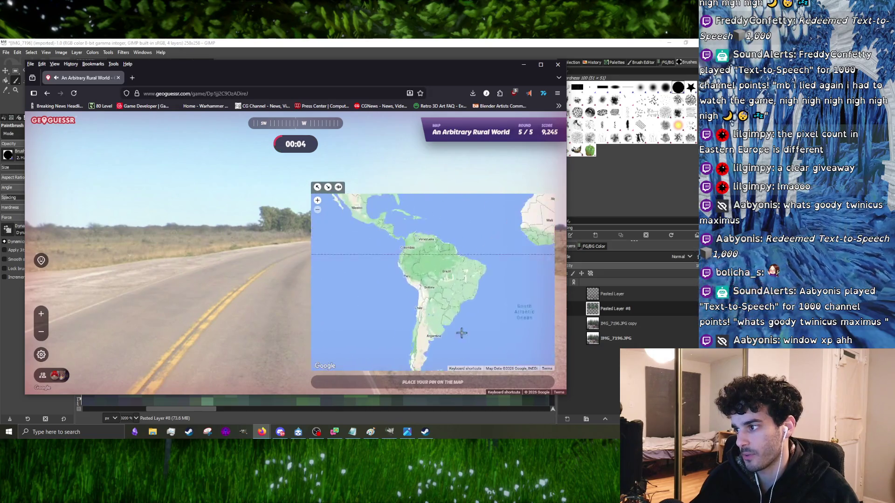
{"action": "left_click_drag", "start_coordinate": [444, 322], "coordinate": [435, 328]}
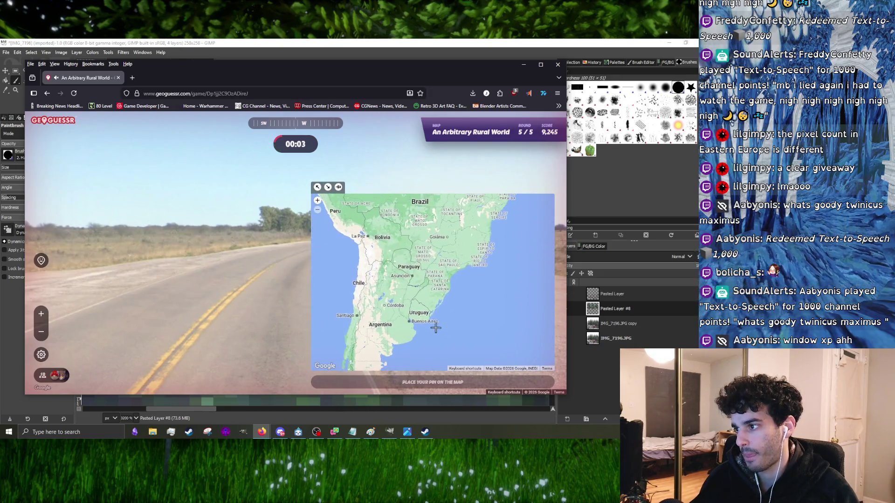
{"action": "left_click", "coordinate": [395, 296]}
{"action": "left_click", "coordinate": [418, 385]}
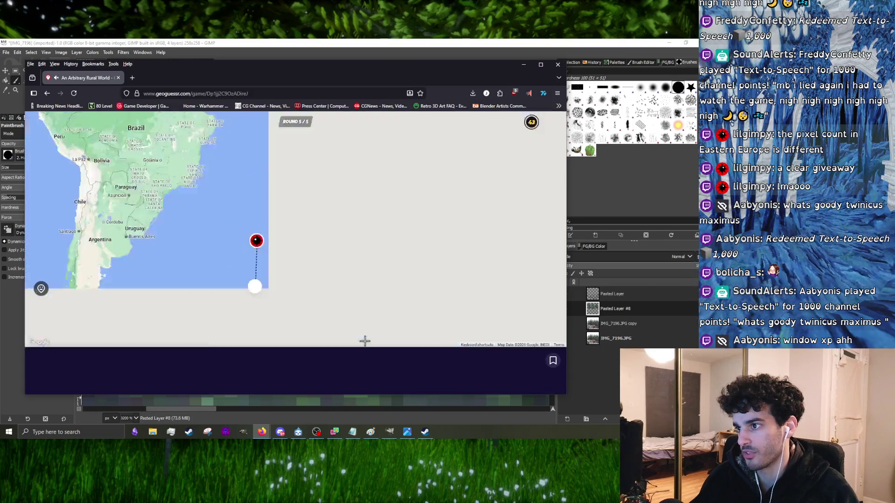
{"action": "scroll", "coordinate": [288, 284], "scroll_direction": "down", "scroll_amount": 2}
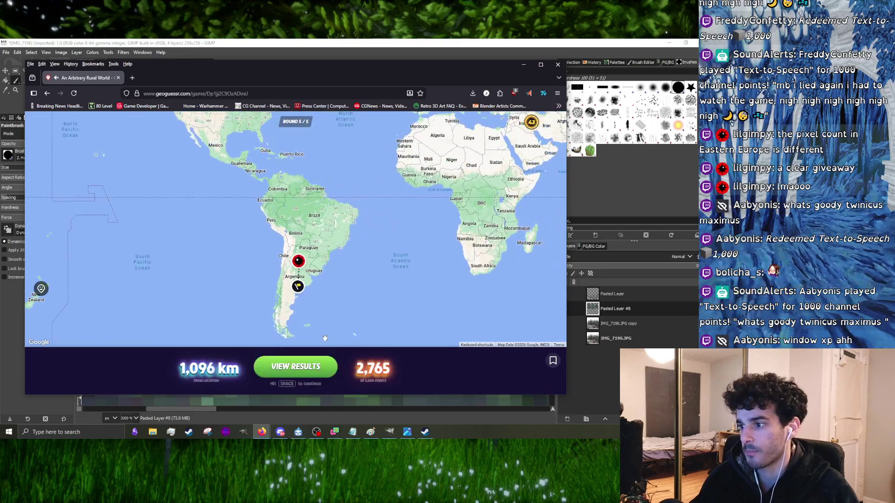
{"action": "left_click", "coordinate": [523, 64]}
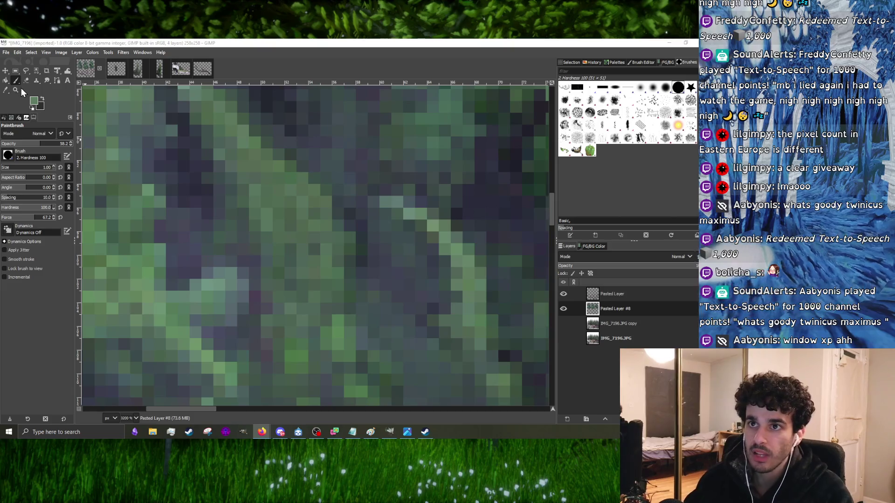
- Zoom around the bushes and switch the dock to the FG/BG Color tab
{"action": "scroll", "coordinate": [194, 196], "scroll_direction": "down", "scroll_amount": 2, "text": "ctrl"}
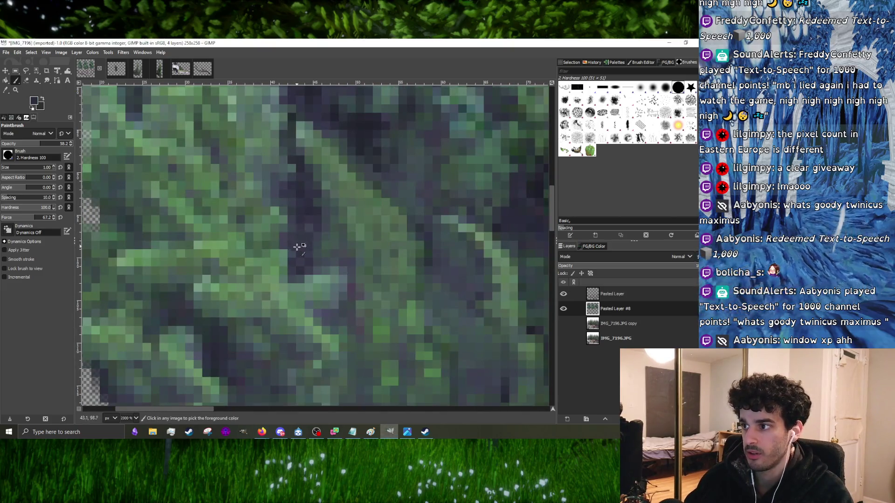
{"action": "scroll", "coordinate": [297, 246], "scroll_direction": "down", "scroll_amount": 1, "text": "ctrl"}
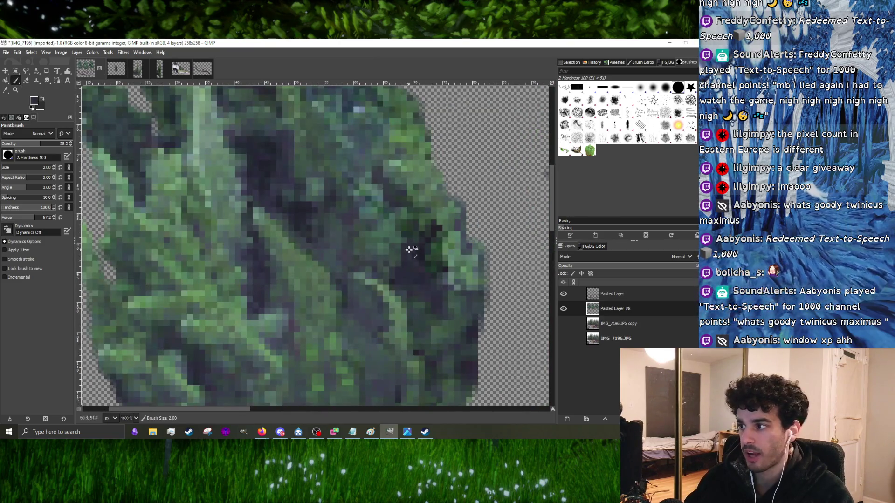
{"action": "scroll", "coordinate": [377, 264], "scroll_direction": "up", "scroll_amount": 1, "text": "ctrl"}
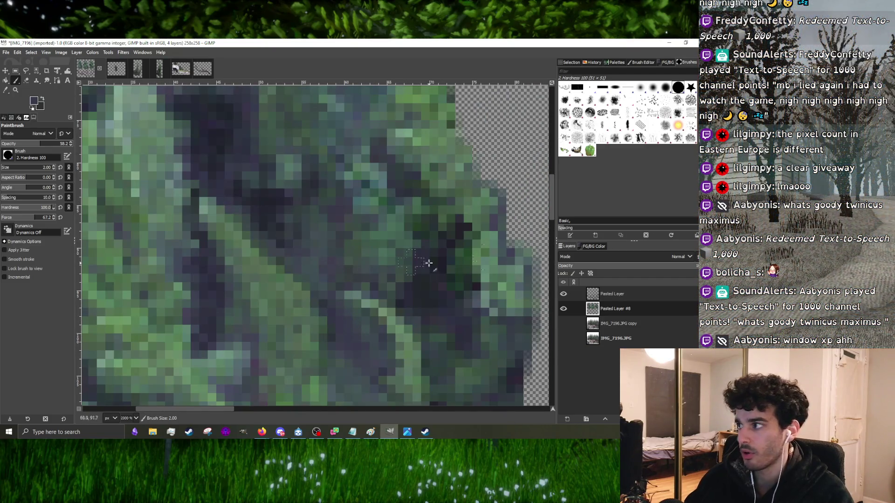
{"action": "left_click", "coordinate": [582, 61]}
{"action": "left_click", "coordinate": [574, 60]}
{"action": "left_click", "coordinate": [643, 62]}
{"action": "left_click", "coordinate": [611, 63]}
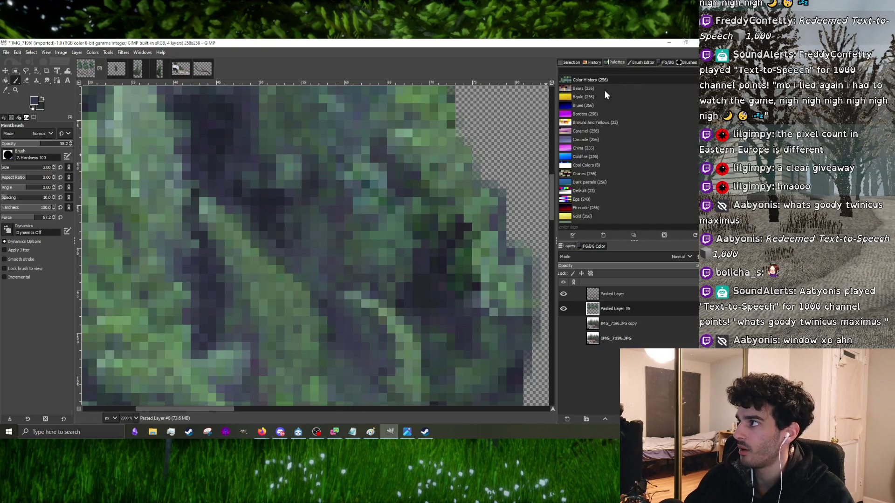
{"action": "left_click", "coordinate": [642, 63]}
{"action": "left_click", "coordinate": [675, 62]}
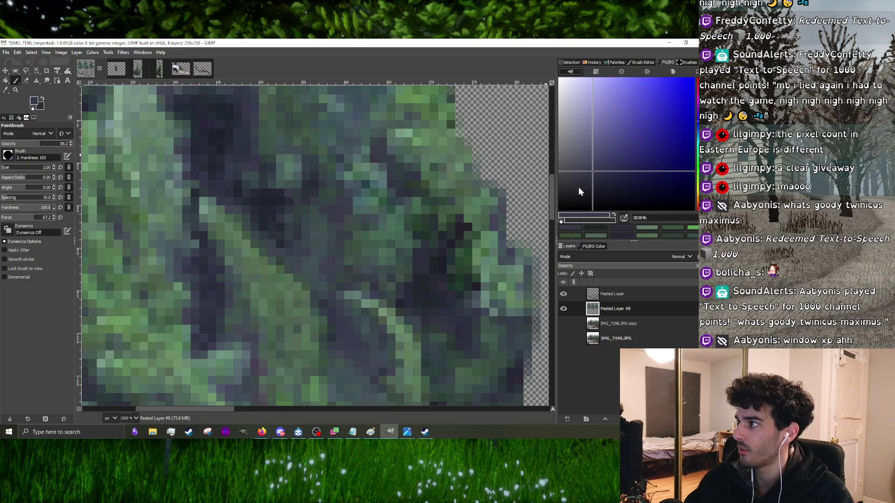
- Set the foreground colour to the dark navy 141626
{"action": "left_click", "coordinate": [214, 321], "text": "ctrl"}
{"action": "left_click_drag", "start_coordinate": [651, 198], "coordinate": [624, 192]}
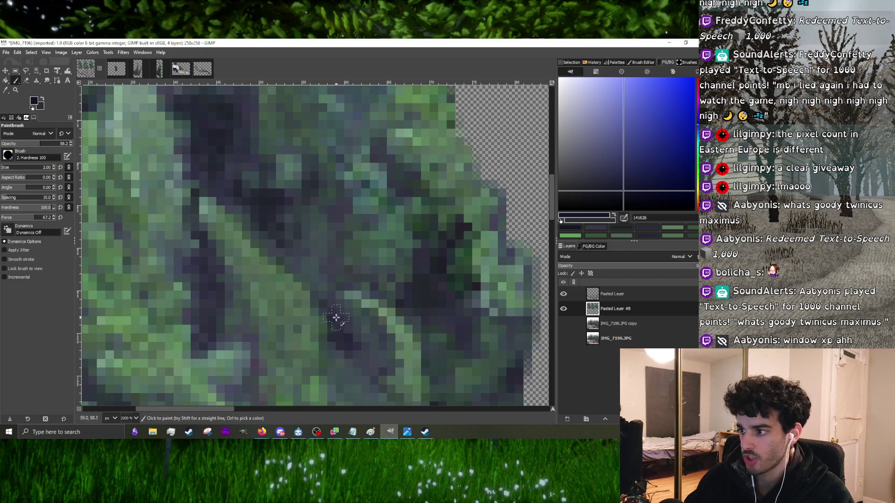
{"action": "scroll", "coordinate": [290, 254], "scroll_direction": "down", "scroll_amount": 7, "text": "ctrl"}
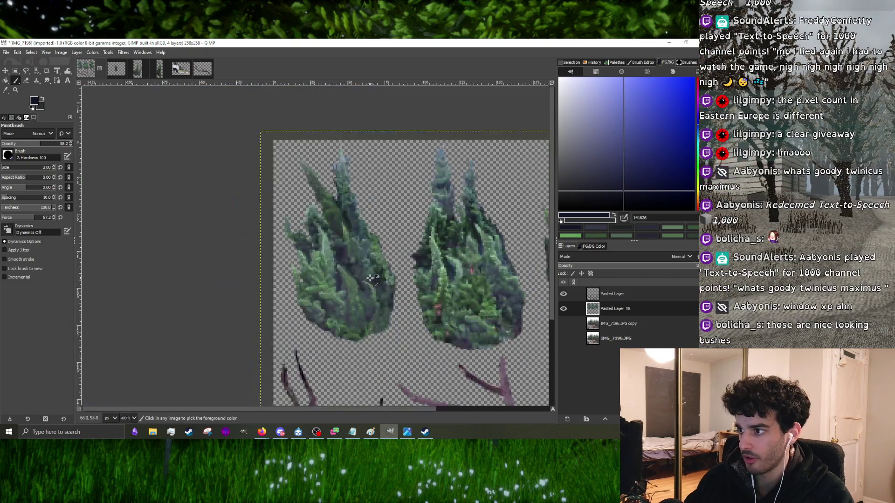
{"action": "scroll", "coordinate": [399, 304], "scroll_direction": "up", "scroll_amount": 7, "text": "ctrl"}
- Inspect the bush interiors, then bring the Notepad plan and Paint sketch forward
{"action": "middle_click_drag", "start_coordinate": [400, 304], "coordinate": [389, 330]}
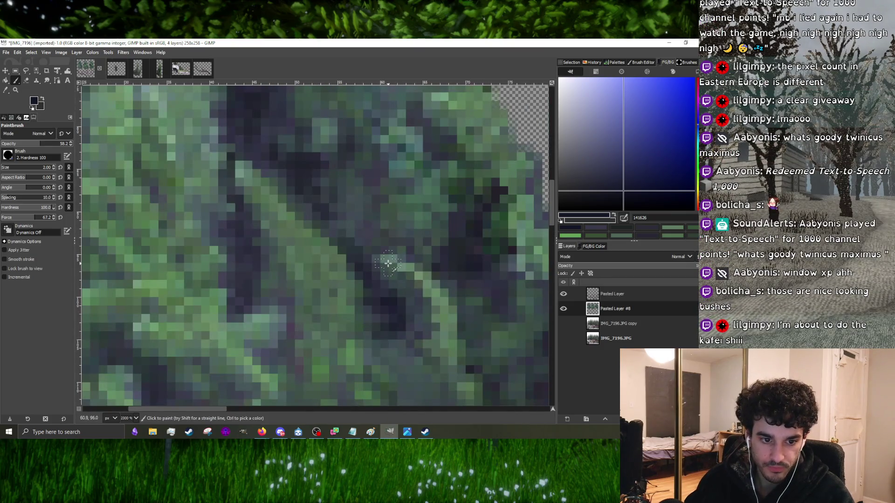
{"action": "scroll", "coordinate": [388, 263], "scroll_direction": "down", "scroll_amount": 7, "text": "ctrl"}
{"action": "scroll", "coordinate": [232, 258], "scroll_direction": "up", "scroll_amount": 8, "text": "ctrl"}
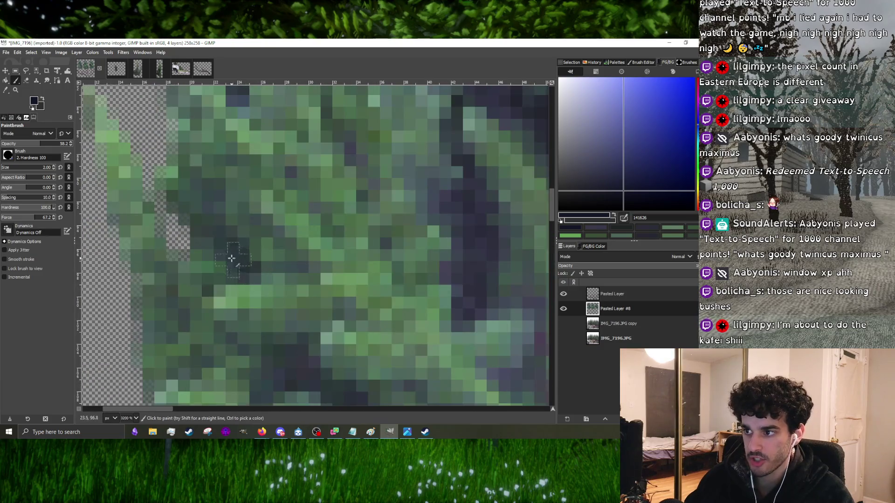
{"action": "scroll", "coordinate": [232, 258], "scroll_direction": "down", "scroll_amount": 6, "text": "ctrl"}
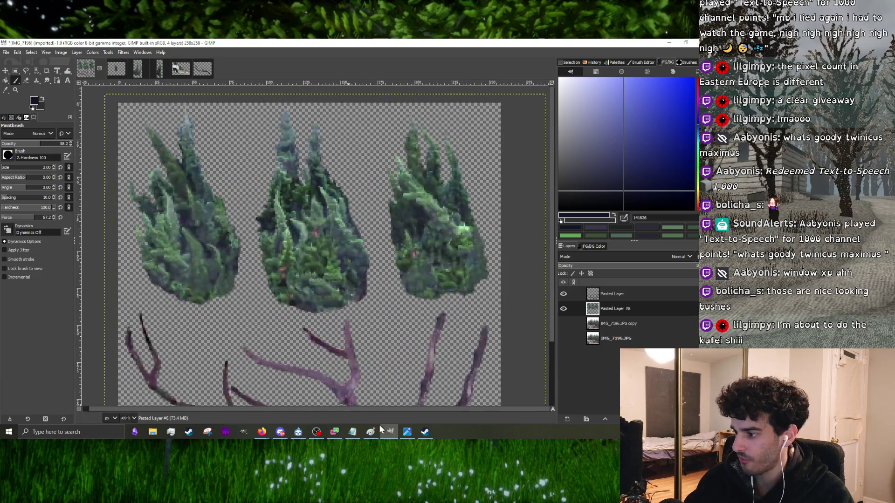
{"action": "scroll", "coordinate": [275, 263], "scroll_direction": "up", "scroll_amount": 4, "text": "ctrl"}
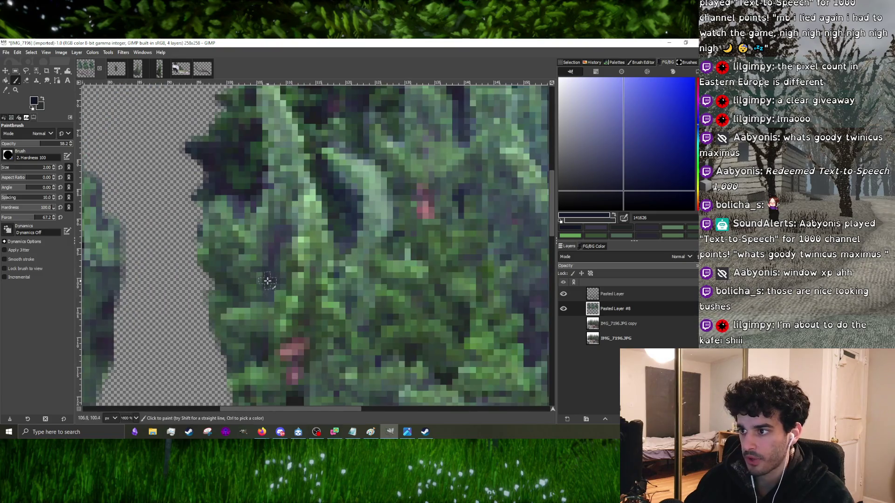
{"action": "scroll", "coordinate": [282, 230], "scroll_direction": "down", "scroll_amount": 4, "text": "ctrl"}
{"action": "scroll", "coordinate": [270, 264], "scroll_direction": "up", "scroll_amount": 4, "text": "ctrl"}
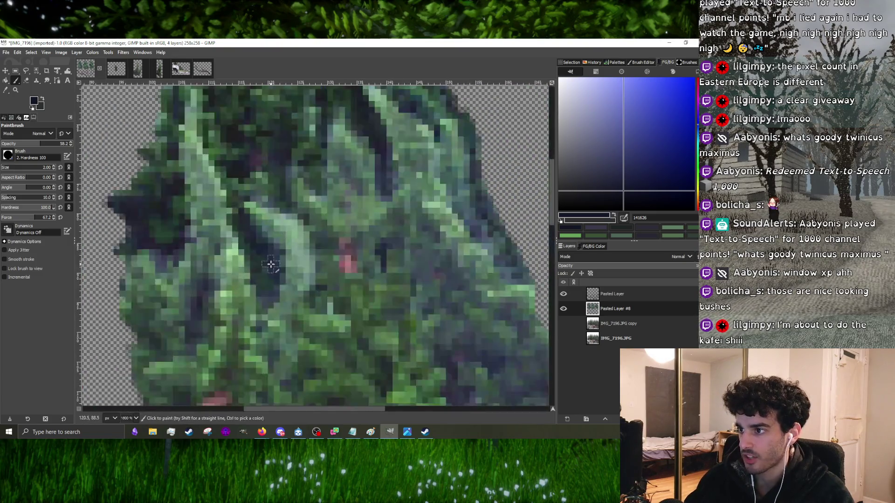
{"action": "scroll", "coordinate": [273, 290], "scroll_direction": "down", "scroll_amount": 4, "text": "ctrl"}
{"action": "scroll", "coordinate": [280, 264], "scroll_direction": "up", "scroll_amount": 5, "text": "ctrl"}
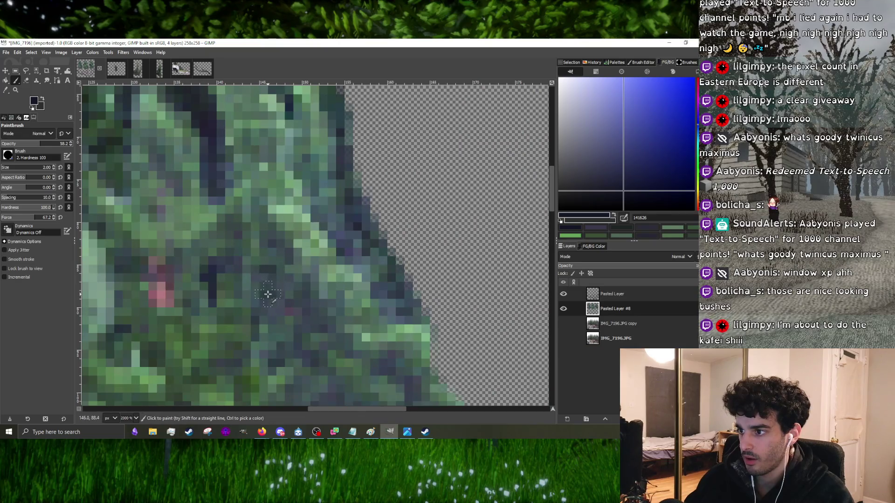
{"action": "scroll", "coordinate": [280, 297], "scroll_direction": "down", "scroll_amount": 3, "text": "ctrl"}
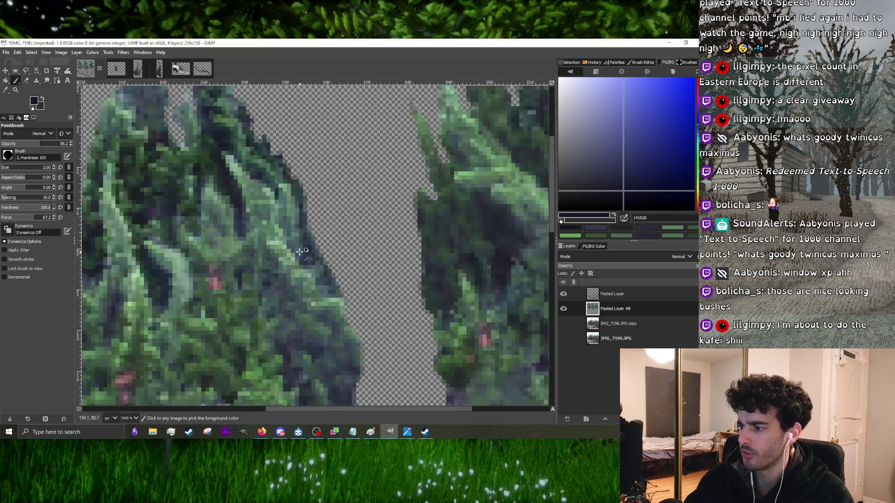
{"action": "left_click", "coordinate": [350, 432]}
{"action": "left_click", "coordinate": [370, 432]}
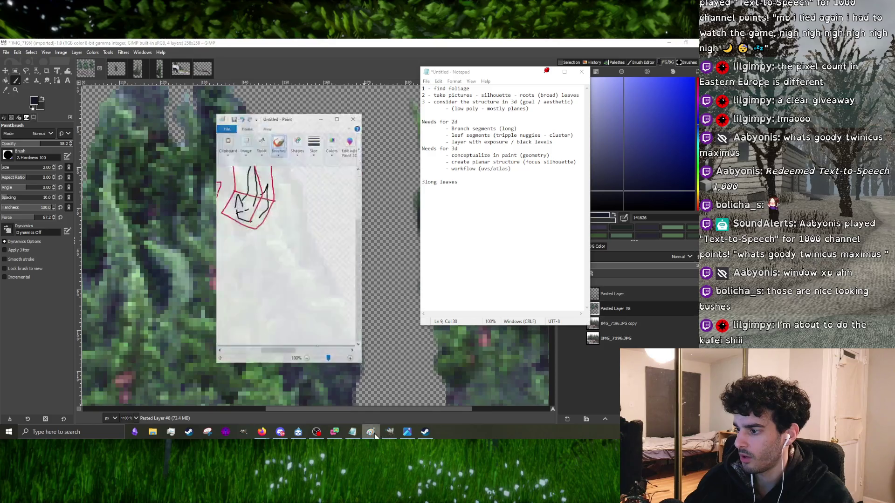
- Scroll through the Paint foliage sketches, then minimize Paint
{"action": "scroll", "coordinate": [308, 281], "scroll_direction": "up", "scroll_amount": 3}
{"action": "scroll", "coordinate": [304, 260], "scroll_direction": "down", "scroll_amount": 2, "text": "ctrl"}
{"action": "scroll", "coordinate": [304, 265], "scroll_direction": "up", "scroll_amount": 1, "text": "ctrl"}
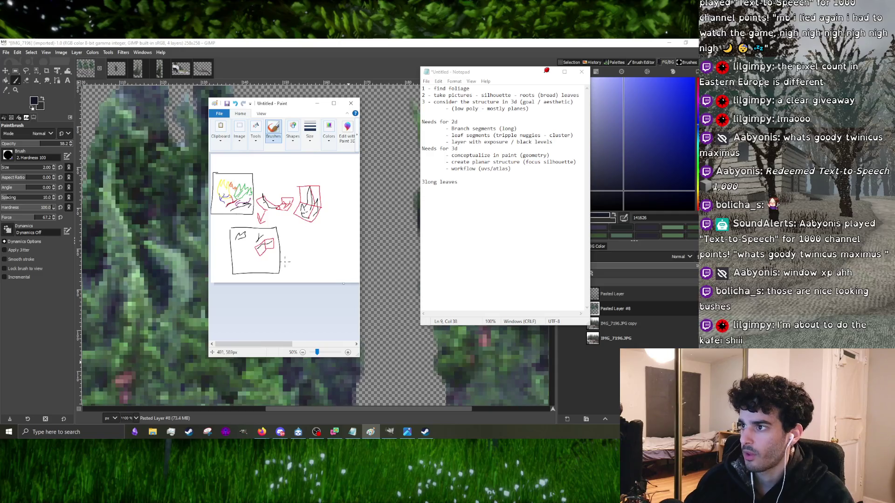
{"action": "left_click", "coordinate": [317, 103]}
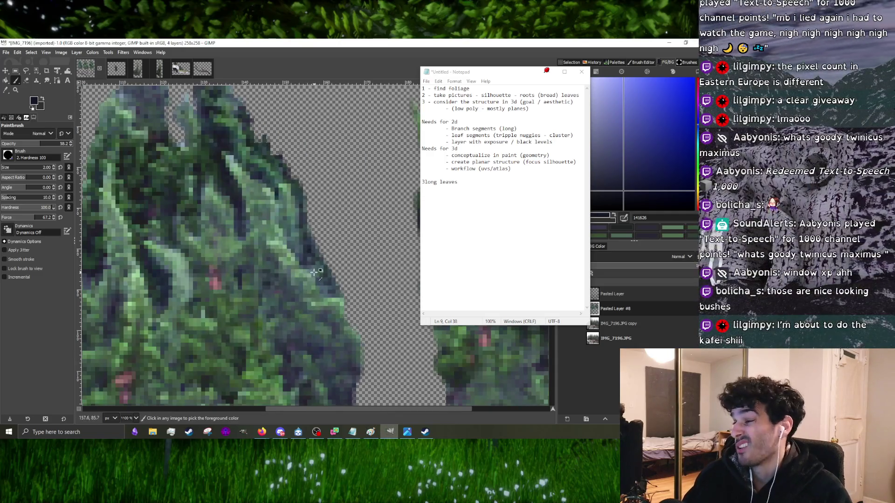
- Drag the Notepad foliage plan to the right, clearing the GIMP bush cut-outs
{"action": "scroll", "coordinate": [313, 272], "scroll_direction": "up", "scroll_amount": 3, "text": "ctrl"}
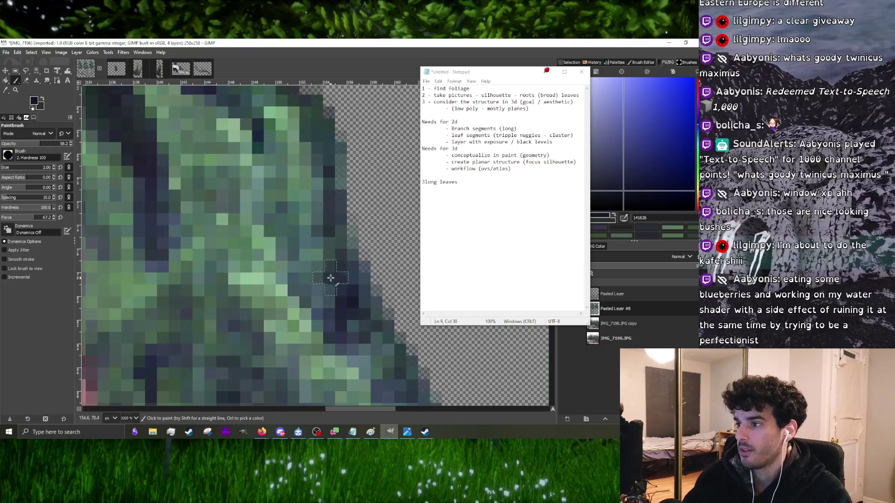
{"action": "scroll", "coordinate": [328, 282], "scroll_direction": "down", "scroll_amount": 4, "text": "ctrl"}
{"action": "scroll", "coordinate": [317, 303], "scroll_direction": "up", "scroll_amount": 4, "text": "ctrl"}
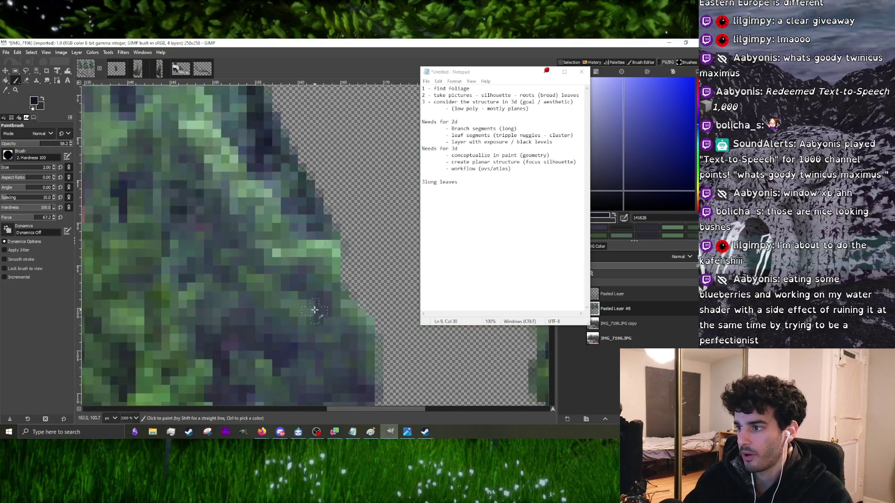
{"action": "scroll", "coordinate": [291, 278], "scroll_direction": "down", "scroll_amount": 3, "text": "ctrl"}
{"action": "left_click_drag", "start_coordinate": [549, 87], "coordinate": [627, 87]}
{"action": "left_click", "coordinate": [29, 81]}
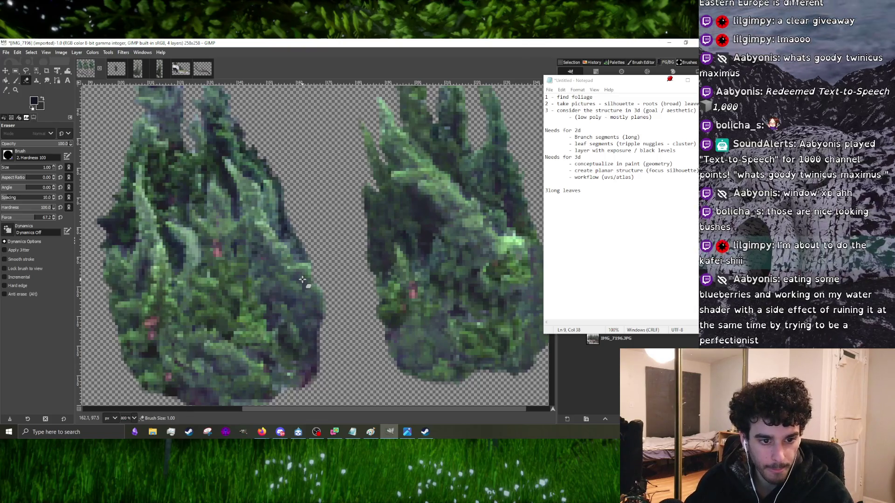
- Erase stray edge pixels around the bush cut-outs with the Eraser at high zoom
{"action": "scroll", "coordinate": [303, 278], "scroll_direction": "down", "scroll_amount": 3, "text": "ctrl"}
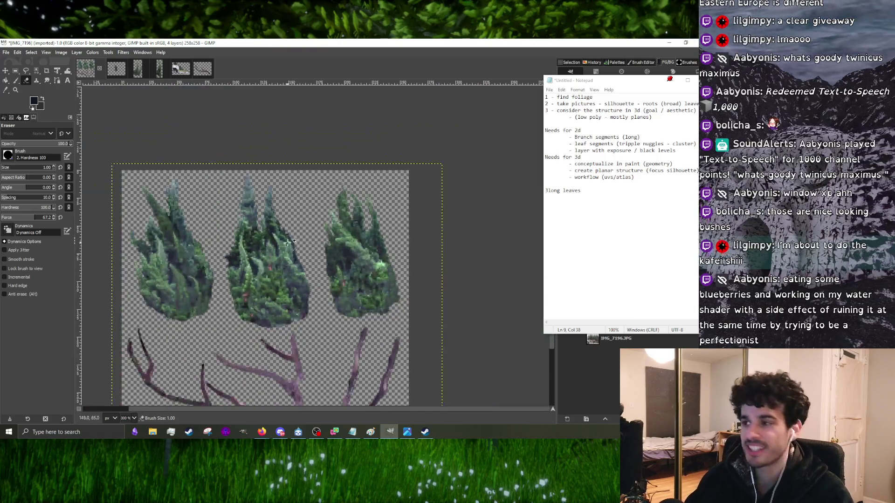
{"action": "scroll", "coordinate": [289, 270], "scroll_direction": "up", "scroll_amount": 6, "text": "ctrl"}
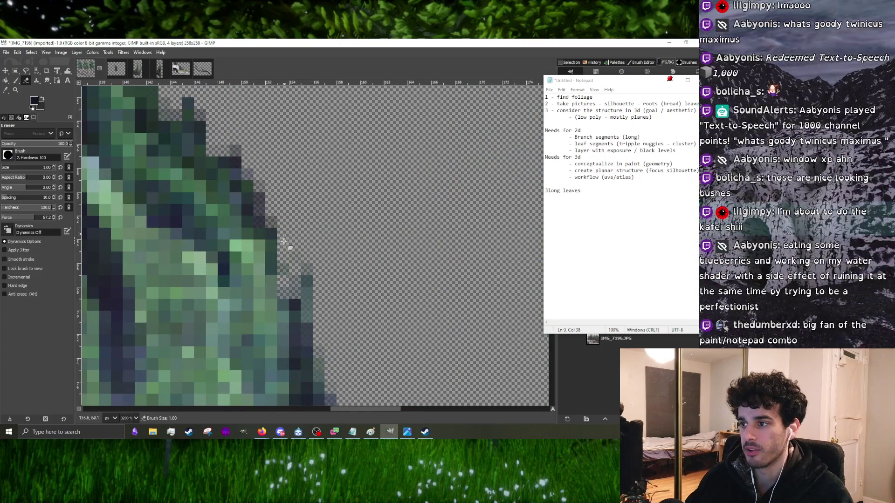
{"action": "scroll", "coordinate": [320, 274], "scroll_direction": "down", "scroll_amount": 5, "text": "ctrl"}
{"action": "scroll", "coordinate": [329, 275], "scroll_direction": "up", "scroll_amount": 5, "text": "ctrl"}
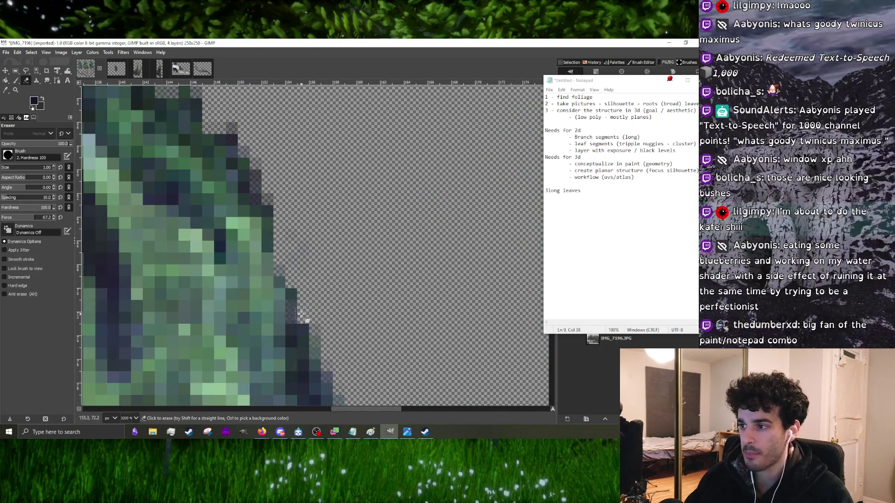
{"action": "scroll", "coordinate": [301, 315], "scroll_direction": "down", "scroll_amount": 4, "text": "ctrl"}
{"action": "scroll", "coordinate": [321, 306], "scroll_direction": "up", "scroll_amount": 4, "text": "ctrl"}
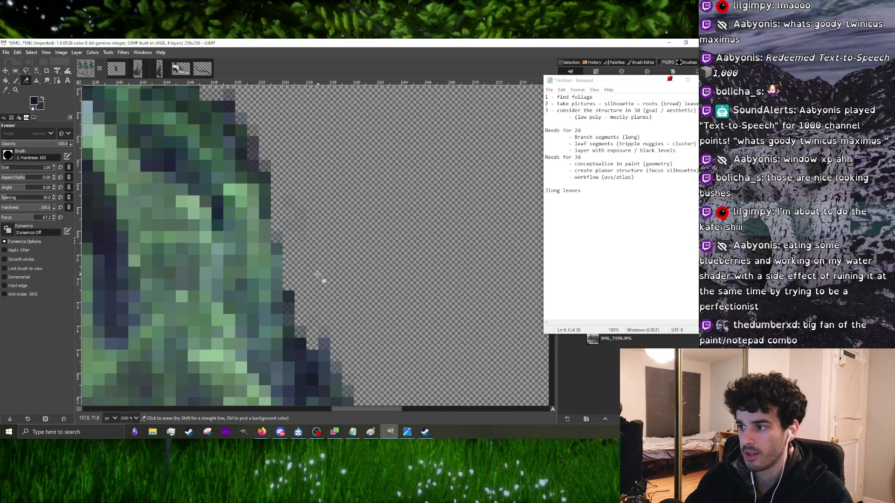
{"action": "scroll", "coordinate": [317, 280], "scroll_direction": "down", "scroll_amount": 3, "text": "ctrl"}
{"action": "scroll", "coordinate": [319, 277], "scroll_direction": "up", "scroll_amount": 3, "text": "ctrl"}
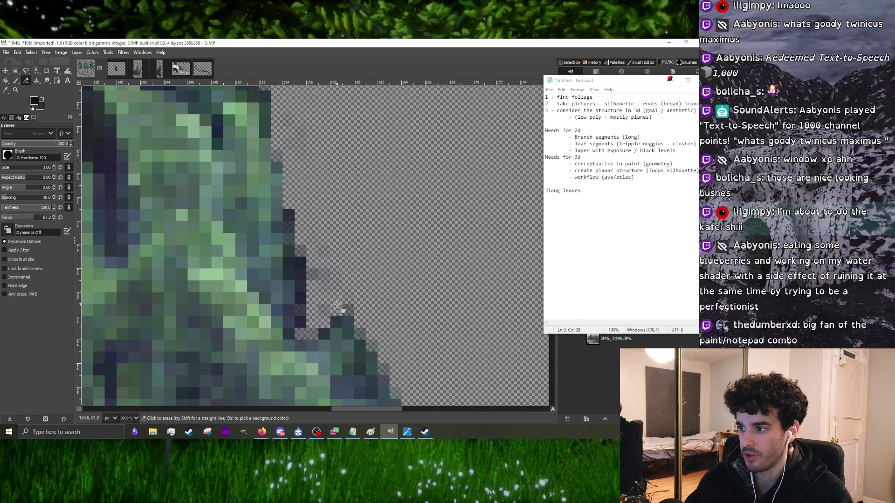
{"action": "scroll", "coordinate": [335, 310], "scroll_direction": "down", "scroll_amount": 1, "text": "ctrl"}
{"action": "scroll", "coordinate": [341, 254], "scroll_direction": "down", "scroll_amount": 5, "text": "ctrl"}
{"action": "scroll", "coordinate": [250, 251], "scroll_direction": "up", "scroll_amount": 4, "text": "ctrl"}
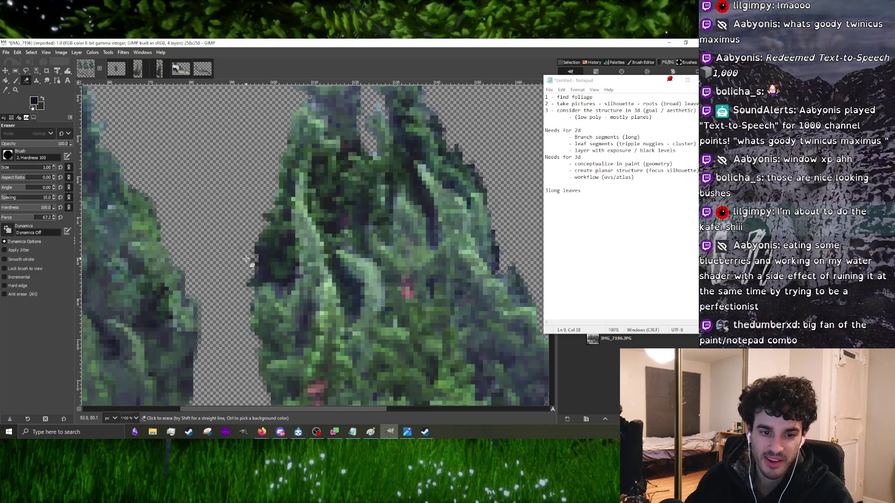
{"action": "scroll", "coordinate": [246, 259], "scroll_direction": "up", "scroll_amount": 4, "text": "ctrl"}
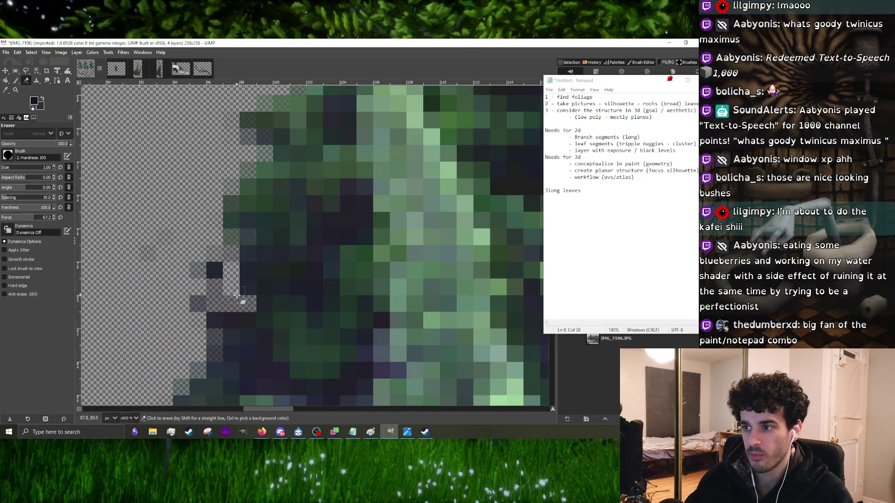
{"action": "scroll", "coordinate": [261, 282], "scroll_direction": "down", "scroll_amount": 6, "text": "ctrl"}
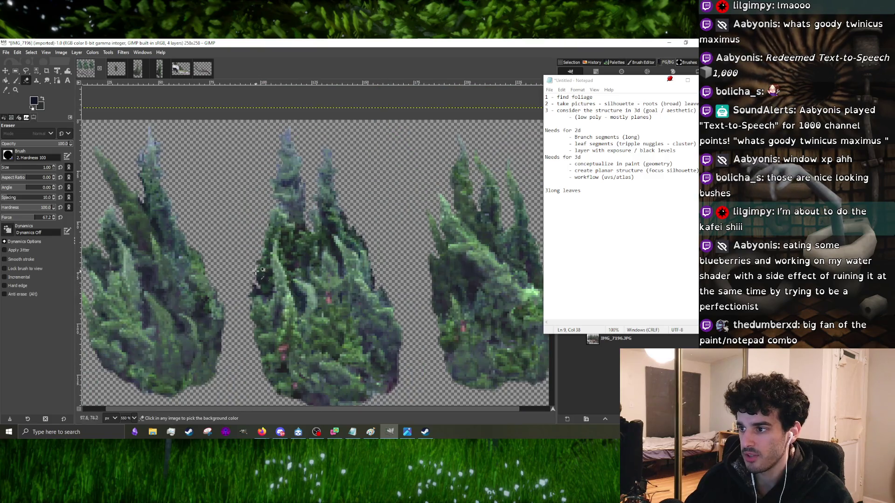
{"action": "scroll", "coordinate": [256, 271], "scroll_direction": "up", "scroll_amount": 4, "text": "ctrl"}
{"action": "scroll", "coordinate": [287, 275], "scroll_direction": "up", "scroll_amount": 1, "text": "ctrl"}
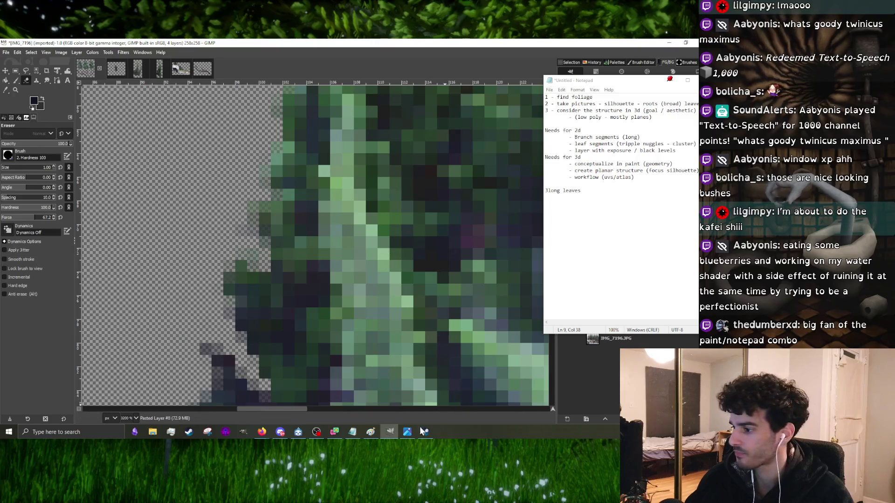
- Open the original photo IMG_7196.JPG for reference and move its window aside
{"action": "left_click", "coordinate": [407, 432]}
{"action": "left_click_drag", "start_coordinate": [472, 90], "coordinate": [563, 88]}
{"action": "scroll", "coordinate": [262, 153], "scroll_direction": "down", "scroll_amount": 7, "text": "ctrl"}
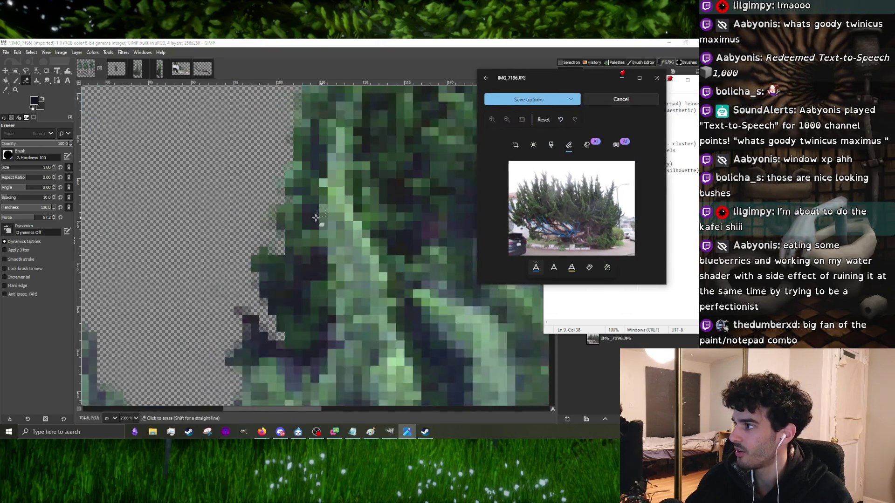
{"action": "scroll", "coordinate": [259, 211], "scroll_direction": "up", "scroll_amount": 2, "text": "ctrl"}
{"action": "scroll", "coordinate": [260, 211], "scroll_direction": "down", "scroll_amount": 2, "text": "ctrl"}
{"action": "scroll", "coordinate": [259, 210], "scroll_direction": "up", "scroll_amount": 3, "text": "ctrl"}
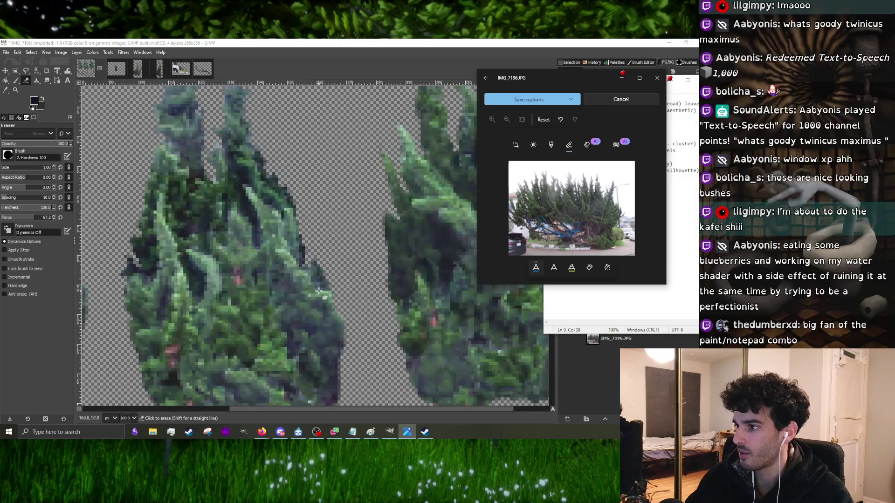
{"action": "scroll", "coordinate": [293, 228], "scroll_direction": "down", "scroll_amount": 3, "text": "ctrl"}
{"action": "scroll", "coordinate": [294, 229], "scroll_direction": "up", "scroll_amount": 6, "text": "ctrl"}
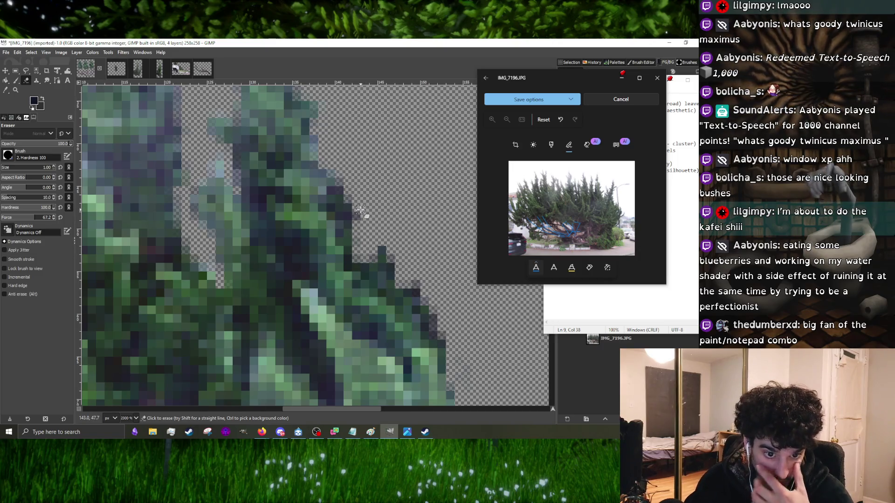
- Continue erasing ragged edge pixels along the bush outlines
{"action": "scroll", "coordinate": [345, 224], "scroll_direction": "down", "scroll_amount": 5, "text": "ctrl"}
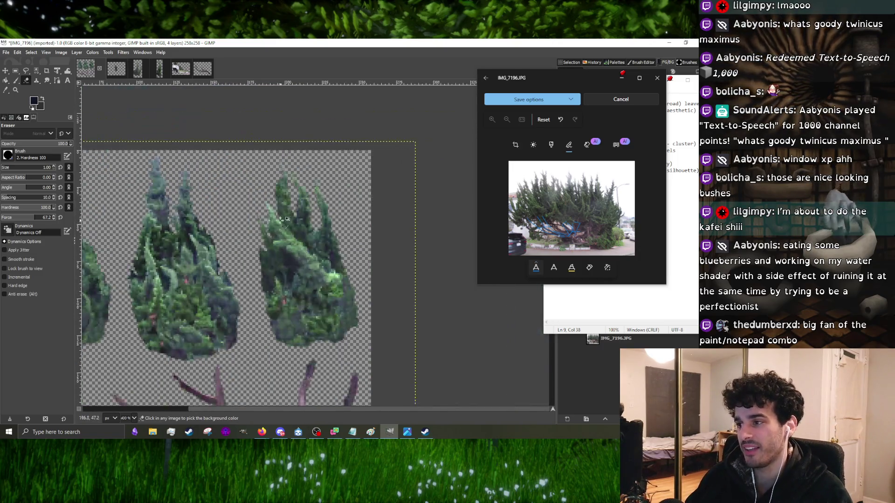
{"action": "scroll", "coordinate": [335, 237], "scroll_direction": "up", "scroll_amount": 3, "text": "ctrl"}
{"action": "scroll", "coordinate": [334, 236], "scroll_direction": "up", "scroll_amount": 2, "text": "ctrl"}
{"action": "scroll", "coordinate": [354, 270], "scroll_direction": "down", "scroll_amount": 1, "text": "ctrl"}
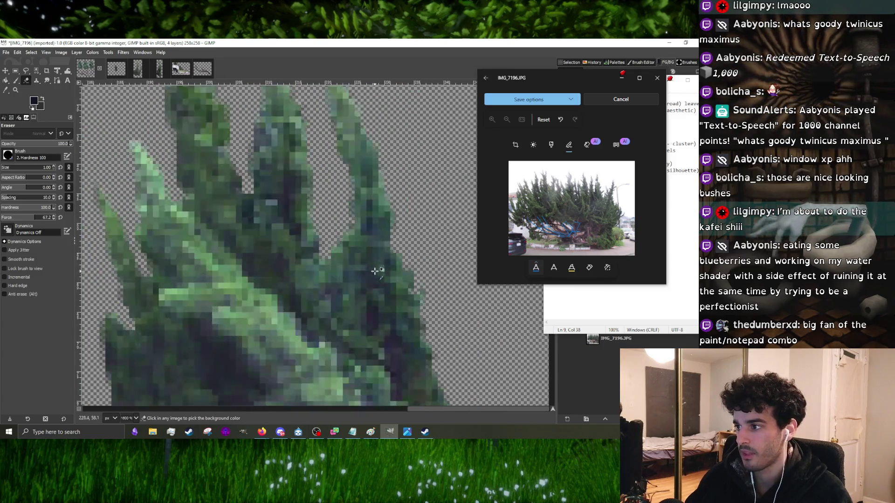
{"action": "scroll", "coordinate": [326, 270], "scroll_direction": "down", "scroll_amount": 1, "text": "ctrl"}
{"action": "scroll", "coordinate": [228, 292], "scroll_direction": "up", "scroll_amount": 1, "text": "ctrl"}
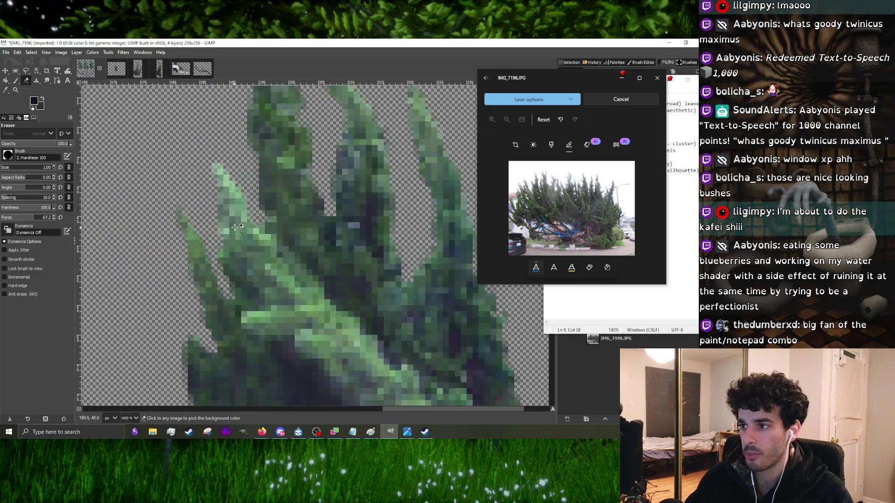
{"action": "scroll", "coordinate": [217, 236], "scroll_direction": "down", "scroll_amount": 1, "text": "ctrl"}
{"action": "scroll", "coordinate": [225, 287], "scroll_direction": "up", "scroll_amount": 1, "text": "ctrl"}
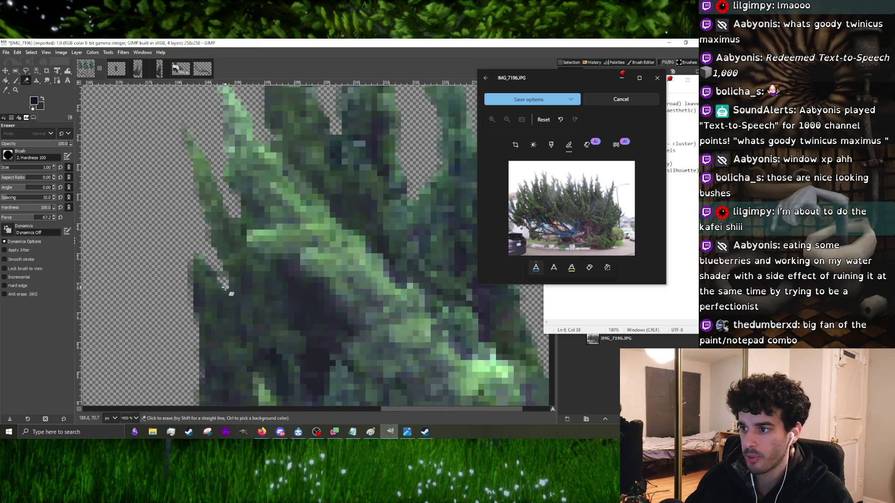
{"action": "scroll", "coordinate": [216, 275], "scroll_direction": "down", "scroll_amount": 2}
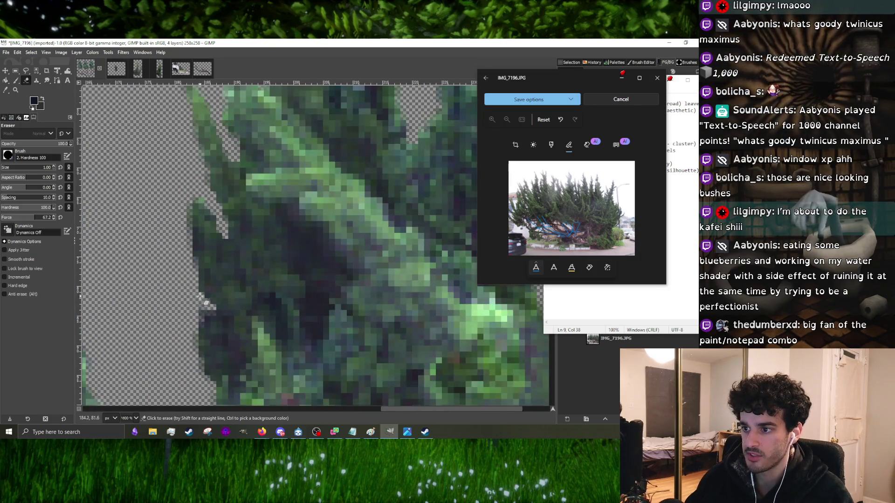
{"action": "scroll", "coordinate": [209, 312], "scroll_direction": "down", "scroll_amount": 1, "text": "ctrl"}
{"action": "scroll", "coordinate": [219, 303], "scroll_direction": "up", "scroll_amount": 2, "text": "ctrl"}
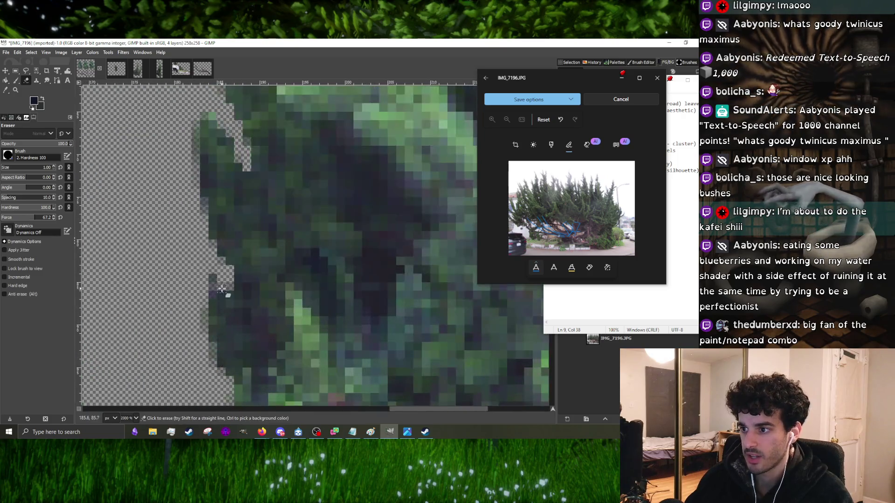
- Sample a foliage colour from the bush with the Paintbrush
{"action": "left_click", "coordinate": [15, 80]}
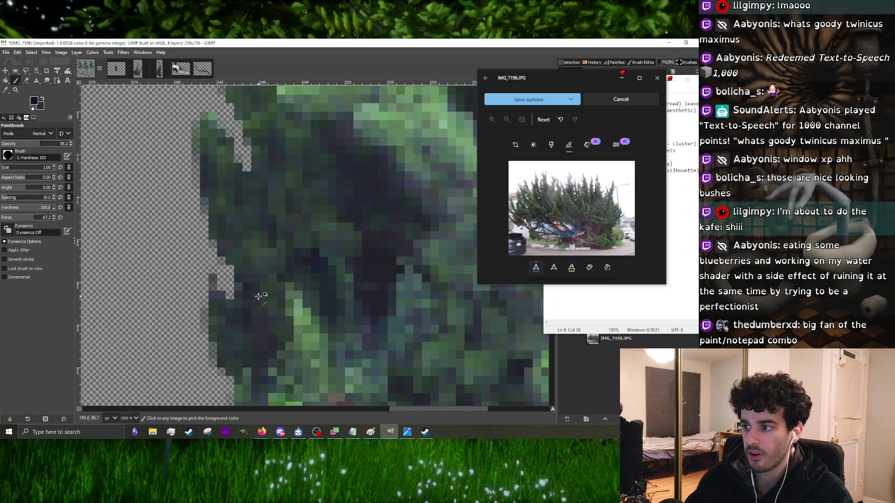
{"action": "left_click", "coordinate": [301, 326], "text": "ctrl"}
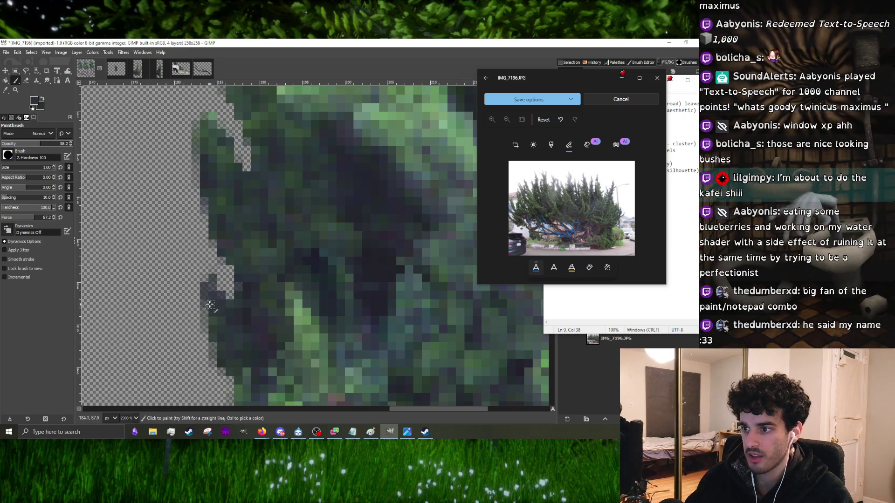
{"action": "scroll", "coordinate": [233, 308], "scroll_direction": "down", "scroll_amount": 4, "text": "ctrl"}
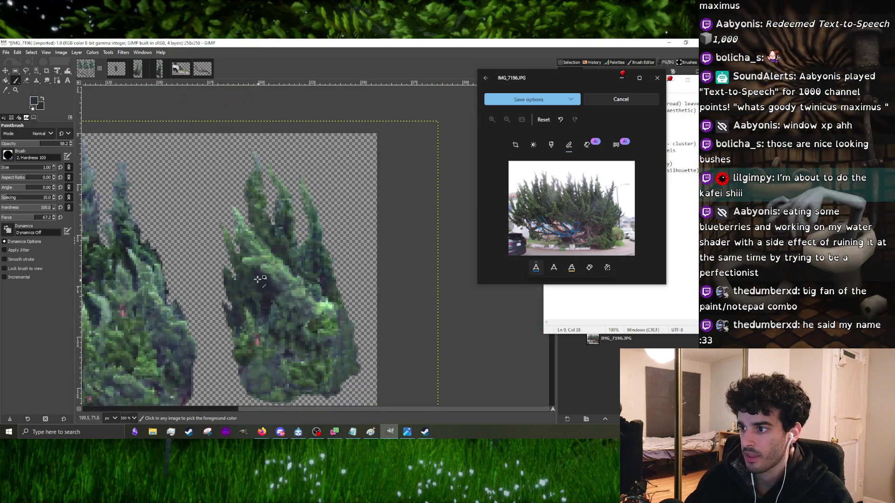
- Return to the Eraser for more edge cleanup, then switch to the Clone tool
{"action": "left_click", "coordinate": [26, 80]}
{"action": "scroll", "coordinate": [283, 329], "scroll_direction": "up", "scroll_amount": 3, "text": "ctrl"}
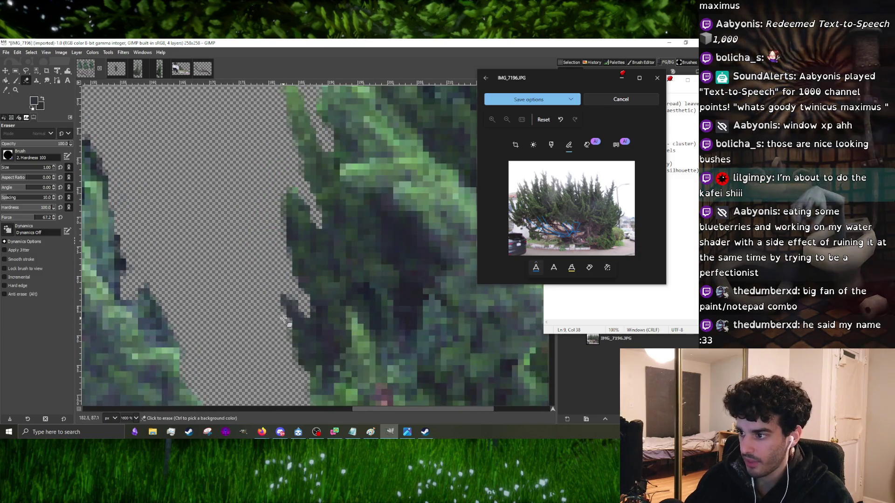
{"action": "scroll", "coordinate": [283, 329], "scroll_direction": "down", "scroll_amount": 5, "text": "ctrl"}
{"action": "scroll", "coordinate": [284, 317], "scroll_direction": "up", "scroll_amount": 5, "text": "ctrl"}
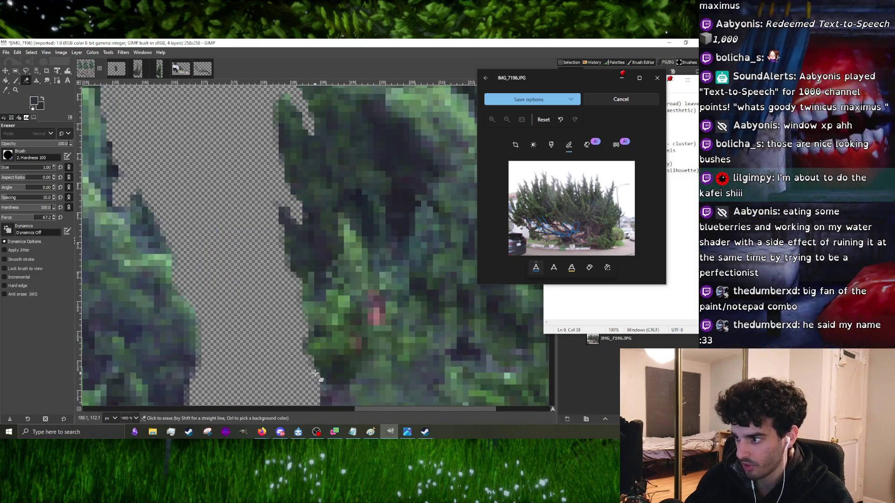
{"action": "scroll", "coordinate": [287, 301], "scroll_direction": "down", "scroll_amount": 4, "text": "ctrl"}
{"action": "left_click", "coordinate": [36, 81]}
{"action": "scroll", "coordinate": [369, 342], "scroll_direction": "up", "scroll_amount": 2, "text": "ctrl"}
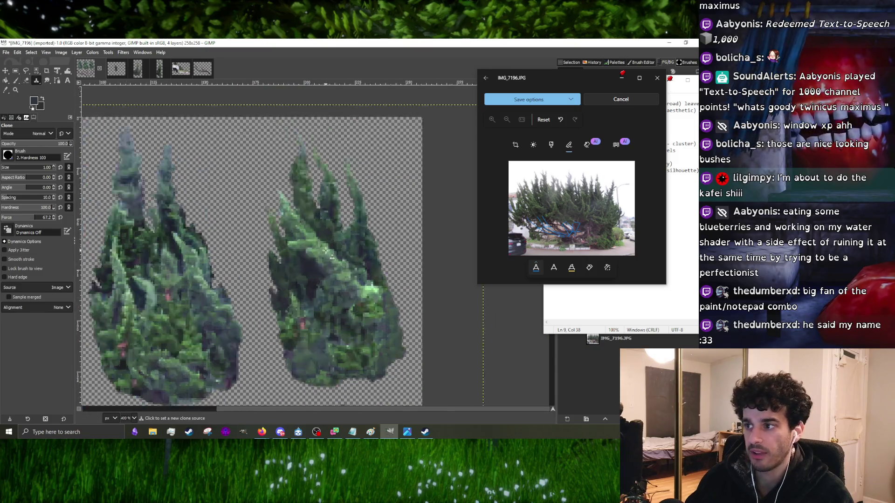
- Go from Clone to Paintbrush, then to Free Select, zoomed in on the left bush
{"action": "scroll", "coordinate": [369, 342], "scroll_direction": "down", "scroll_amount": 1, "text": "ctrl"}
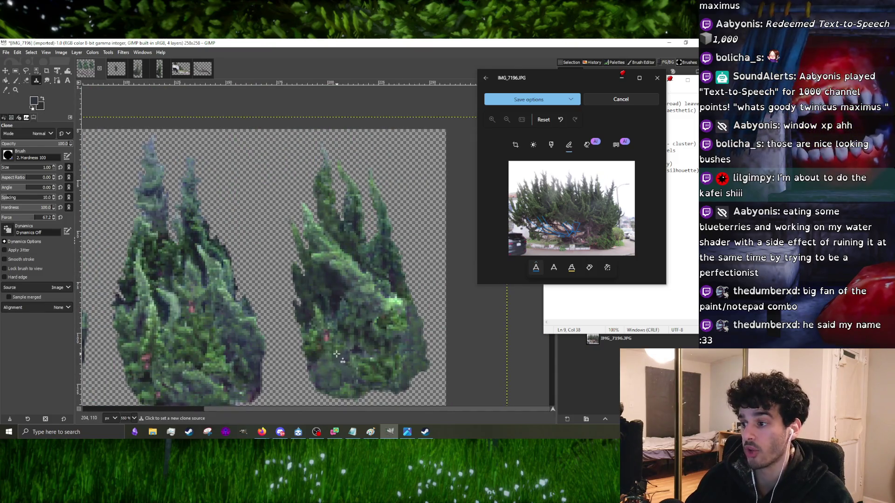
{"action": "scroll", "coordinate": [395, 329], "scroll_direction": "up", "scroll_amount": 4, "text": "ctrl"}
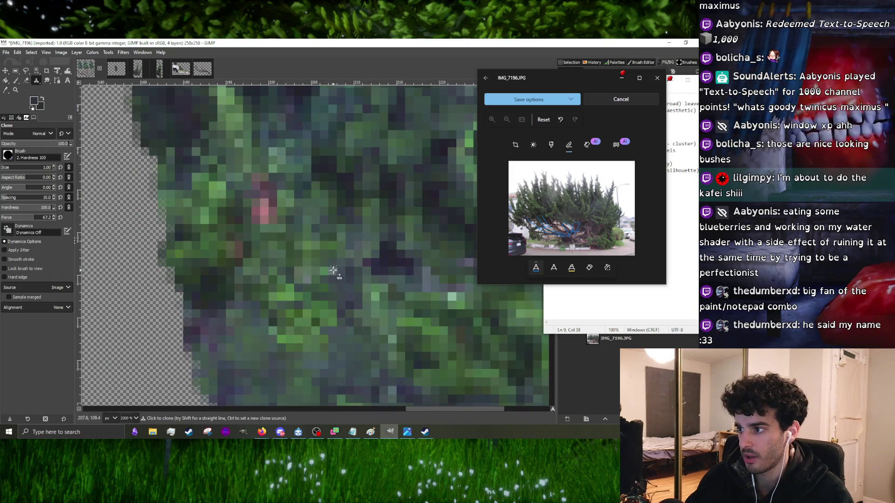
{"action": "scroll", "coordinate": [348, 287], "scroll_direction": "down", "scroll_amount": 6, "text": "ctrl"}
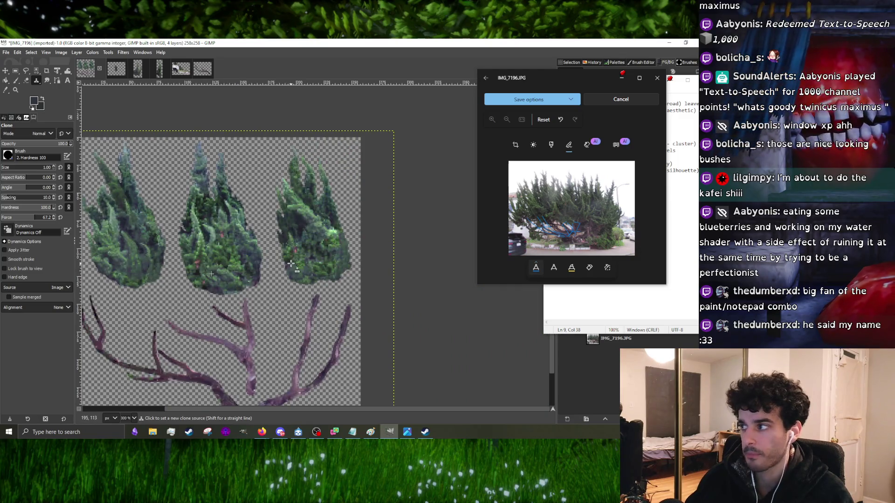
{"action": "scroll", "coordinate": [201, 267], "scroll_direction": "up", "scroll_amount": 2, "text": "ctrl"}
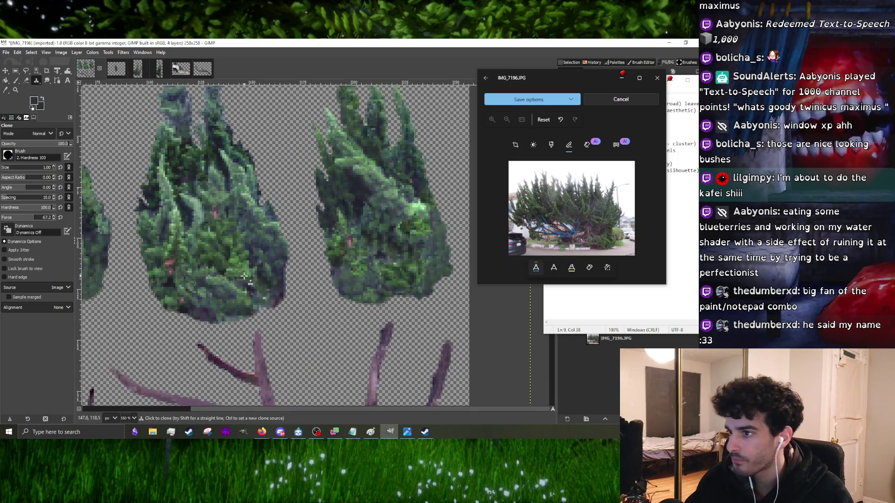
{"action": "left_click", "coordinate": [16, 82]}
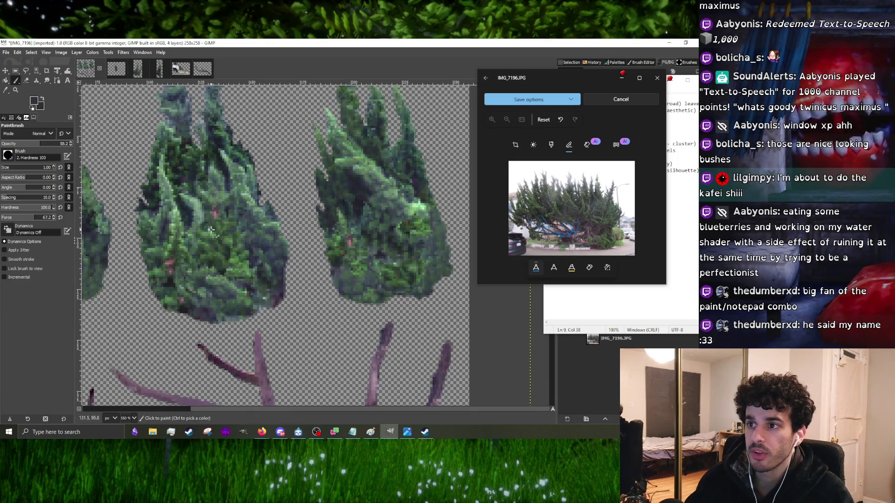
{"action": "scroll", "coordinate": [163, 276], "scroll_direction": "up", "scroll_amount": 4, "text": "ctrl"}
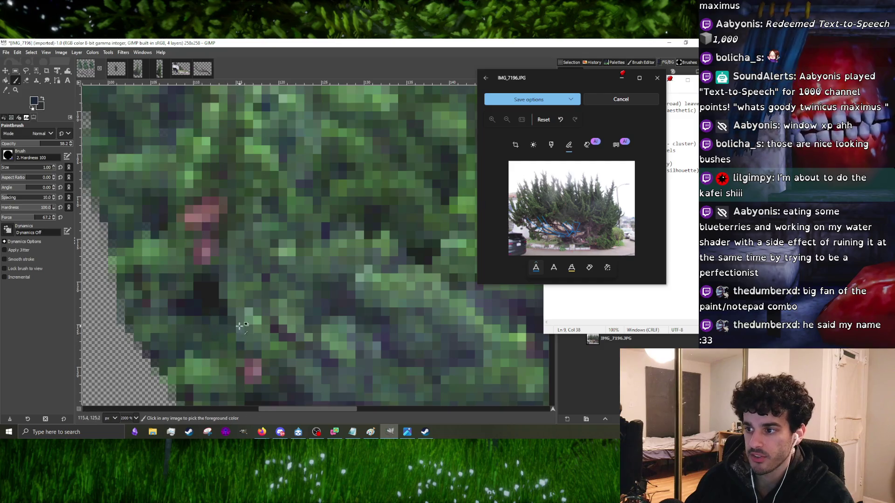
{"action": "scroll", "coordinate": [201, 320], "scroll_direction": "down", "scroll_amount": 2, "text": "ctrl"}
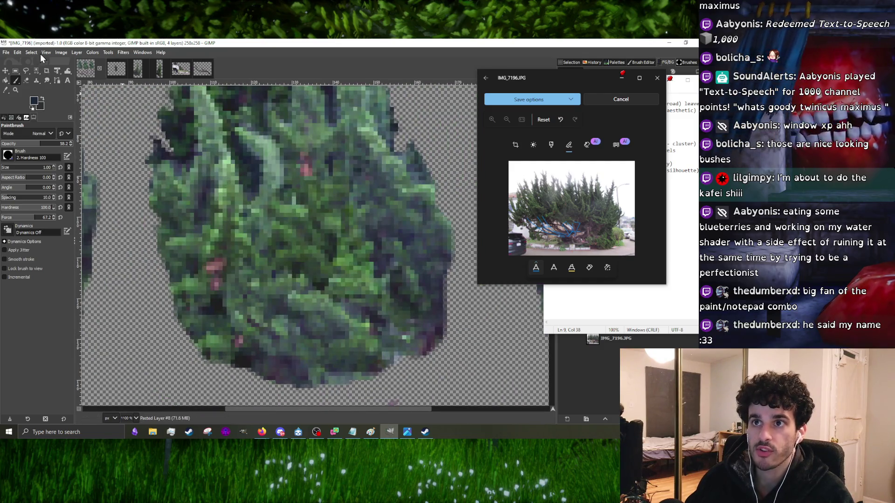
{"action": "left_click", "coordinate": [26, 70]}
{"action": "scroll", "coordinate": [212, 241], "scroll_direction": "down", "scroll_amount": 3, "text": "ctrl"}
{"action": "scroll", "coordinate": [212, 242], "scroll_direction": "up", "scroll_amount": 3, "text": "ctrl"}
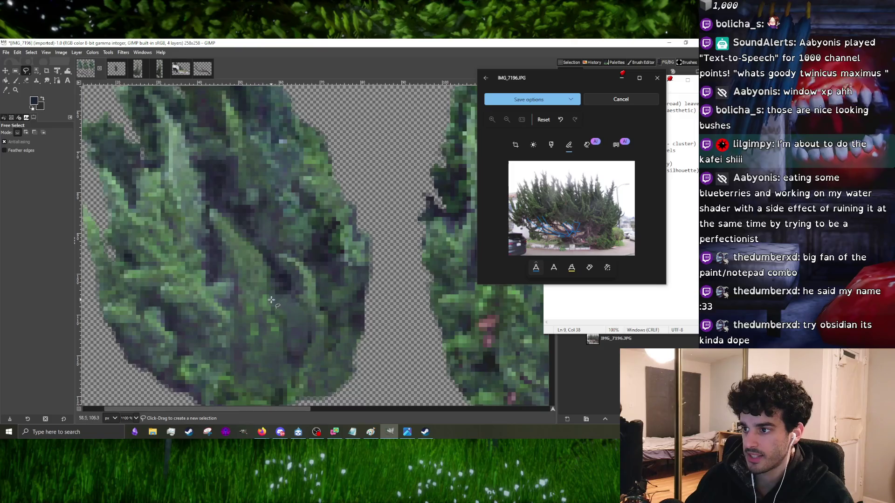
- Outline a dark patch inside the left bush, then discard that selection
{"action": "left_click_drag", "start_coordinate": [205, 278], "coordinate": [218, 235]}
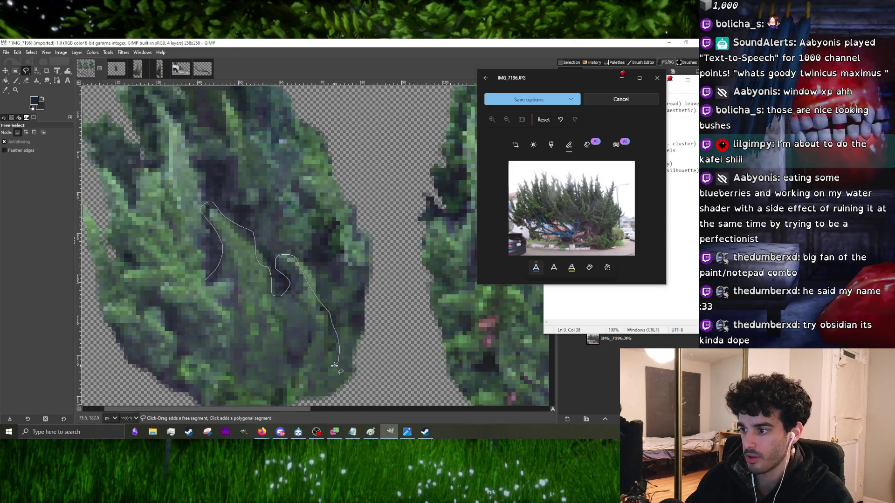
{"action": "scroll", "coordinate": [330, 361], "scroll_direction": "down", "scroll_amount": 5}
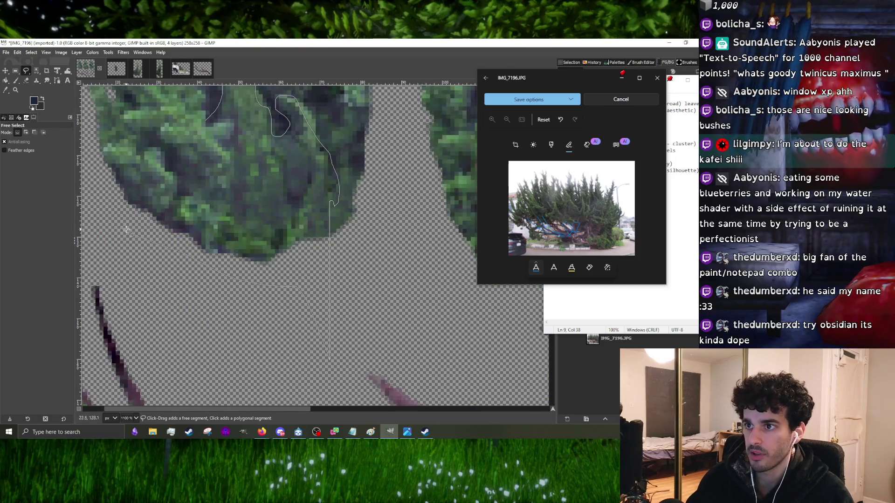
{"action": "double_click", "coordinate": [205, 118]}
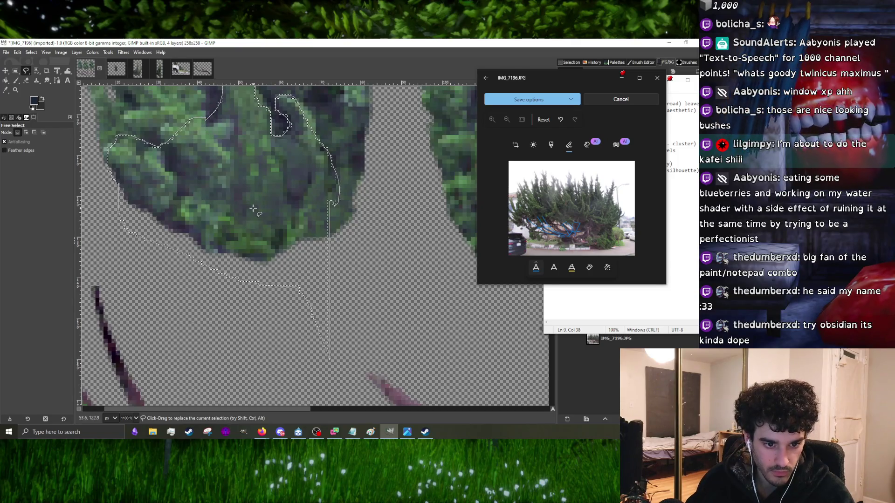
{"action": "scroll", "coordinate": [268, 275], "scroll_direction": "down", "scroll_amount": 4, "text": "ctrl"}
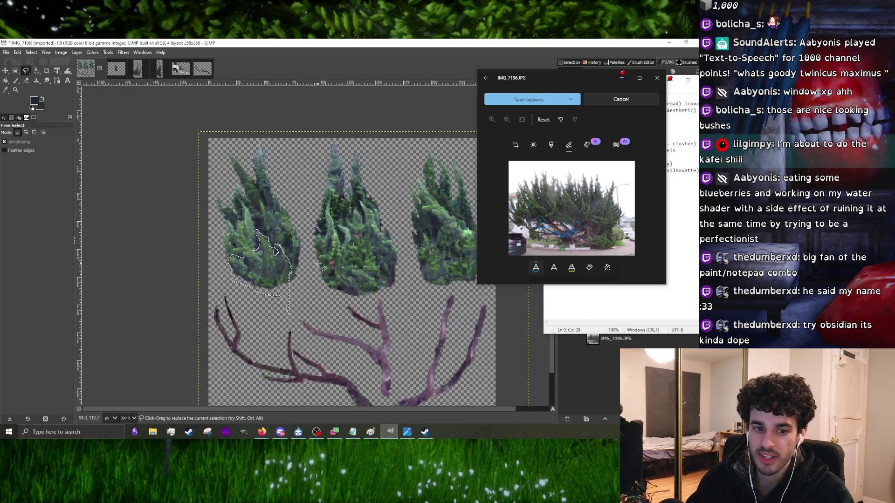
{"action": "scroll", "coordinate": [295, 243], "scroll_direction": "up", "scroll_amount": 2, "text": "ctrl"}
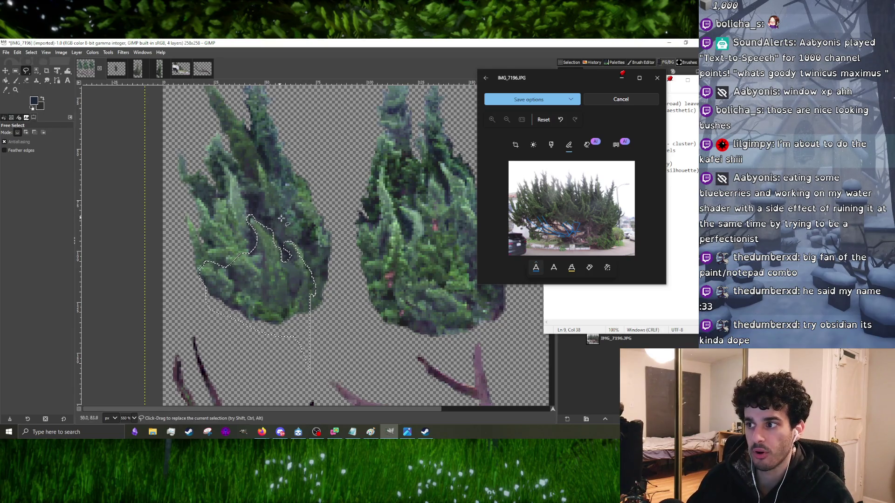
{"action": "right_click", "coordinate": [323, 243]}
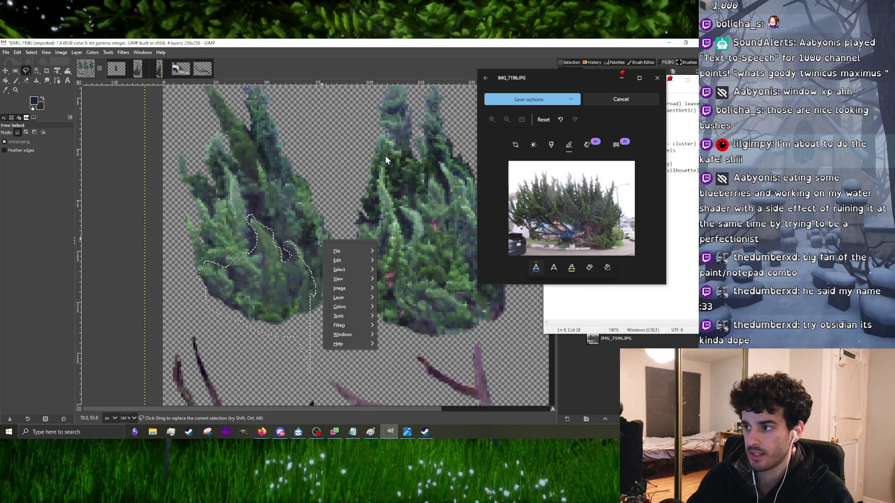
{"action": "key", "text": "Escape"}
{"action": "key", "text": "ctrl+shift+a"}
{"action": "scroll", "coordinate": [256, 244], "scroll_direction": "down", "scroll_amount": 3, "text": "ctrl"}
{"action": "scroll", "coordinate": [255, 244], "scroll_direction": "up", "scroll_amount": 3, "text": "ctrl"}
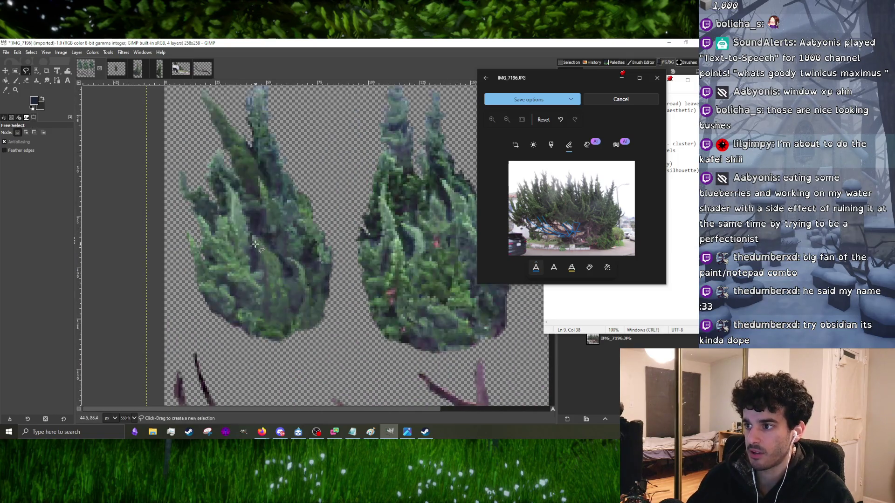
- Outline a new patch and set its Hue-Chroma Lightness to -2.33
{"action": "left_click", "coordinate": [254, 270]}
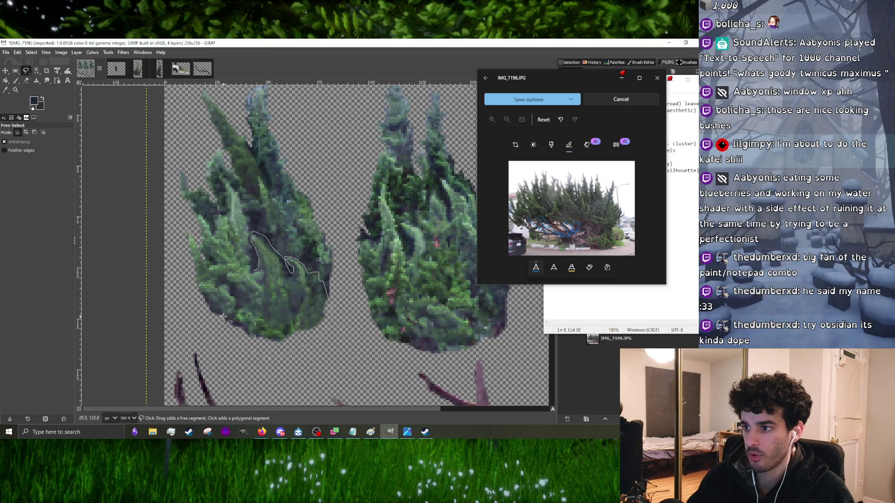
{"action": "double_click", "coordinate": [253, 271]}
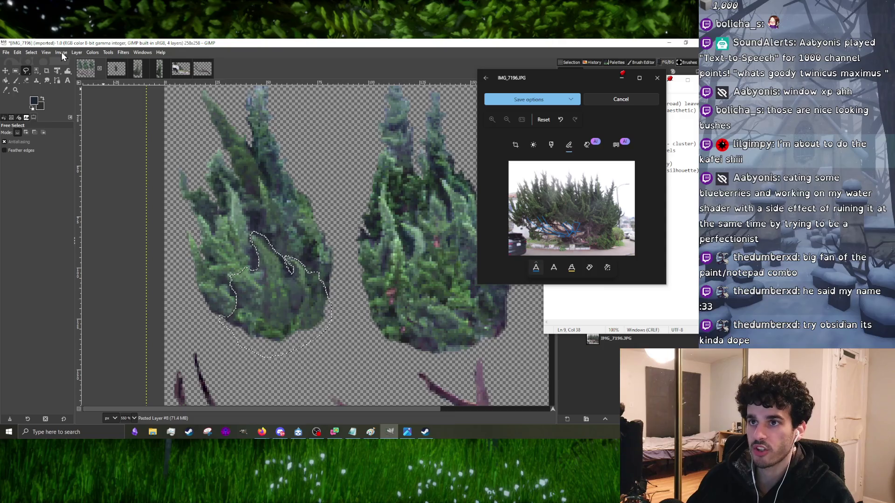
{"action": "key", "text": "shift+ctrl+f"}
{"action": "left_click_drag", "start_coordinate": [425, 104], "coordinate": [333, 101]}
{"action": "left_click", "coordinate": [353, 158]}
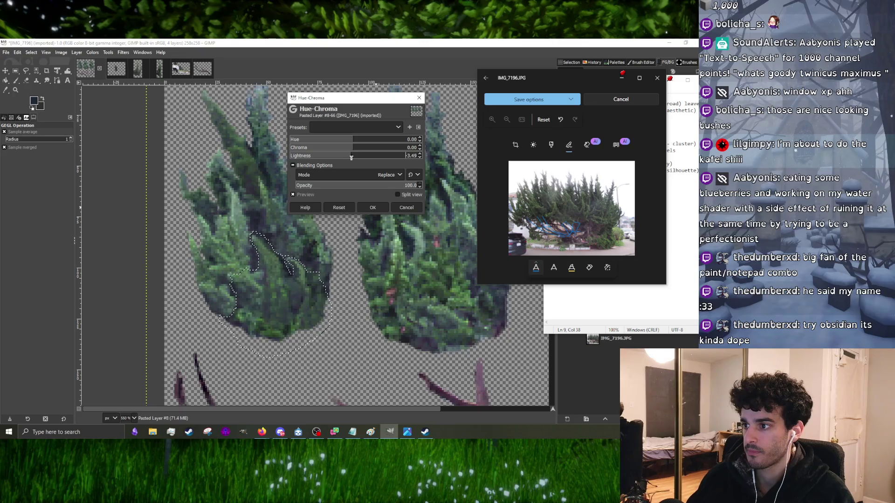
{"action": "left_click_drag", "start_coordinate": [350, 158], "coordinate": [352, 157]}
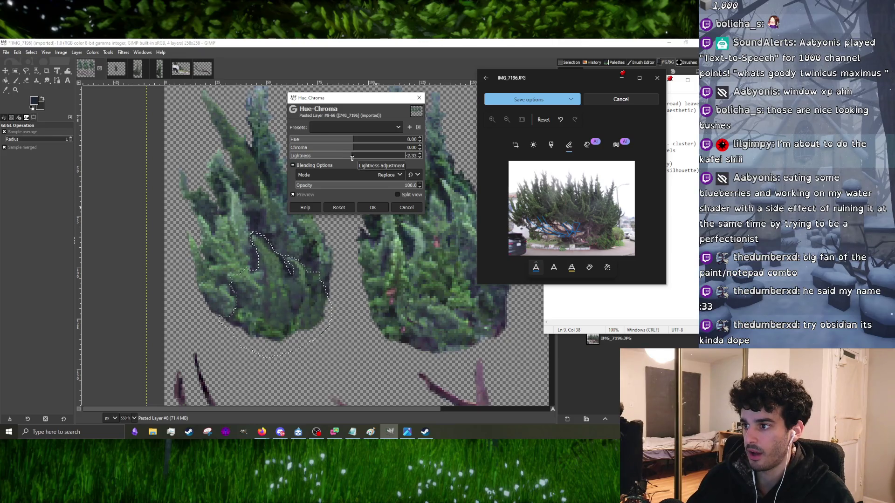
{"action": "left_click", "coordinate": [373, 207]}
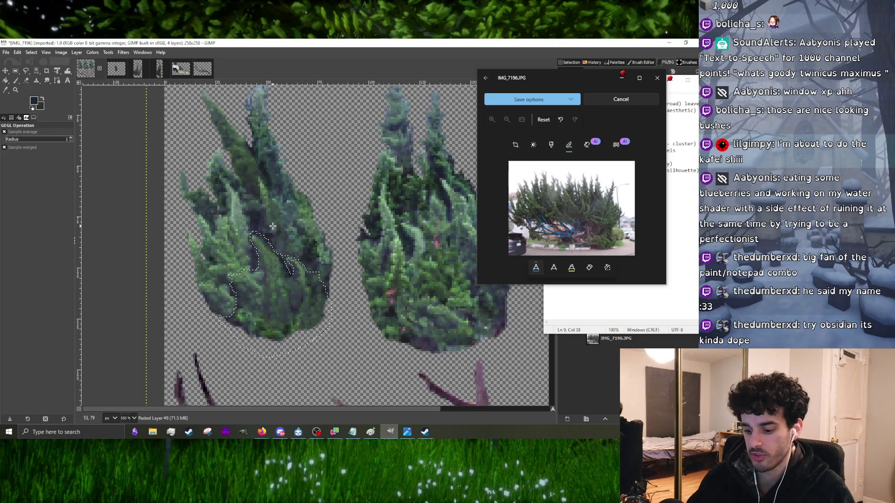
{"action": "scroll", "coordinate": [273, 226], "scroll_direction": "down", "scroll_amount": 3, "text": "ctrl"}
{"action": "scroll", "coordinate": [240, 213], "scroll_direction": "up", "scroll_amount": 4, "text": "ctrl"}
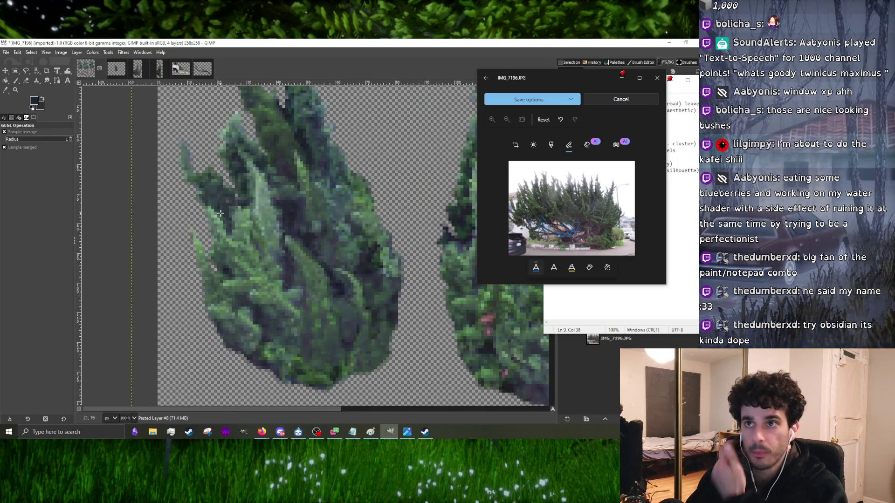
{"action": "left_click", "coordinate": [16, 81]}
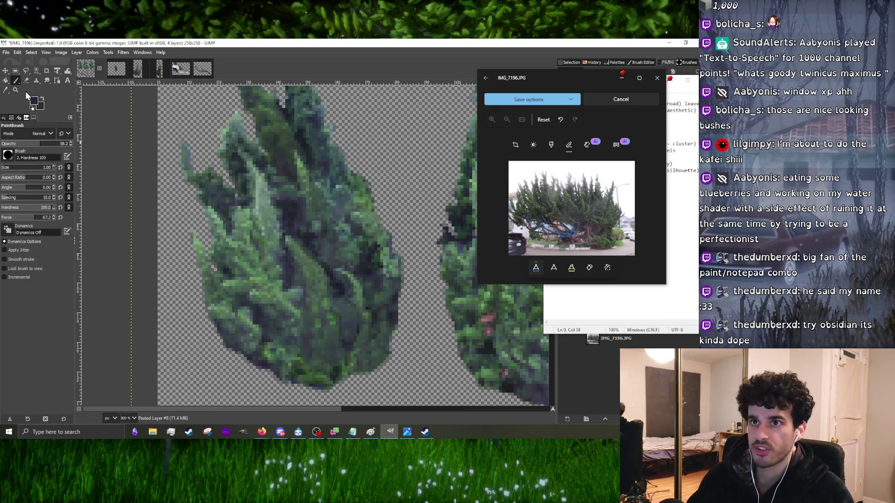
- Move the photo viewer and notes window aside and pick a very dark blue paint colour
{"action": "scroll", "coordinate": [385, 250], "scroll_direction": "up", "scroll_amount": 3, "text": "ctrl"}
{"action": "scroll", "coordinate": [342, 235], "scroll_direction": "down", "scroll_amount": 1, "text": "ctrl"}
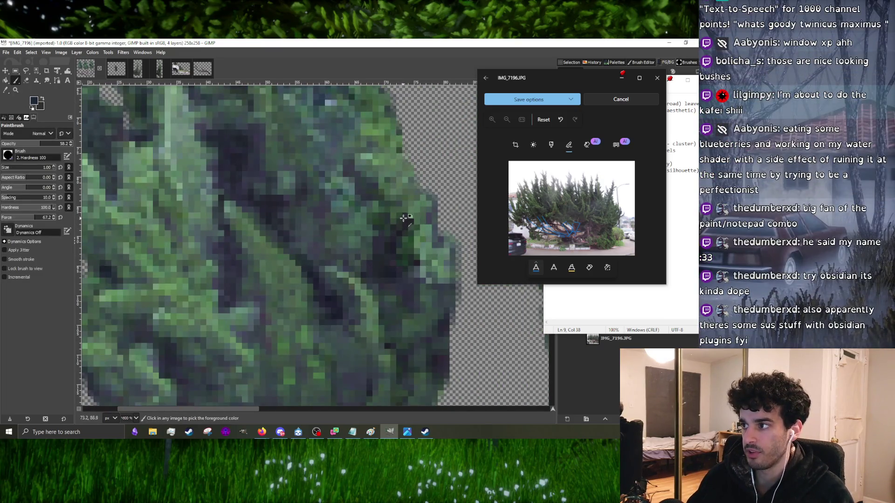
{"action": "scroll", "coordinate": [342, 313], "scroll_direction": "up", "scroll_amount": 1, "text": "ctrl"}
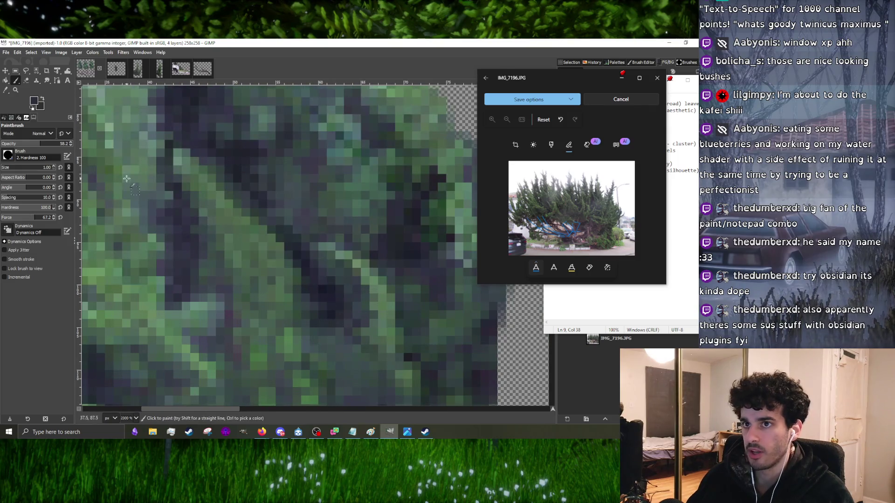
{"action": "left_click_drag", "start_coordinate": [572, 84], "coordinate": [535, 80]}
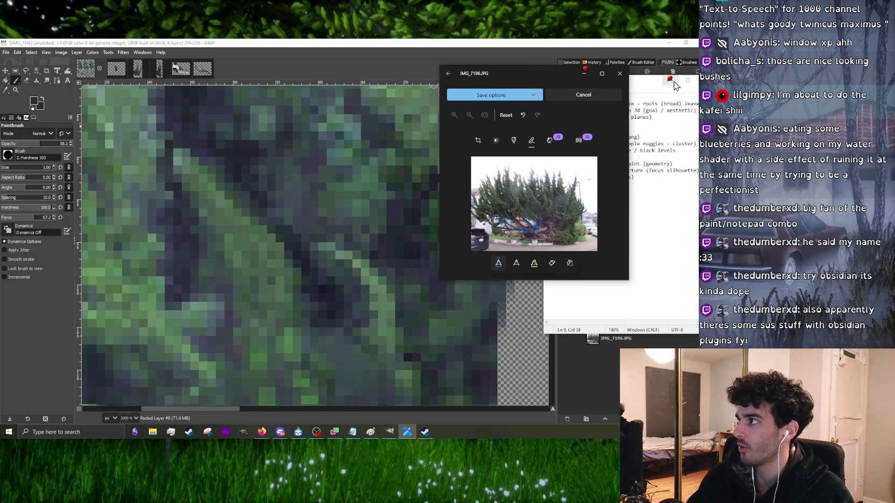
{"action": "left_click", "coordinate": [676, 82]}
{"action": "mouse_move", "coordinate": [676, 82]}
{"action": "left_mouse_down"}
{"action": "mouse_move", "coordinate": [657, 250]}
{"action": "mouse_move", "coordinate": [648, 233]}
{"action": "left_mouse_up"}
{"action": "left_click_drag", "start_coordinate": [660, 191], "coordinate": [646, 210]}
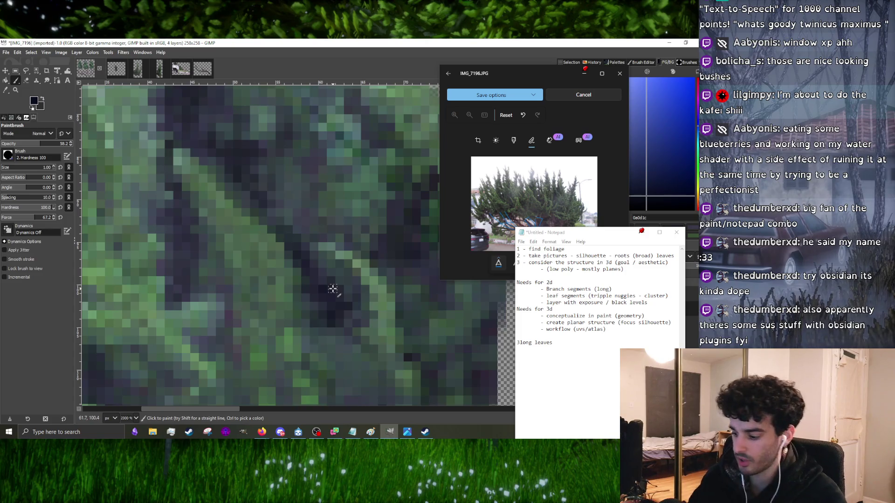
- Increase the brush size to 2 and toggle between whole-bush and zoomed views
{"action": "key", "text": "bracketright"}
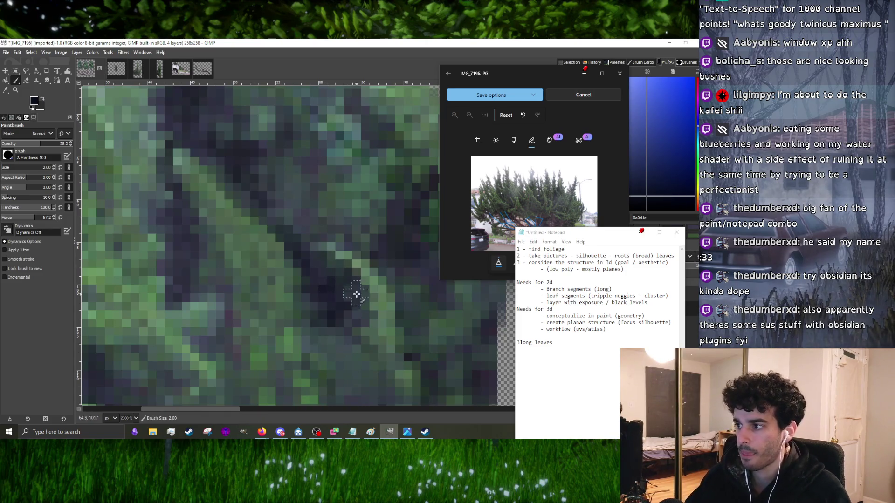
{"action": "key", "text": "grave"}
{"action": "key", "text": "grave"}
{"action": "key", "text": "grave"}
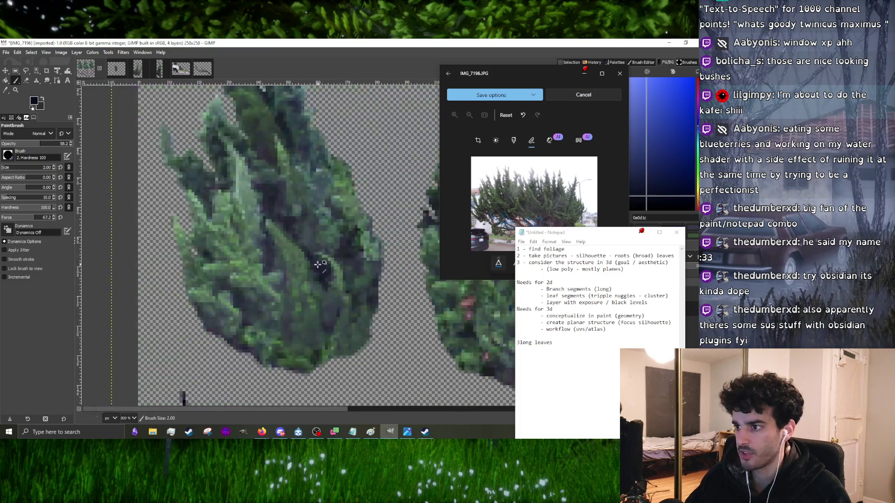
{"action": "scroll", "coordinate": [270, 275], "scroll_direction": "up", "scroll_amount": 5, "text": "ctrl"}
{"action": "key", "text": "grave"}
{"action": "key", "text": "grave"}
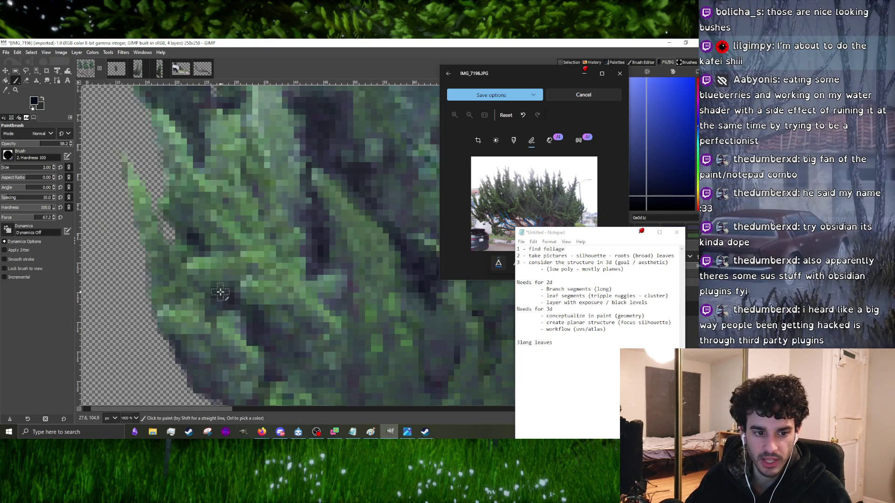
{"action": "key", "text": "grave"}
{"action": "key", "text": "grave"}
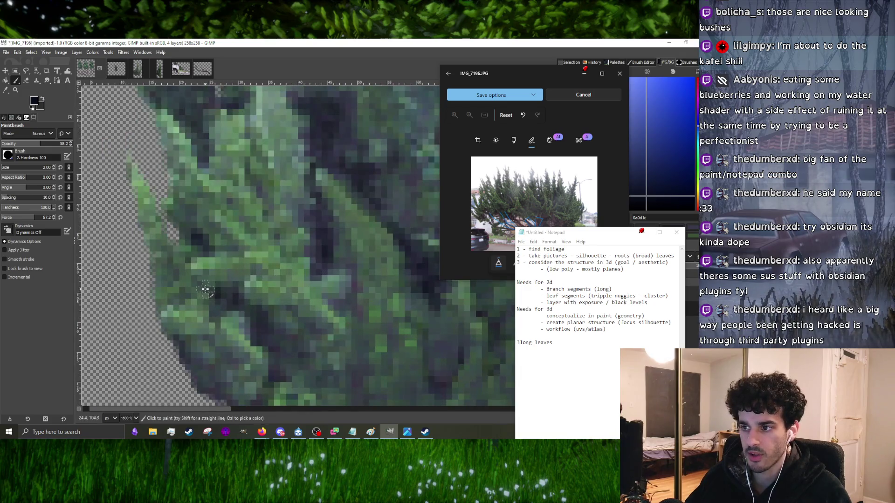
{"action": "scroll", "coordinate": [213, 295], "scroll_direction": "down", "scroll_amount": 2, "text": "ctrl"}
{"action": "scroll", "coordinate": [213, 294], "scroll_direction": "up", "scroll_amount": 3, "text": "ctrl"}
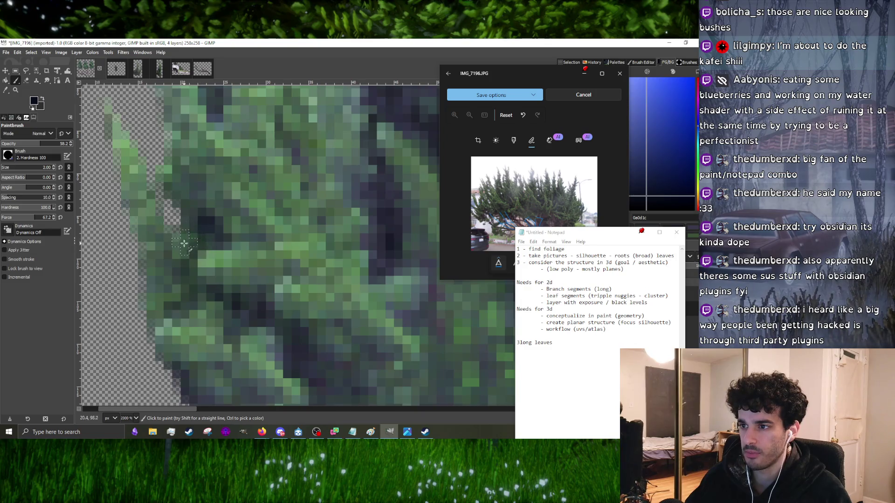
{"action": "scroll", "coordinate": [184, 266], "scroll_direction": "down", "scroll_amount": 3, "text": "ctrl"}
{"action": "scroll", "coordinate": [184, 266], "scroll_direction": "up", "scroll_amount": 2, "text": "ctrl"}
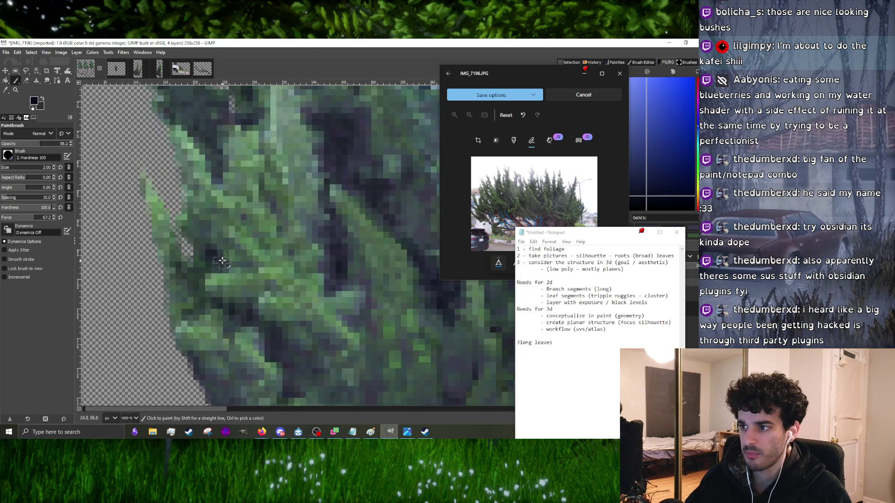
{"action": "scroll", "coordinate": [240, 252], "scroll_direction": "down", "scroll_amount": 4, "text": "ctrl"}
{"action": "scroll", "coordinate": [252, 287], "scroll_direction": "up", "scroll_amount": 3, "text": "ctrl"}
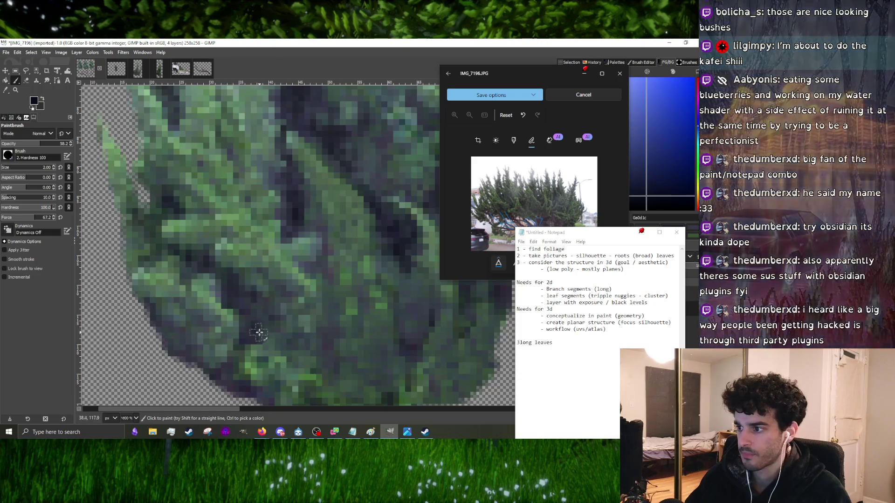
{"action": "scroll", "coordinate": [297, 314], "scroll_direction": "up", "scroll_amount": 2, "text": "ctrl"}
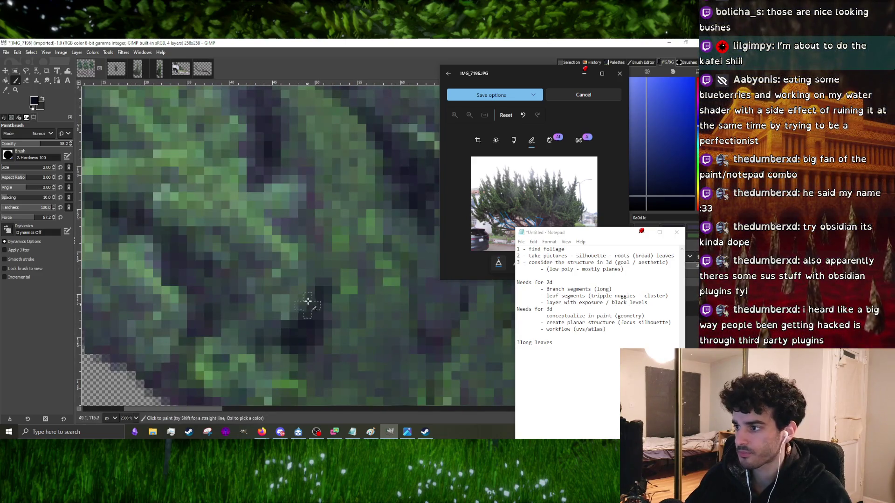
{"action": "scroll", "coordinate": [236, 325], "scroll_direction": "down", "scroll_amount": 4, "text": "ctrl"}
{"action": "scroll", "coordinate": [251, 312], "scroll_direction": "up", "scroll_amount": 3, "text": "ctrl"}
- Sample a foliage green, then several successively deeper shadow shades from the bush
{"action": "left_click", "coordinate": [263, 308], "text": "ctrl"}
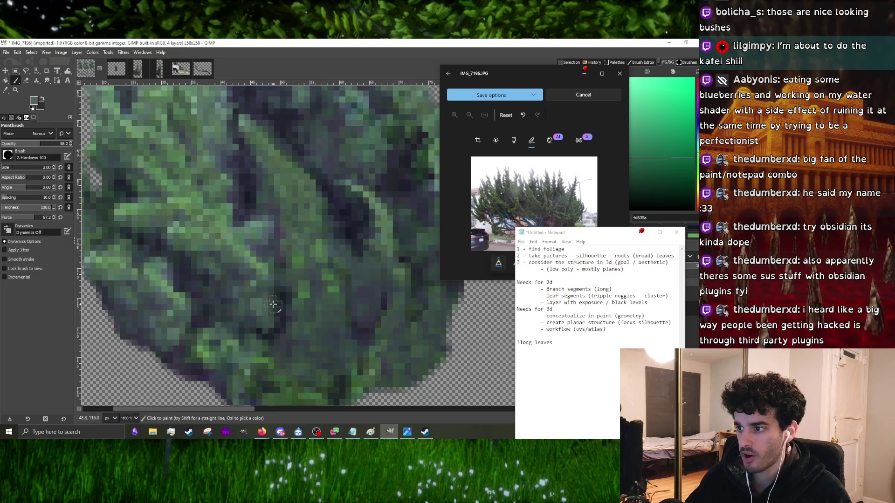
{"action": "left_click", "coordinate": [262, 332], "text": "ctrl"}
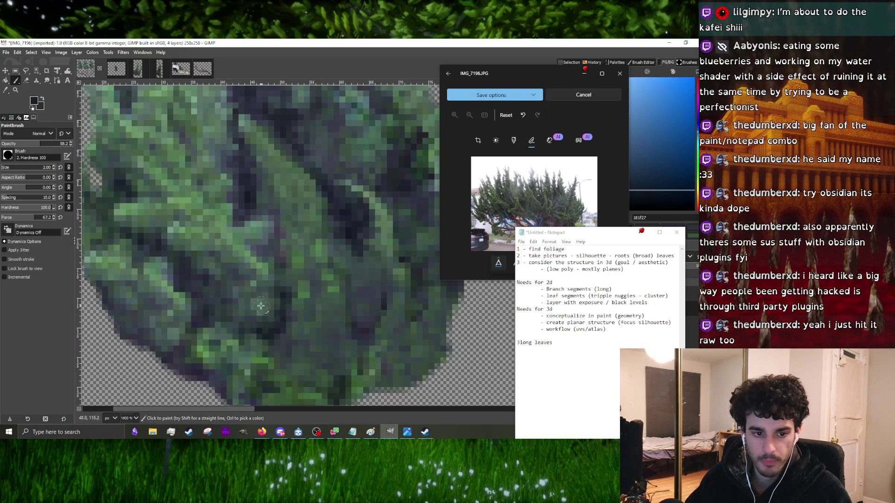
{"action": "scroll", "coordinate": [262, 306], "scroll_direction": "down", "scroll_amount": 3, "text": "ctrl"}
{"action": "scroll", "coordinate": [247, 306], "scroll_direction": "up", "scroll_amount": 3, "text": "ctrl"}
{"action": "scroll", "coordinate": [244, 301], "scroll_direction": "down", "scroll_amount": 2, "text": "ctrl"}
{"action": "scroll", "coordinate": [244, 302], "scroll_direction": "up", "scroll_amount": 2, "text": "ctrl"}
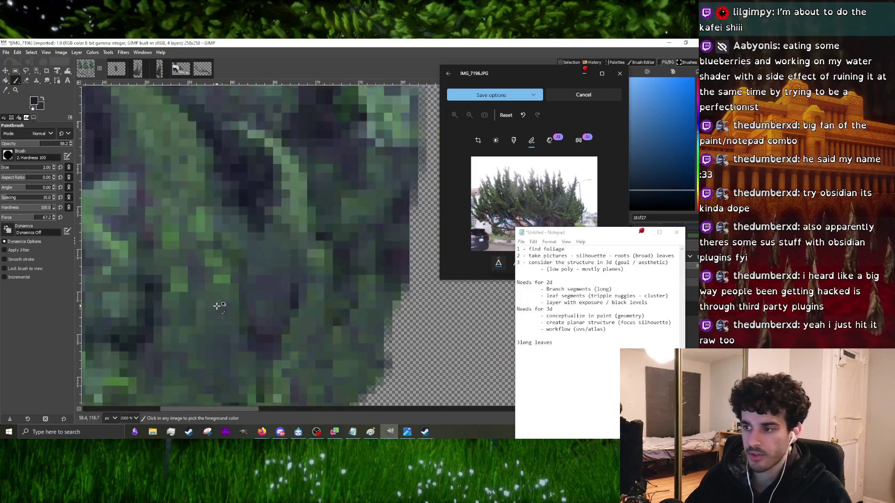
{"action": "scroll", "coordinate": [280, 293], "scroll_direction": "down", "scroll_amount": 1, "text": "ctrl"}
{"action": "scroll", "coordinate": [291, 294], "scroll_direction": "up", "scroll_amount": 1, "text": "ctrl"}
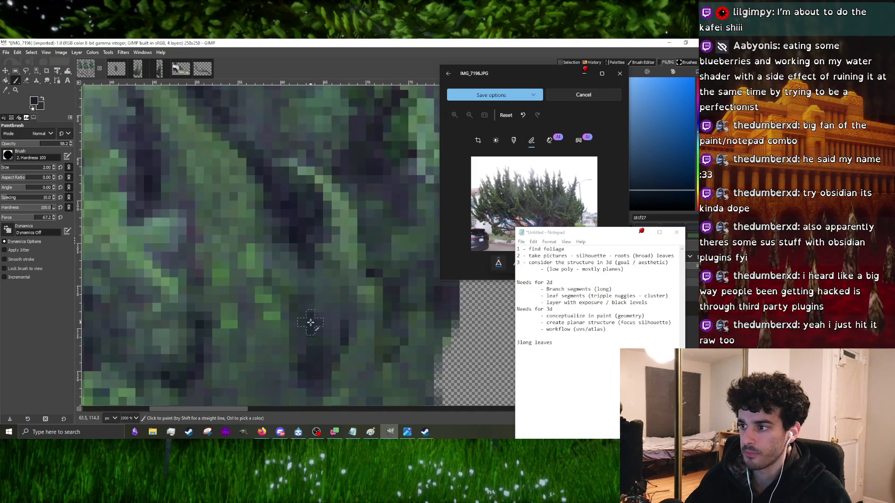
{"action": "scroll", "coordinate": [270, 251], "scroll_direction": "down", "scroll_amount": 2, "text": "ctrl"}
{"action": "scroll", "coordinate": [271, 251], "scroll_direction": "up", "scroll_amount": 2, "text": "ctrl"}
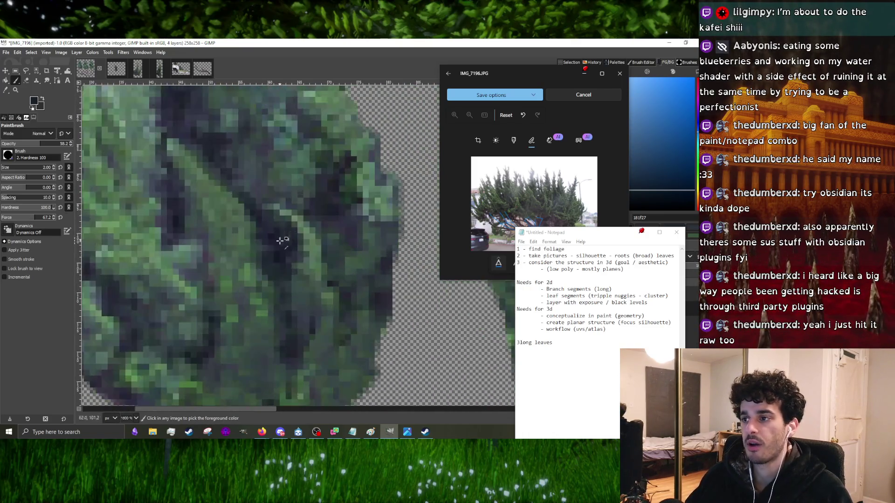
{"action": "left_click", "coordinate": [280, 260], "text": "ctrl"}
{"action": "scroll", "coordinate": [274, 273], "scroll_direction": "down", "scroll_amount": 2, "text": "ctrl"}
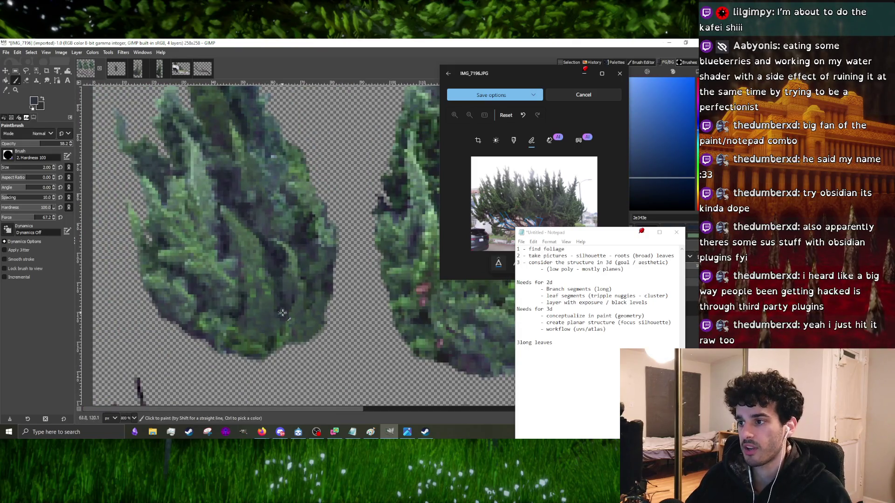
{"action": "left_click", "coordinate": [279, 262], "text": "ctrl"}
{"action": "scroll", "coordinate": [279, 262], "scroll_direction": "up", "scroll_amount": 3, "text": "ctrl"}
{"action": "left_click", "coordinate": [267, 256], "text": "ctrl"}
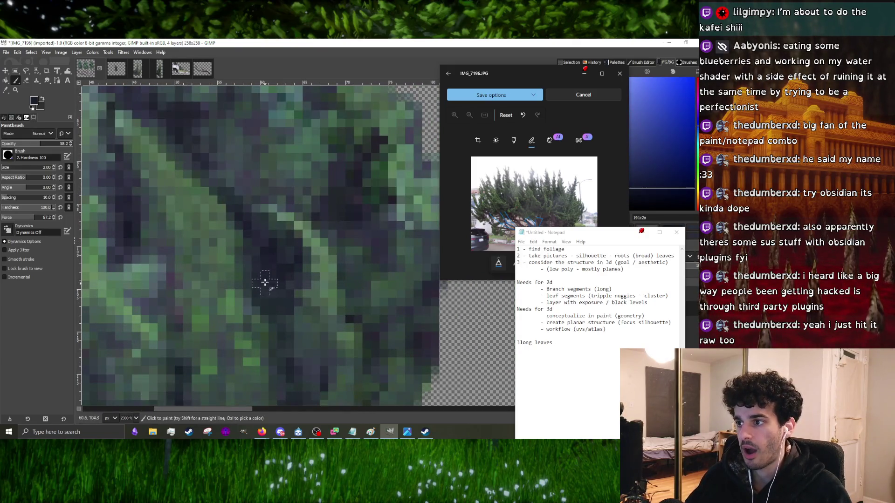
{"action": "scroll", "coordinate": [261, 254], "scroll_direction": "down", "scroll_amount": 4, "text": "ctrl"}
{"action": "scroll", "coordinate": [302, 216], "scroll_direction": "up", "scroll_amount": 3, "text": "ctrl"}
- Sample a near-black shade from the foliage and pan to another area
{"action": "left_click", "coordinate": [302, 216], "text": "ctrl"}
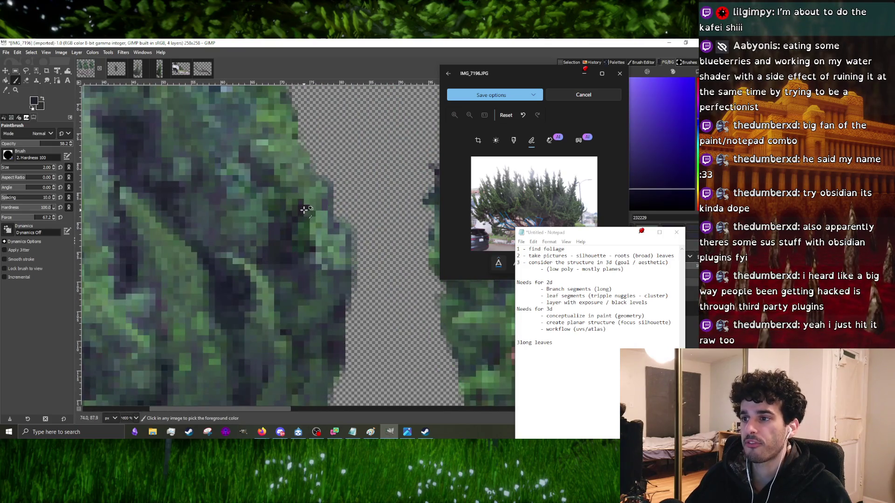
{"action": "scroll", "coordinate": [180, 205], "scroll_direction": "up", "scroll_amount": 1}
{"action": "scroll", "coordinate": [242, 325], "scroll_direction": "left", "scroll_amount": 1, "text": "shift"}
{"action": "scroll", "coordinate": [242, 324], "scroll_direction": "up", "scroll_amount": 1, "text": "ctrl"}
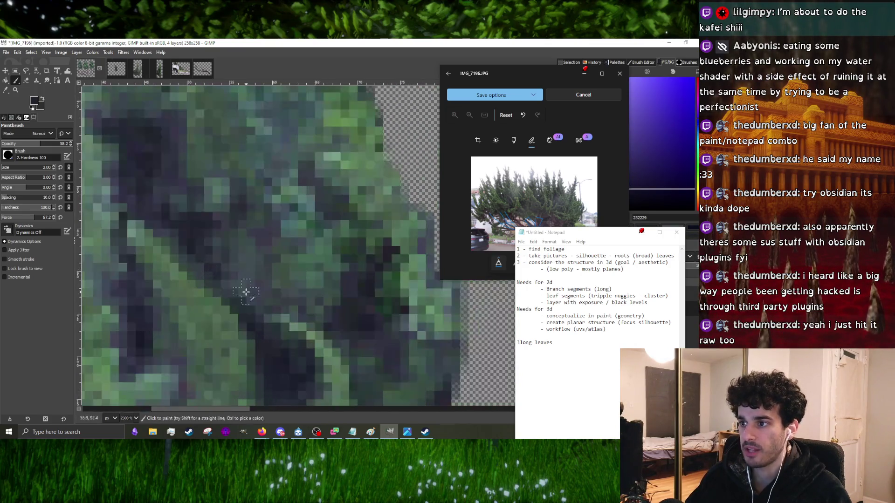
{"action": "scroll", "coordinate": [262, 280], "scroll_direction": "down", "scroll_amount": 2, "text": "ctrl"}
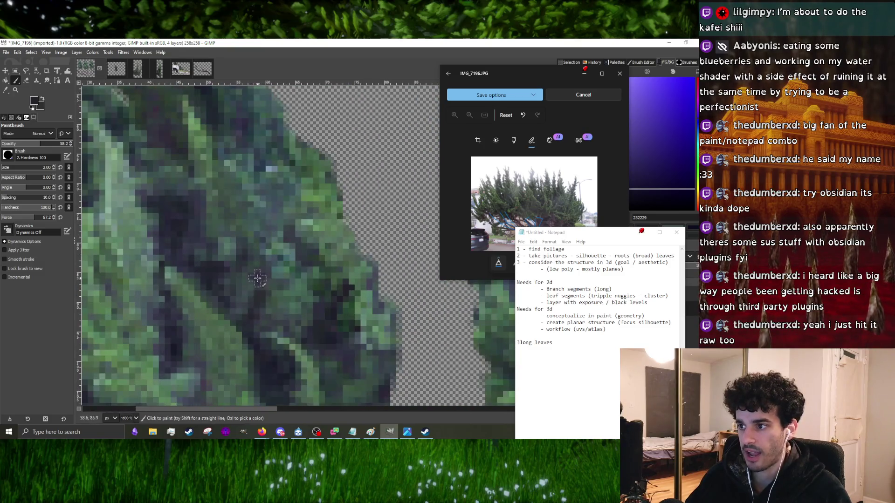
{"action": "scroll", "coordinate": [258, 316], "scroll_direction": "down", "scroll_amount": 2, "text": "ctrl"}
{"action": "scroll", "coordinate": [257, 315], "scroll_direction": "up", "scroll_amount": 3, "text": "ctrl"}
{"action": "scroll", "coordinate": [261, 303], "scroll_direction": "left", "scroll_amount": 1, "text": "shift"}
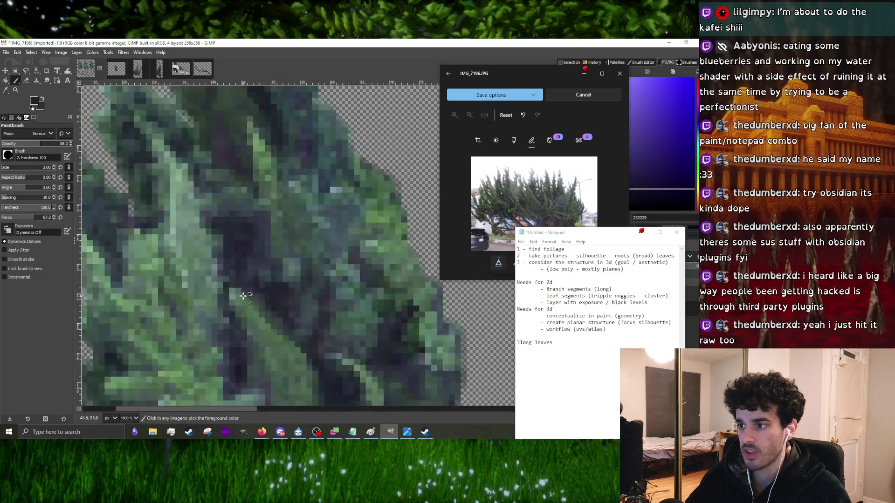
{"action": "scroll", "coordinate": [247, 359], "scroll_direction": "down", "scroll_amount": 3, "text": "ctrl"}
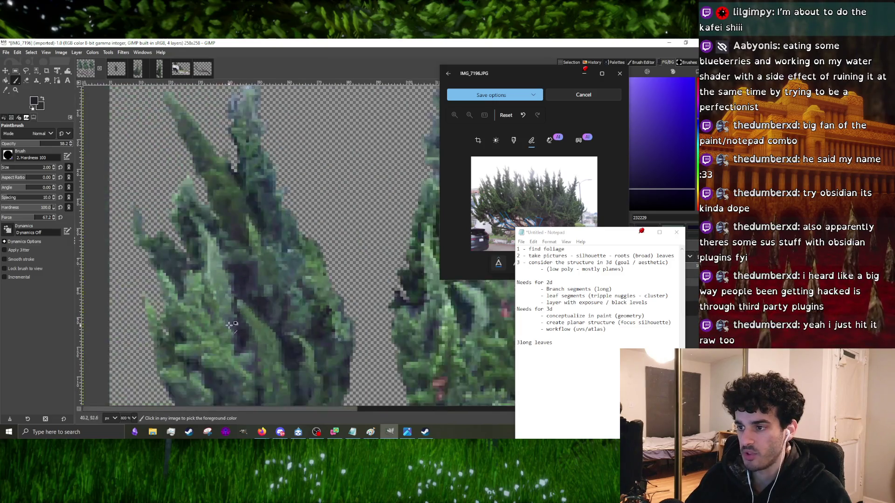
{"action": "scroll", "coordinate": [233, 317], "scroll_direction": "up", "scroll_amount": 5, "text": "ctrl"}
{"action": "scroll", "coordinate": [255, 277], "scroll_direction": "down", "scroll_amount": 2, "text": "ctrl"}
{"action": "scroll", "coordinate": [259, 275], "scroll_direction": "up", "scroll_amount": 2, "text": "ctrl"}
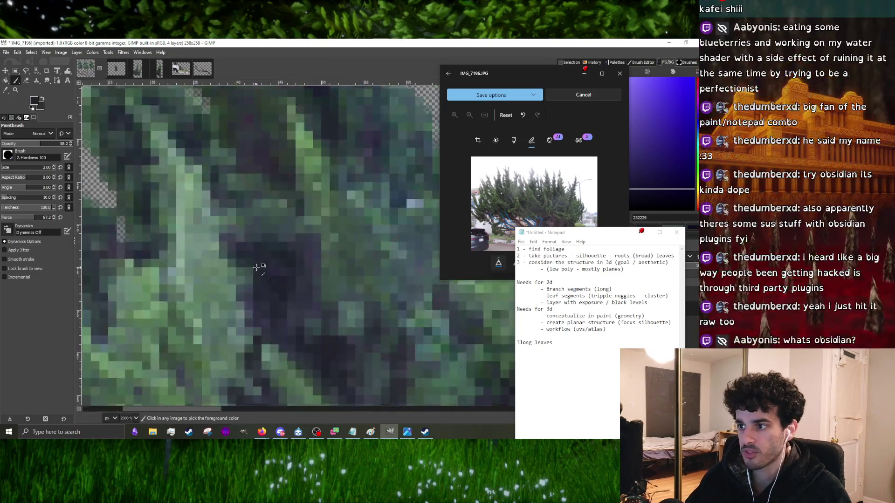
{"action": "scroll", "coordinate": [262, 280], "scroll_direction": "down", "scroll_amount": 2, "text": "ctrl"}
- Sample grey-green, bluish and darkest shadow tones, then bring up the Obsidian notes window
{"action": "left_click", "coordinate": [238, 275], "text": "ctrl"}
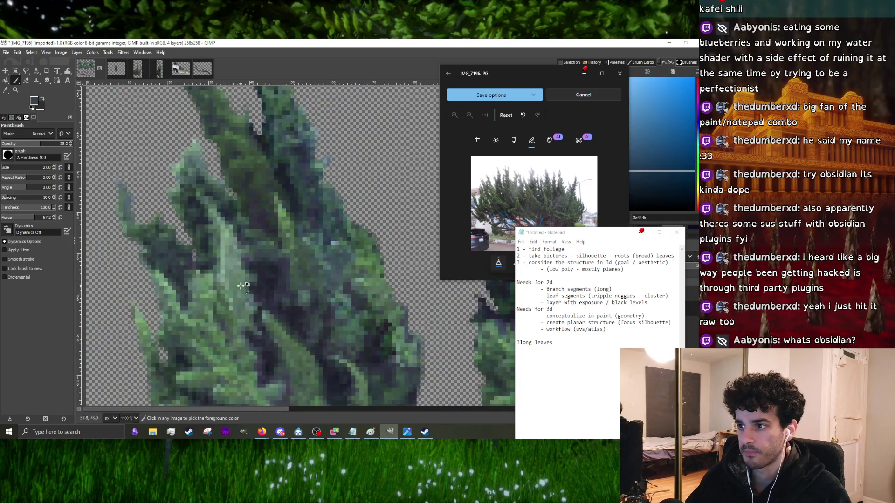
{"action": "left_click", "coordinate": [266, 281], "text": "ctrl"}
{"action": "scroll", "coordinate": [261, 277], "scroll_direction": "down", "scroll_amount": 2, "text": "ctrl"}
{"action": "scroll", "coordinate": [257, 271], "scroll_direction": "up", "scroll_amount": 2, "text": "ctrl"}
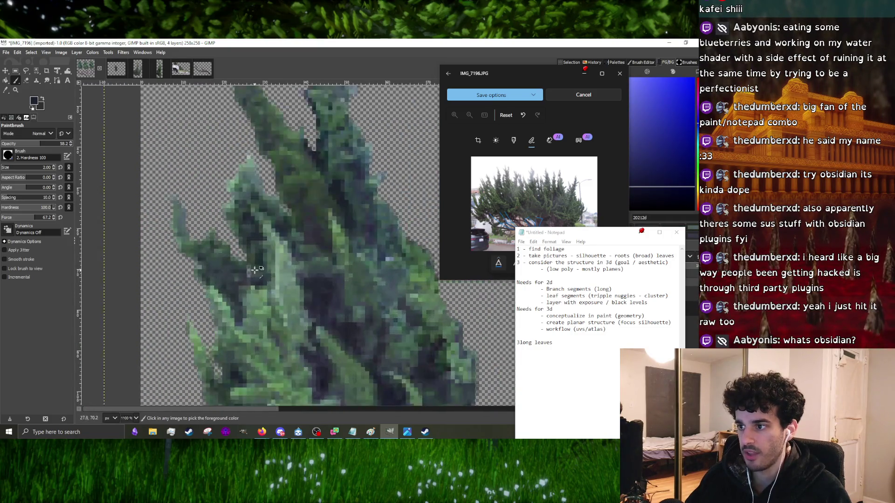
{"action": "left_click", "coordinate": [303, 293], "text": "ctrl"}
{"action": "scroll", "coordinate": [303, 292], "scroll_direction": "down", "scroll_amount": 3, "text": "ctrl"}
{"action": "scroll", "coordinate": [309, 266], "scroll_direction": "up", "scroll_amount": 3, "text": "ctrl"}
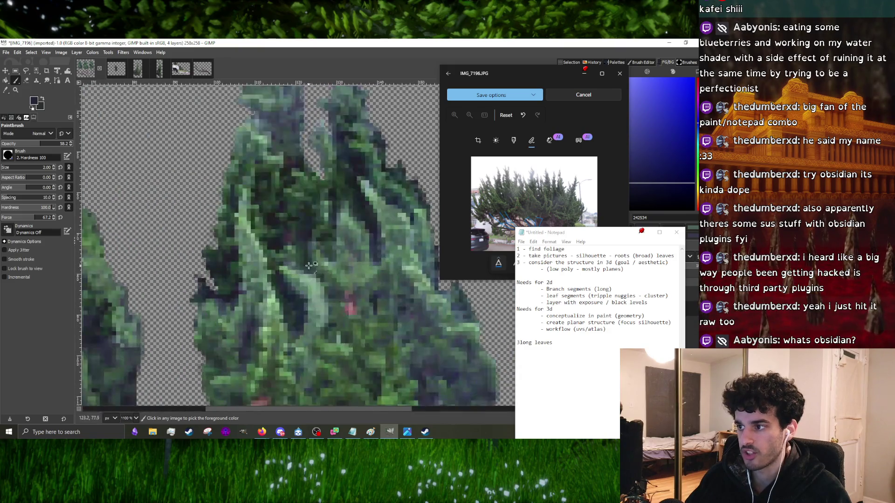
{"action": "left_click", "coordinate": [275, 244], "text": "ctrl"}
{"action": "scroll", "coordinate": [277, 250], "scroll_direction": "down", "scroll_amount": 3, "text": "ctrl"}
{"action": "scroll", "coordinate": [284, 263], "scroll_direction": "up", "scroll_amount": 3, "text": "ctrl"}
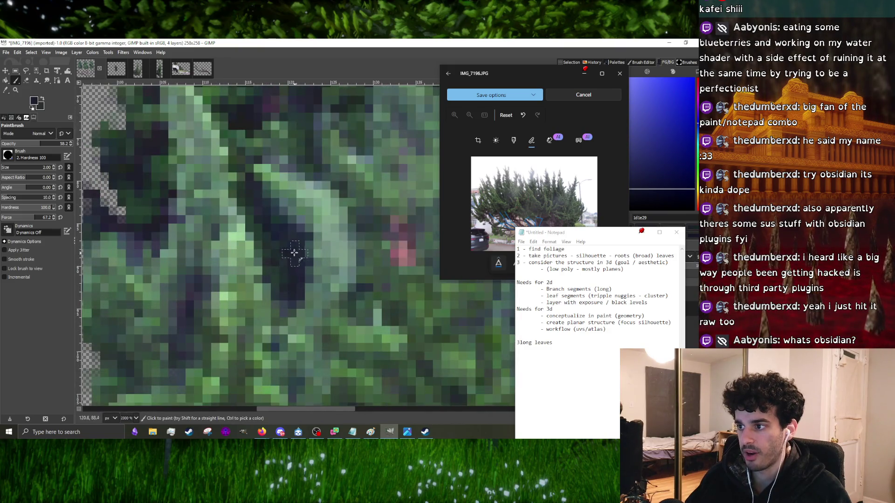
{"action": "scroll", "coordinate": [265, 263], "scroll_direction": "down", "scroll_amount": 1, "text": "ctrl"}
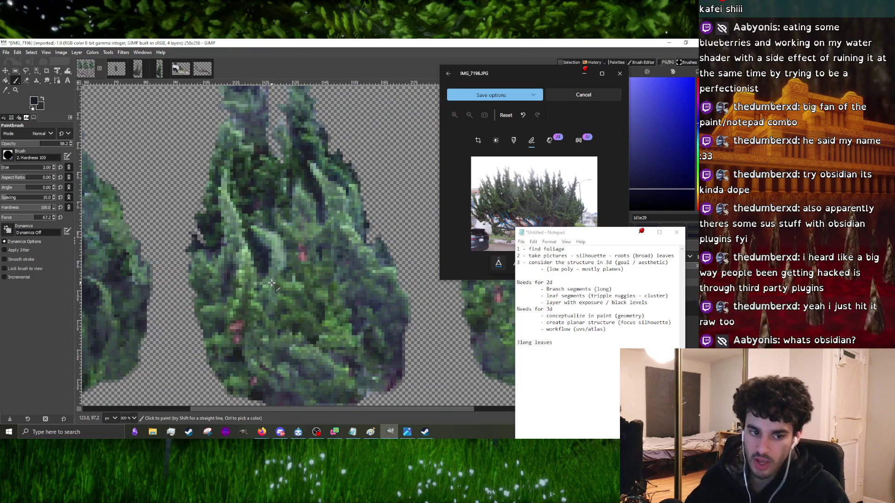
{"action": "left_click", "coordinate": [135, 432]}
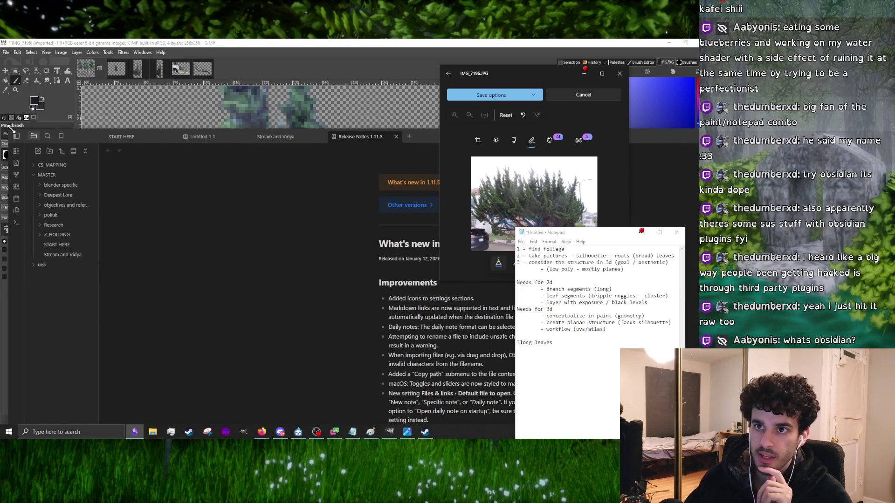
- Shrink the Obsidian window and move it up beside the GIMP image
{"action": "mouse_move", "coordinate": [45, 132]}
{"action": "left_mouse_down"}
{"action": "mouse_move", "coordinate": [413, 230]}
{"action": "mouse_move", "coordinate": [131, 92]}
{"action": "mouse_move", "coordinate": [11, 184]}
{"action": "mouse_move", "coordinate": [2, 180]}
{"action": "left_mouse_up"}
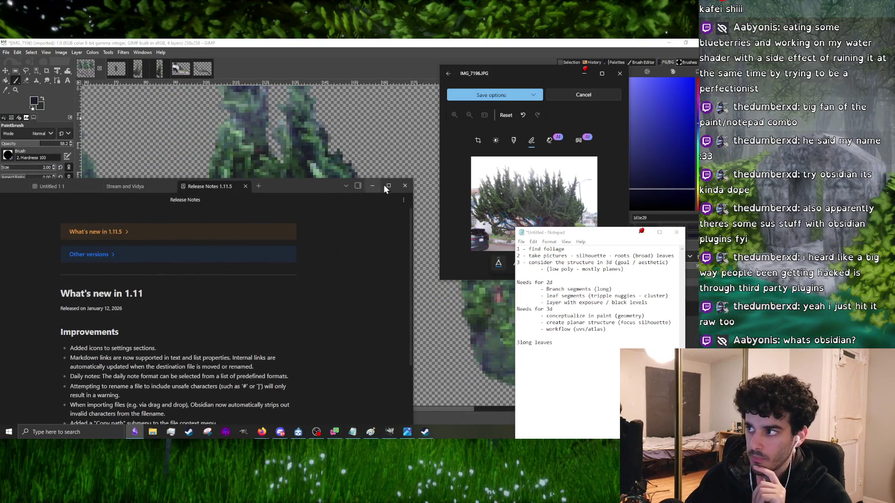
{"action": "left_click_drag", "start_coordinate": [243, 201], "coordinate": [236, 211]}
{"action": "mouse_move", "coordinate": [52, 211]}
{"action": "left_mouse_down"}
{"action": "mouse_move", "coordinate": [264, 157]}
{"action": "mouse_move", "coordinate": [252, 97]}
{"action": "left_mouse_up"}
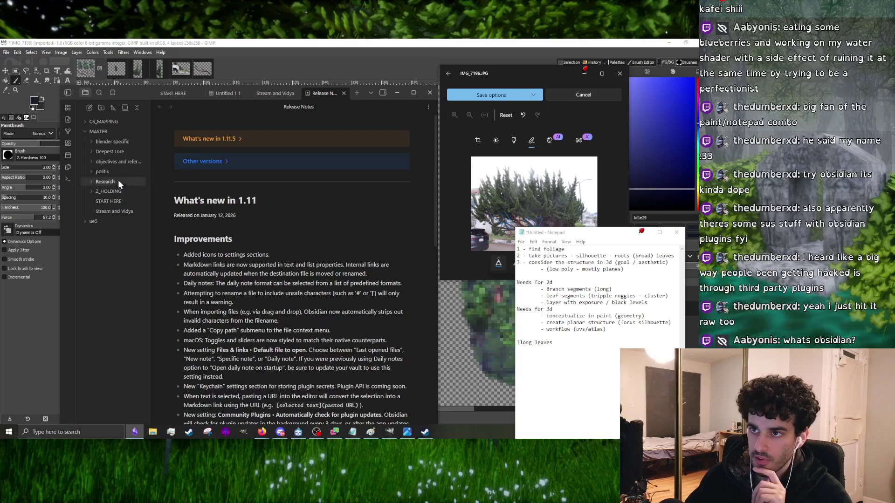
- Expand the blender notes folder and look through the Fog and low poly scene notes
{"action": "left_click", "coordinate": [112, 142]}
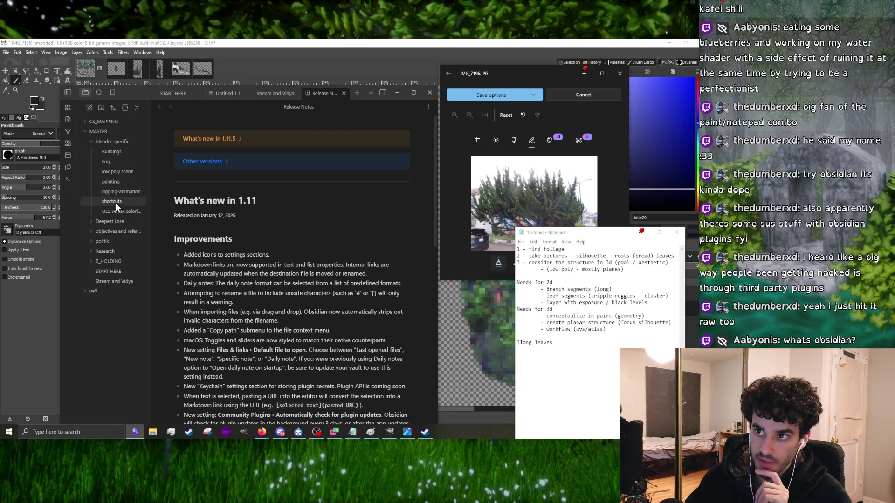
{"action": "left_click", "coordinate": [119, 160]}
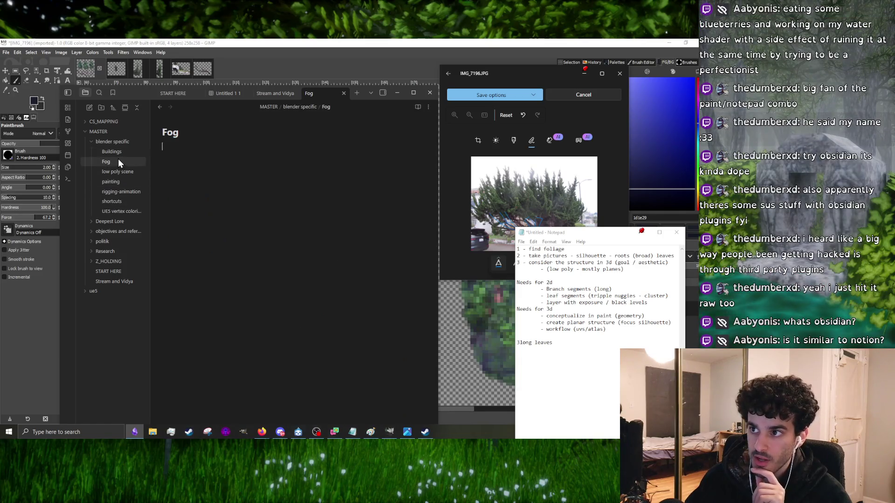
{"action": "left_click", "coordinate": [117, 172]}
{"action": "scroll", "coordinate": [219, 215], "scroll_direction": "down", "scroll_amount": 15}
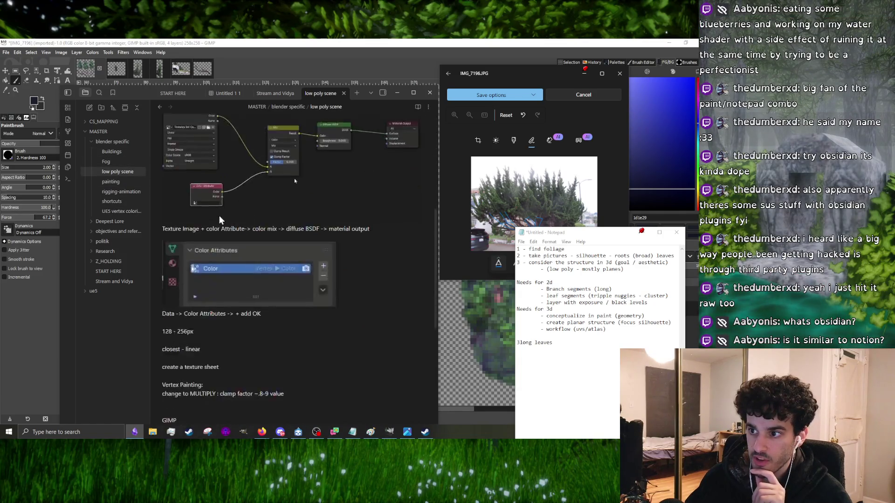
{"action": "scroll", "coordinate": [235, 223], "scroll_direction": "up", "scroll_amount": 10}
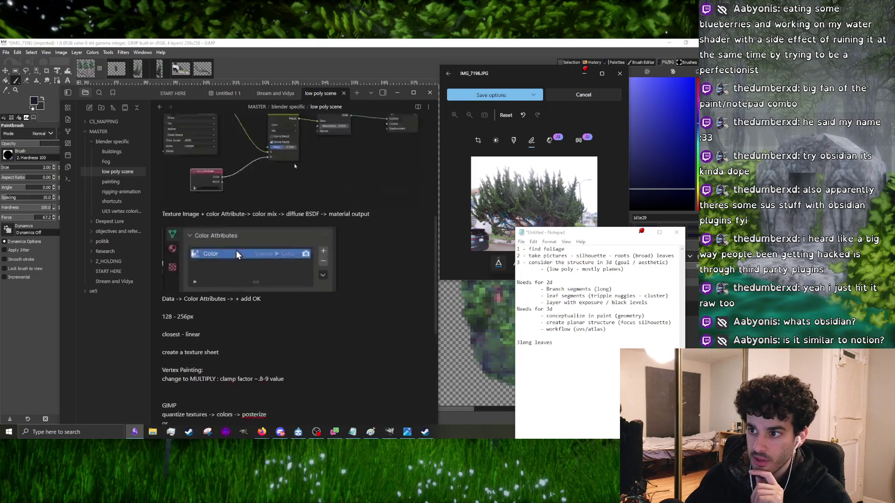
- Browse the politik News notes (People, Liberalism, India - Pakistan), then open the shortcuts note
{"action": "left_click", "coordinate": [102, 242]}
{"action": "left_click", "coordinate": [108, 271]}
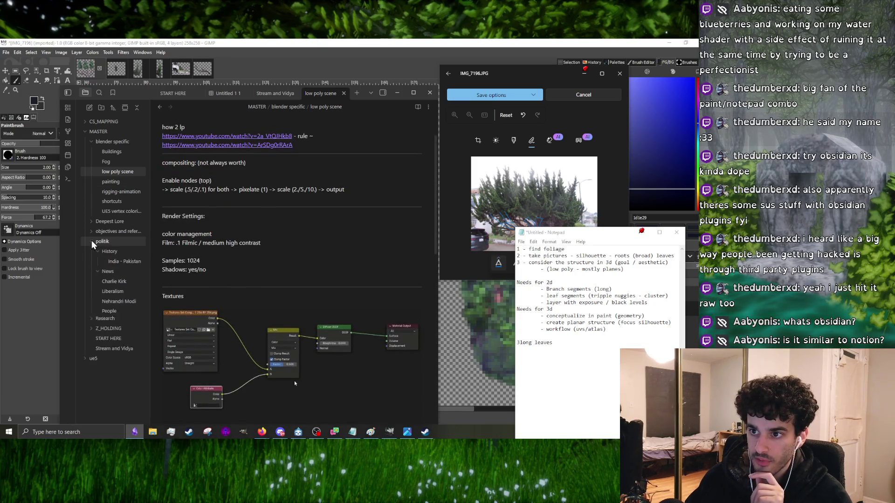
{"action": "left_click", "coordinate": [127, 302]}
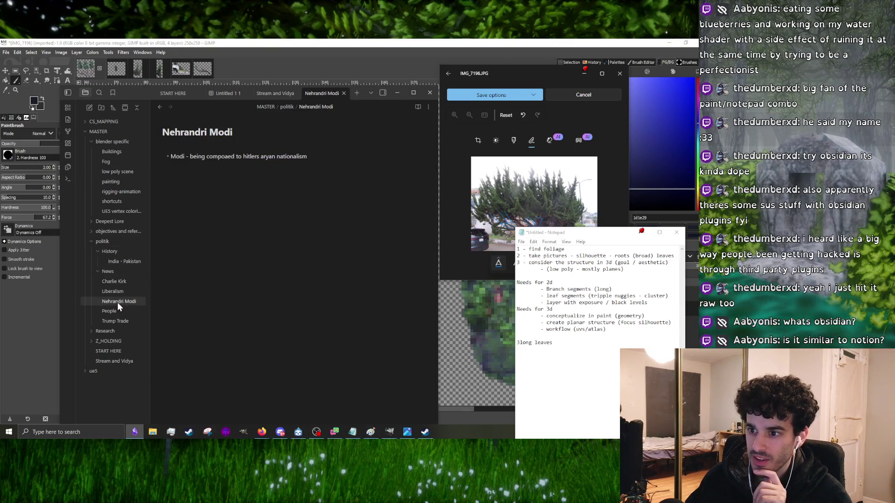
{"action": "left_click", "coordinate": [116, 311]}
{"action": "left_click", "coordinate": [122, 281]}
{"action": "left_click", "coordinate": [119, 292]}
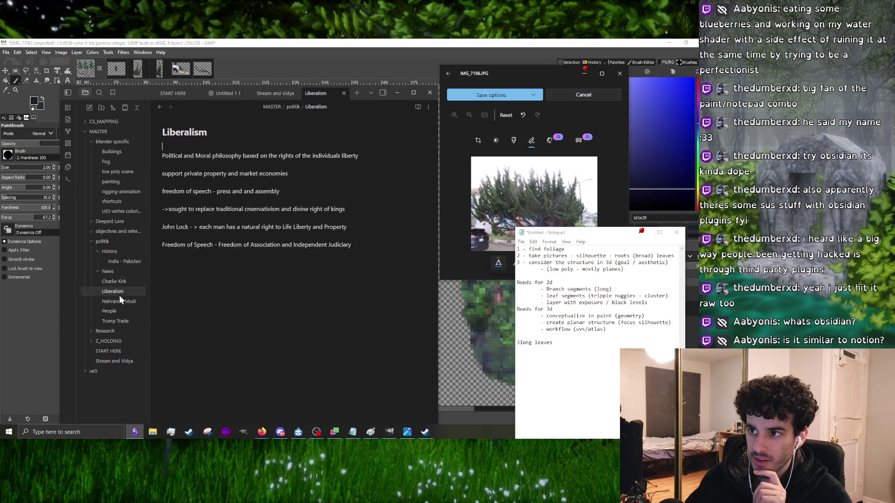
{"action": "left_click", "coordinate": [126, 262]}
{"action": "scroll", "coordinate": [247, 284], "scroll_direction": "down", "scroll_amount": 10}
{"action": "scroll", "coordinate": [247, 284], "scroll_direction": "up", "scroll_amount": 10}
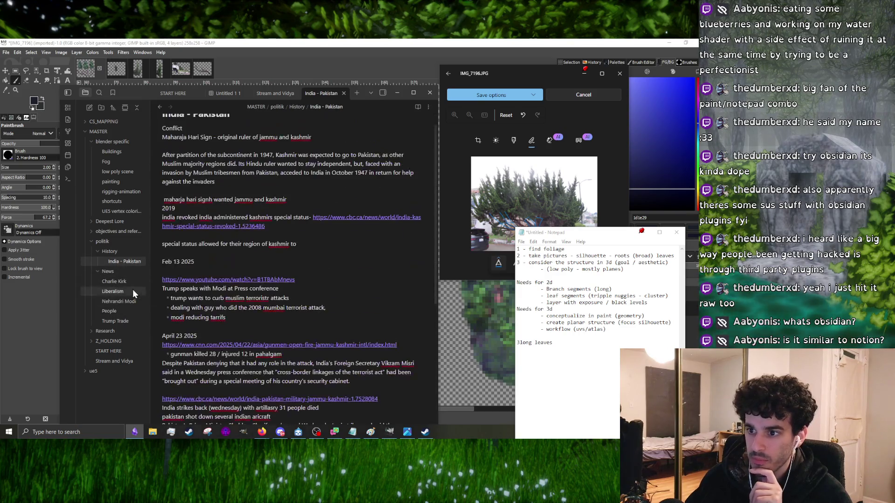
{"action": "left_click", "coordinate": [113, 202]}
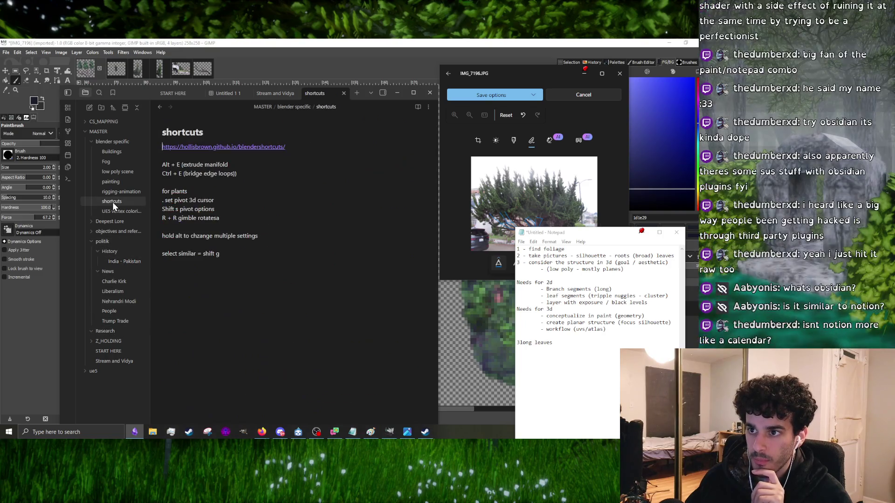
- Collapse politik and drill into objectives > projects > realms to open Reference Sheet
{"action": "left_click", "coordinate": [93, 241]}
{"action": "left_click", "coordinate": [92, 233]}
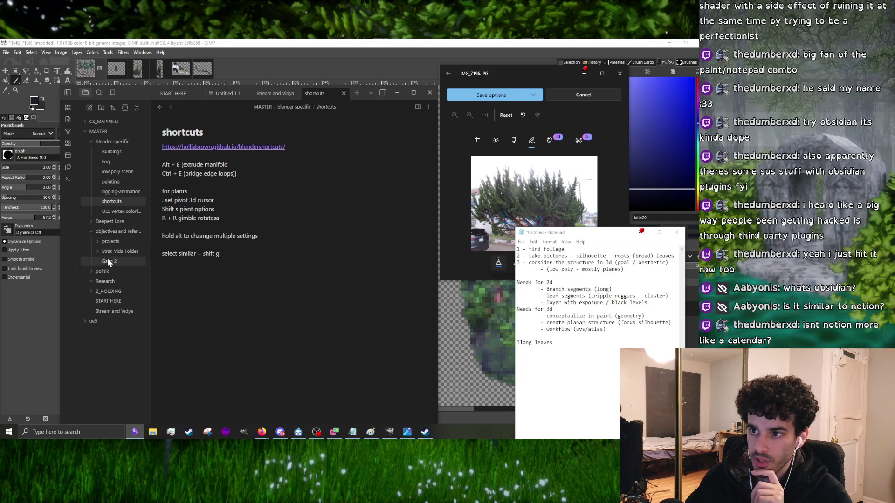
{"action": "left_click", "coordinate": [93, 232]}
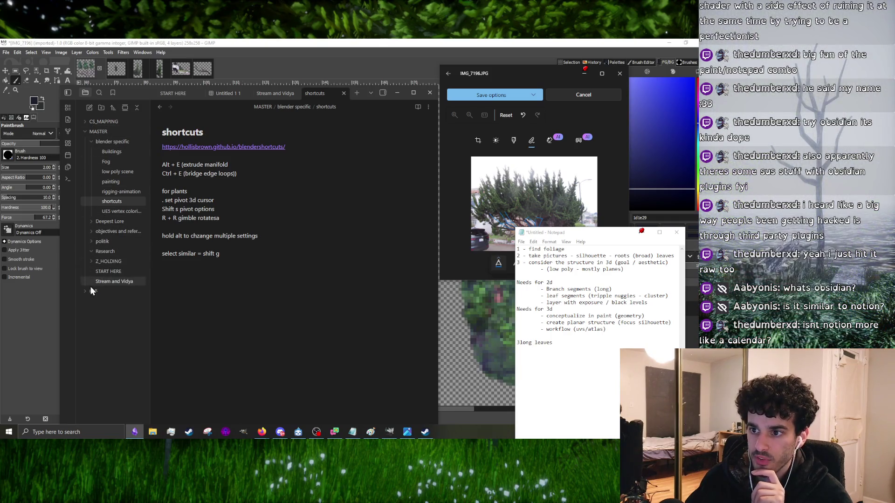
{"action": "left_click", "coordinate": [89, 231]}
{"action": "left_click", "coordinate": [97, 242]}
{"action": "left_click", "coordinate": [104, 251]}
{"action": "left_click", "coordinate": [120, 271]}
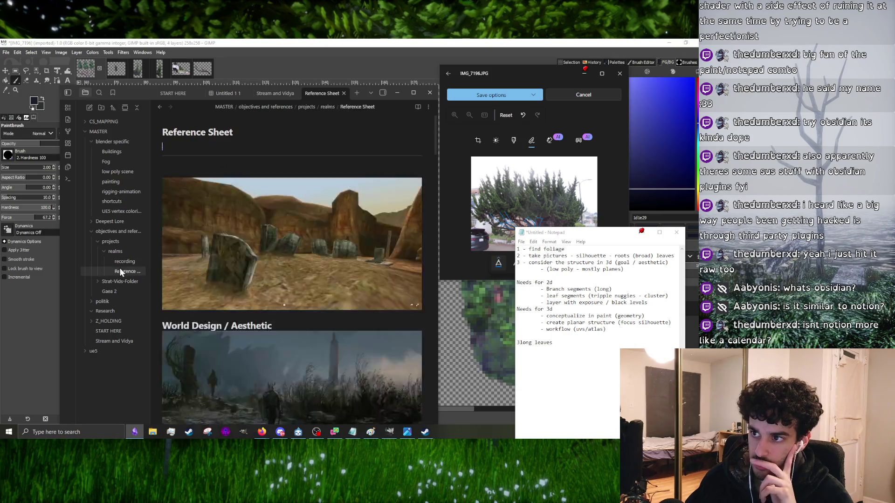
- Scroll through the Reference Sheet's camera and colour-grading notes, then minimize Obsidian
{"action": "scroll", "coordinate": [275, 287], "scroll_direction": "down", "scroll_amount": 15}
{"action": "scroll", "coordinate": [270, 298], "scroll_direction": "down", "scroll_amount": 5}
{"action": "scroll", "coordinate": [264, 326], "scroll_direction": "up", "scroll_amount": 10}
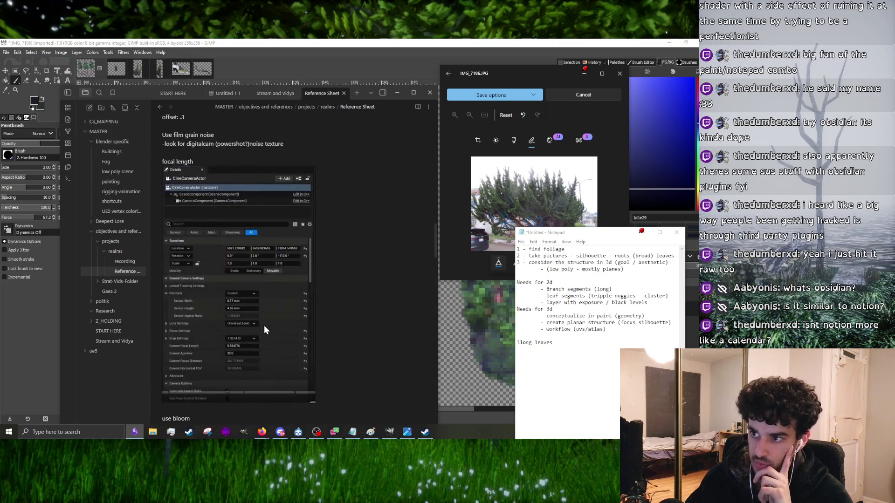
{"action": "scroll", "coordinate": [265, 289], "scroll_direction": "up", "scroll_amount": 3}
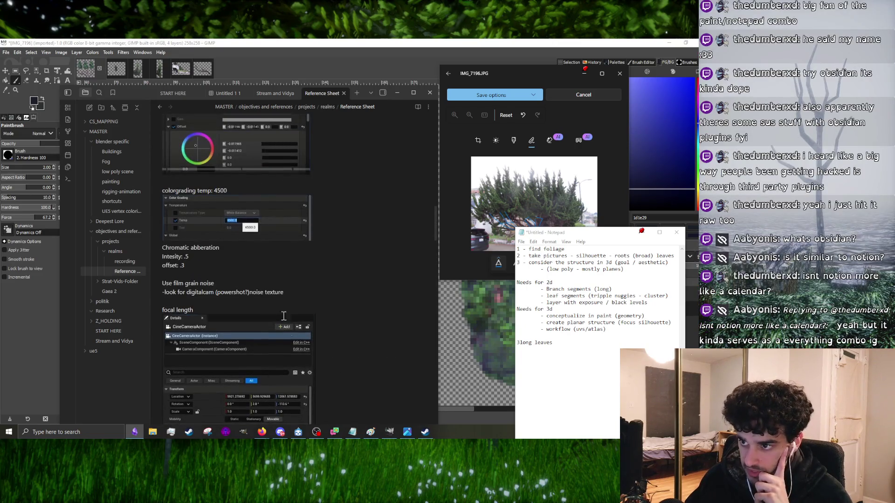
{"action": "scroll", "coordinate": [264, 327], "scroll_direction": "up", "scroll_amount": 3}
{"action": "scroll", "coordinate": [263, 333], "scroll_direction": "up", "scroll_amount": 2}
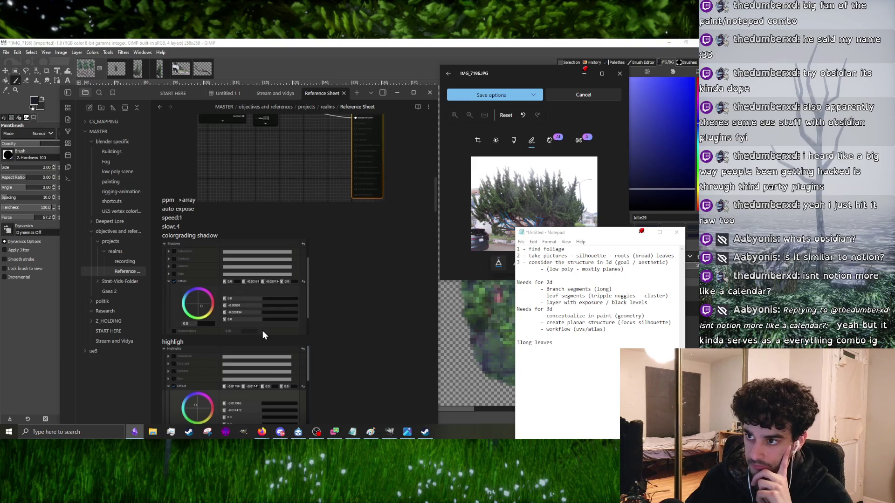
{"action": "scroll", "coordinate": [262, 331], "scroll_direction": "up", "scroll_amount": 5}
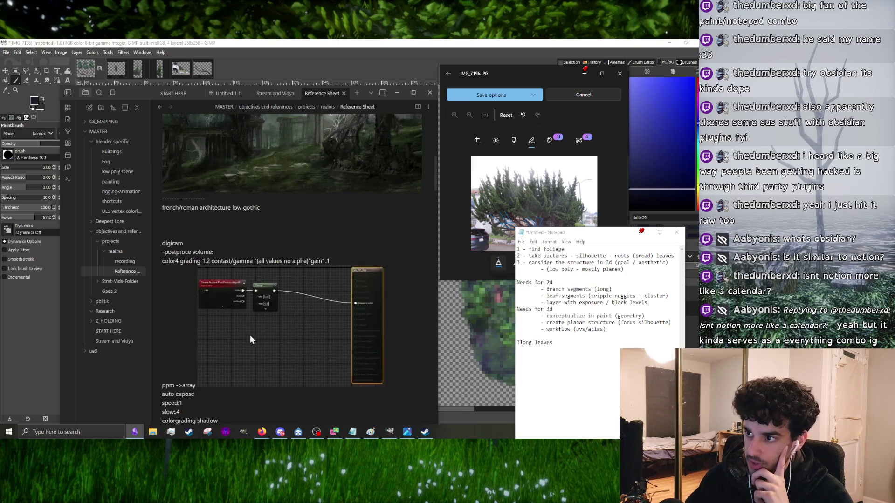
{"action": "scroll", "coordinate": [228, 328], "scroll_direction": "down", "scroll_amount": 5}
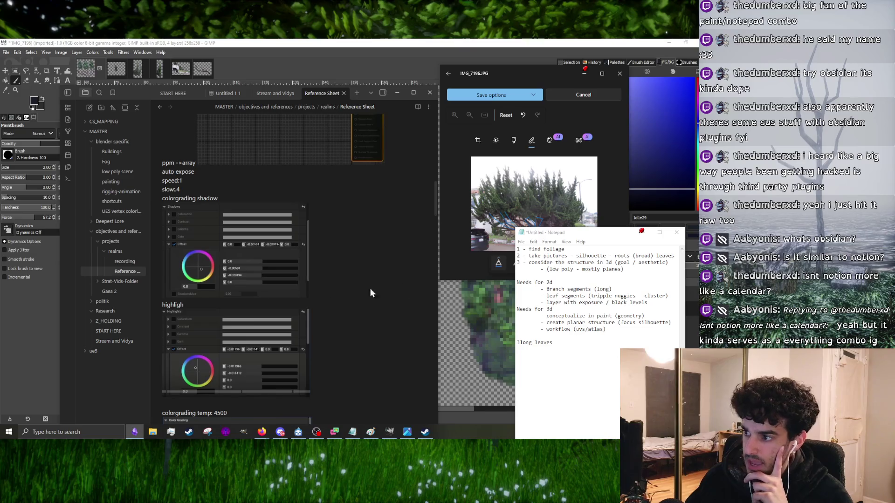
{"action": "scroll", "coordinate": [291, 256], "scroll_direction": "down", "scroll_amount": 3}
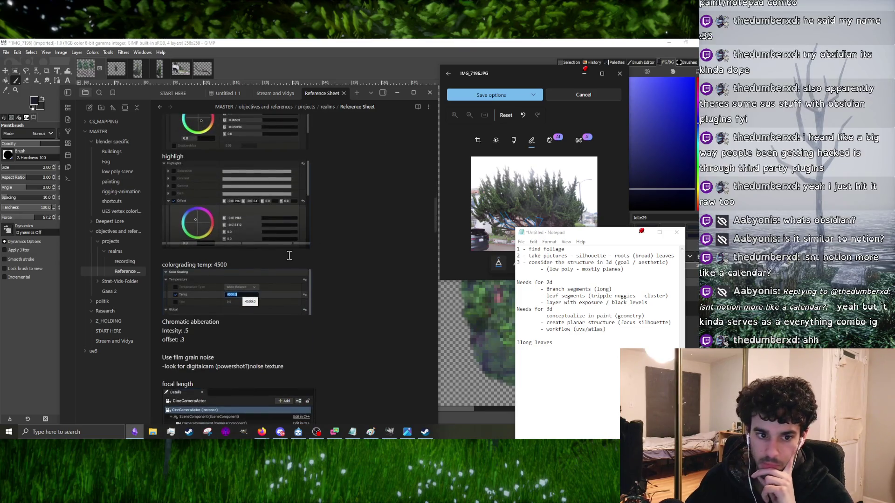
{"action": "scroll", "coordinate": [289, 256], "scroll_direction": "up", "scroll_amount": 4}
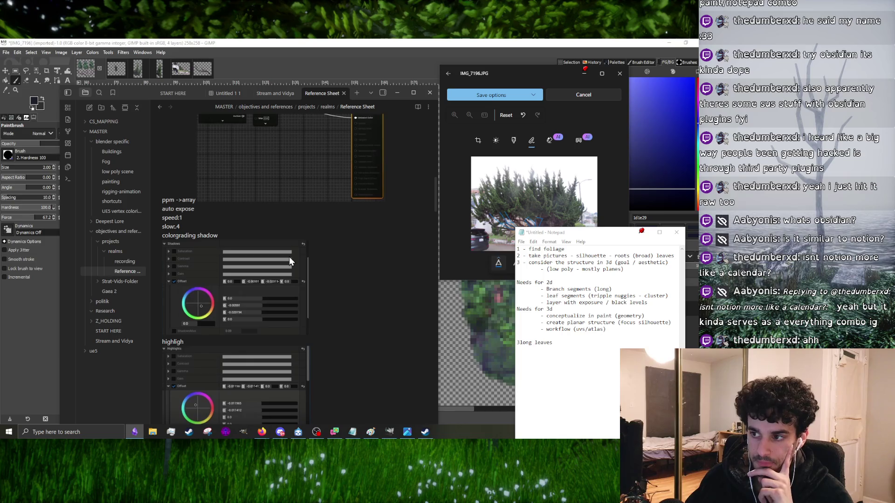
{"action": "scroll", "coordinate": [289, 258], "scroll_direction": "down", "scroll_amount": 10}
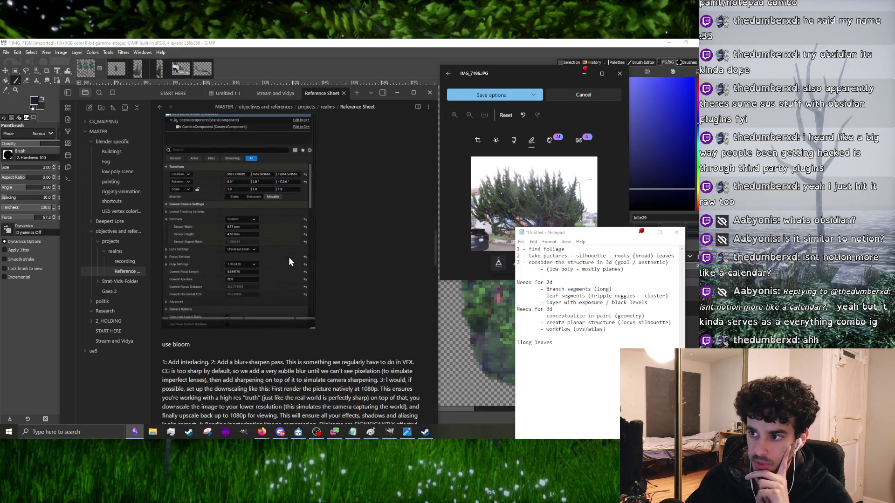
{"action": "scroll", "coordinate": [289, 256], "scroll_direction": "down", "scroll_amount": 4}
{"action": "scroll", "coordinate": [296, 259], "scroll_direction": "up", "scroll_amount": 6}
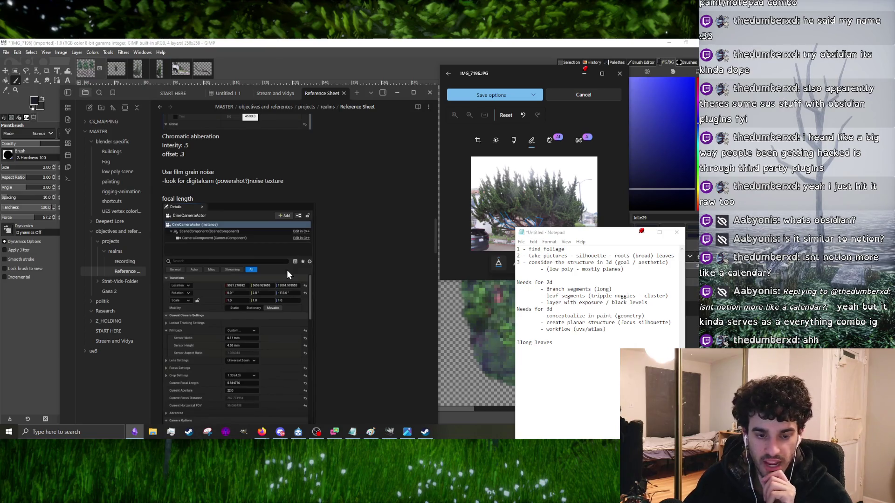
{"action": "left_click", "coordinate": [397, 94]}
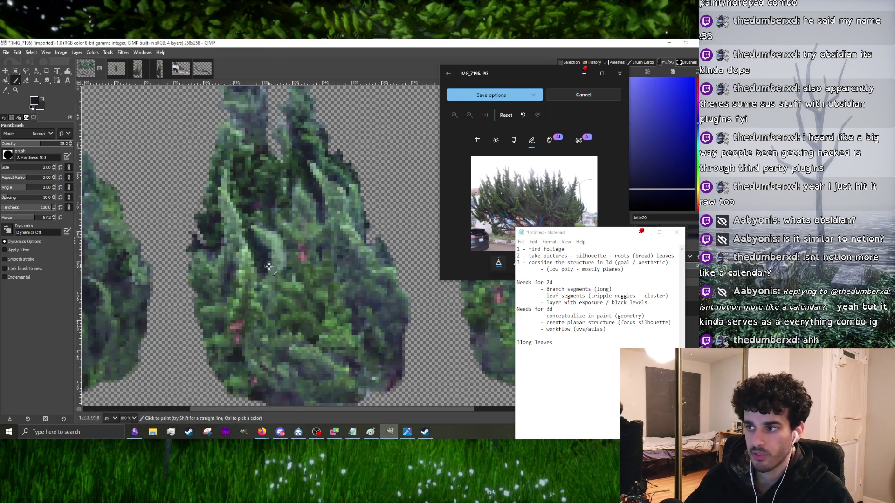
- Move the reference bush photo left and shrink the paintbrush to 1 pixel
{"action": "scroll", "coordinate": [259, 240], "scroll_direction": "up", "scroll_amount": 2, "text": "ctrl"}
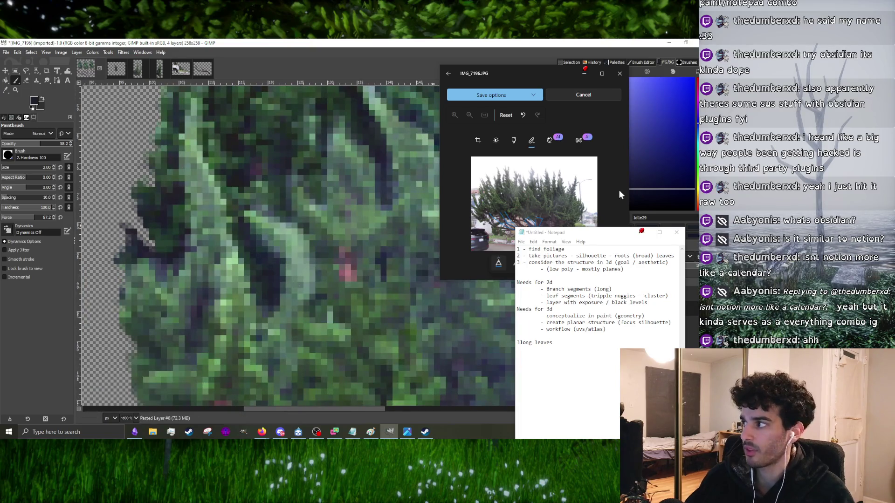
{"action": "mouse_move", "coordinate": [553, 80]}
{"action": "left_mouse_down"}
{"action": "mouse_move", "coordinate": [211, 91]}
{"action": "mouse_move", "coordinate": [110, 86]}
{"action": "mouse_move", "coordinate": [118, 144]}
{"action": "mouse_move", "coordinate": [135, 169]}
{"action": "left_mouse_up"}
{"action": "scroll", "coordinate": [291, 240], "scroll_direction": "down", "scroll_amount": 2, "text": "ctrl"}
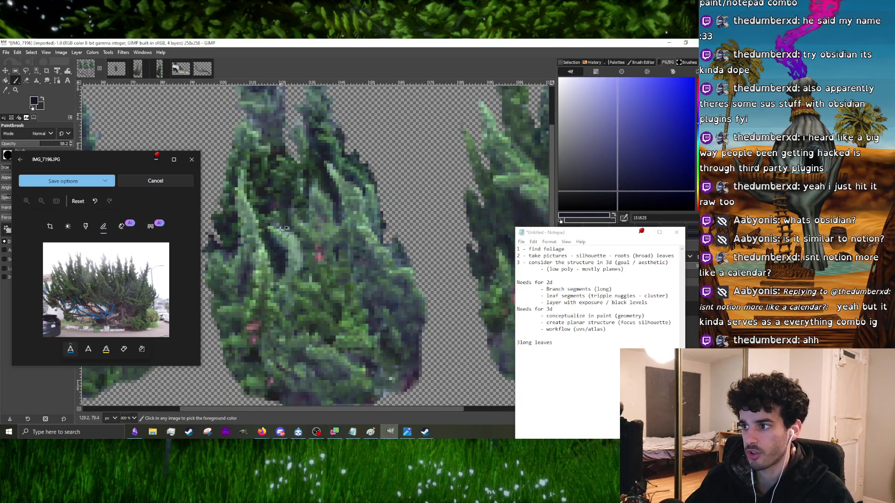
{"action": "scroll", "coordinate": [292, 253], "scroll_direction": "up", "scroll_amount": 2, "text": "ctrl"}
{"action": "key", "text": "["}
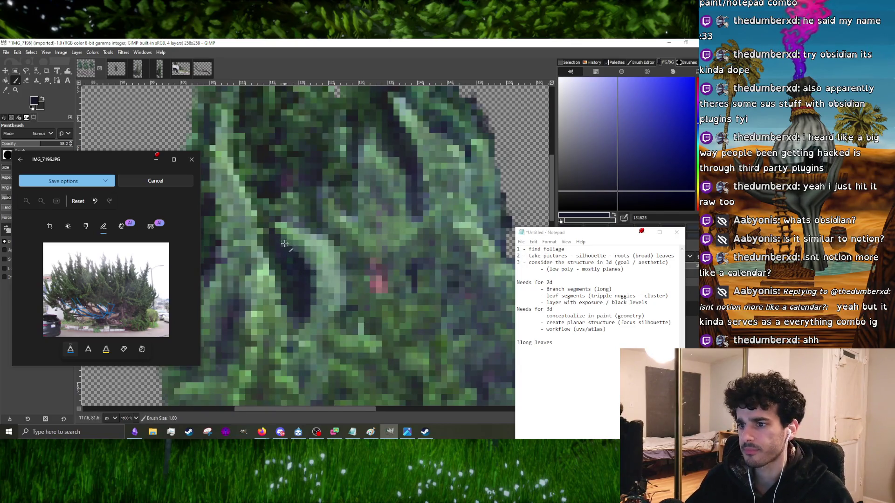
- Zoom in and out to inspect the bush cut-outs' edges at close range
{"action": "scroll", "coordinate": [323, 247], "scroll_direction": "down", "scroll_amount": 1, "text": "ctrl"}
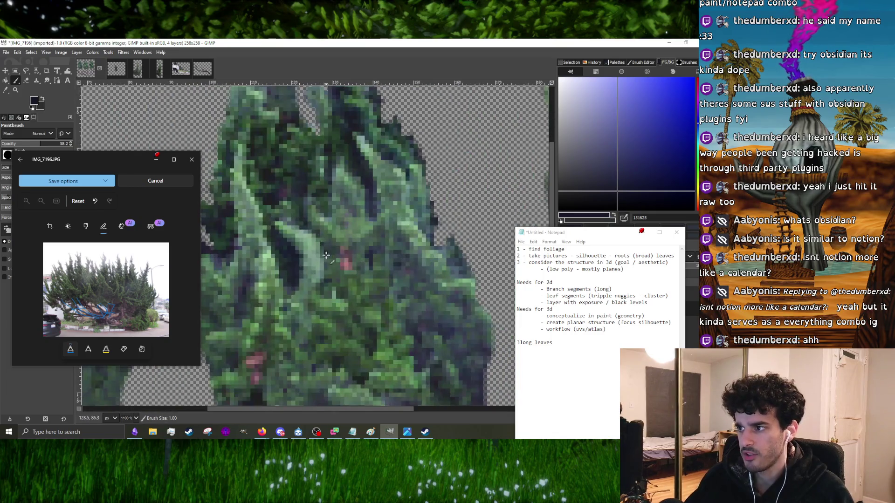
{"action": "scroll", "coordinate": [326, 255], "scroll_direction": "down", "scroll_amount": 2, "text": "ctrl"}
{"action": "scroll", "coordinate": [362, 281], "scroll_direction": "up", "scroll_amount": 2, "text": "ctrl"}
{"action": "scroll", "coordinate": [347, 301], "scroll_direction": "down", "scroll_amount": 3, "text": "ctrl"}
{"action": "scroll", "coordinate": [338, 317], "scroll_direction": "up", "scroll_amount": 4, "text": "ctrl"}
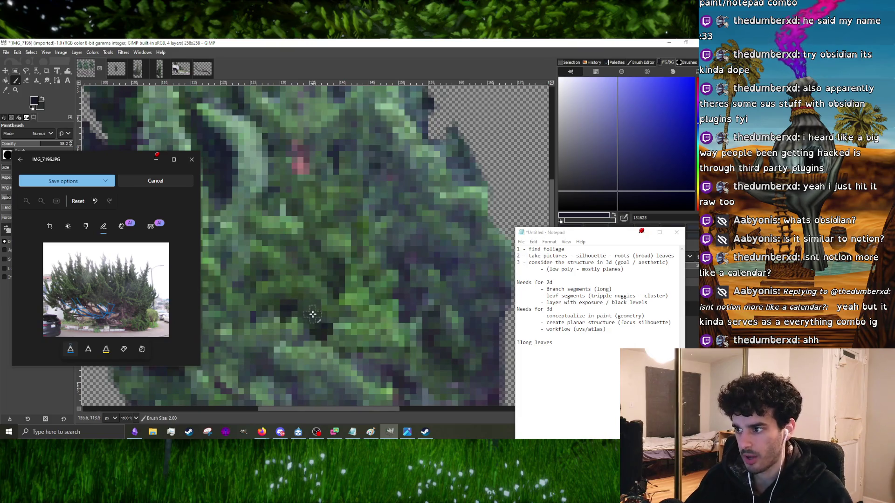
{"action": "scroll", "coordinate": [285, 312], "scroll_direction": "down", "scroll_amount": 1, "text": "ctrl"}
{"action": "scroll", "coordinate": [306, 316], "scroll_direction": "down", "scroll_amount": 4, "text": "ctrl"}
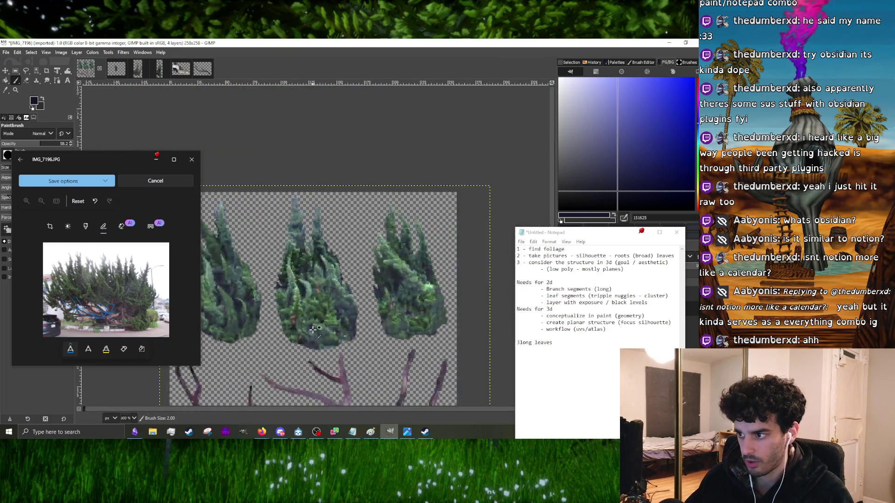
{"action": "scroll", "coordinate": [332, 333], "scroll_direction": "up", "scroll_amount": 4, "text": "ctrl"}
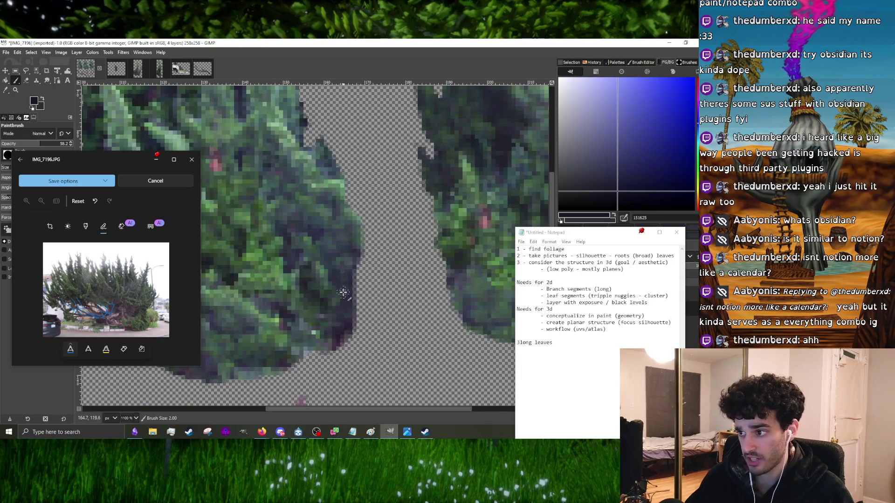
{"action": "scroll", "coordinate": [347, 286], "scroll_direction": "down", "scroll_amount": 3, "text": "ctrl"}
{"action": "scroll", "coordinate": [287, 322], "scroll_direction": "up", "scroll_amount": 4, "text": "ctrl"}
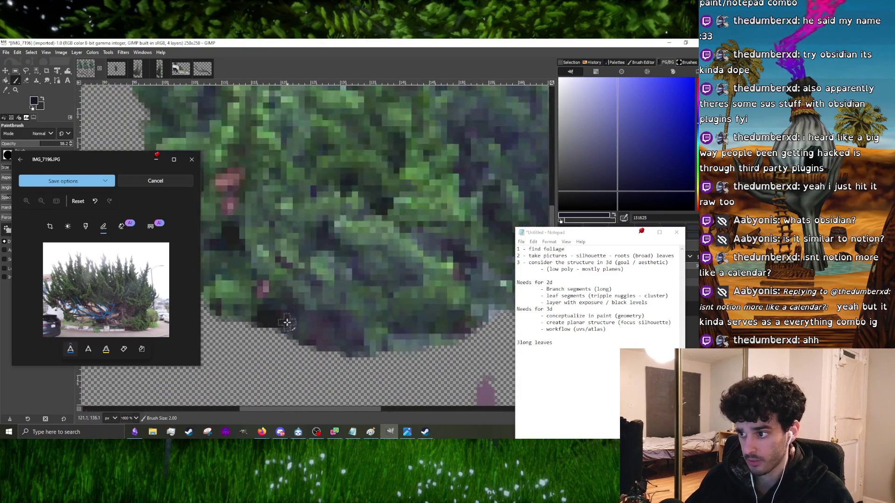
{"action": "scroll", "coordinate": [311, 327], "scroll_direction": "down", "scroll_amount": 3, "text": "ctrl"}
{"action": "scroll", "coordinate": [298, 324], "scroll_direction": "up", "scroll_amount": 2, "text": "ctrl"}
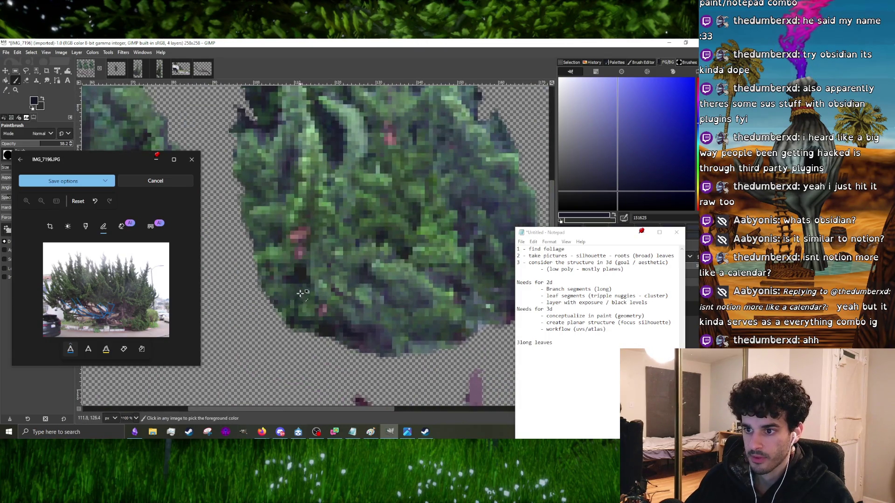
{"action": "scroll", "coordinate": [306, 317], "scroll_direction": "down", "scroll_amount": 3, "text": "ctrl"}
{"action": "scroll", "coordinate": [311, 306], "scroll_direction": "up", "scroll_amount": 3, "text": "ctrl"}
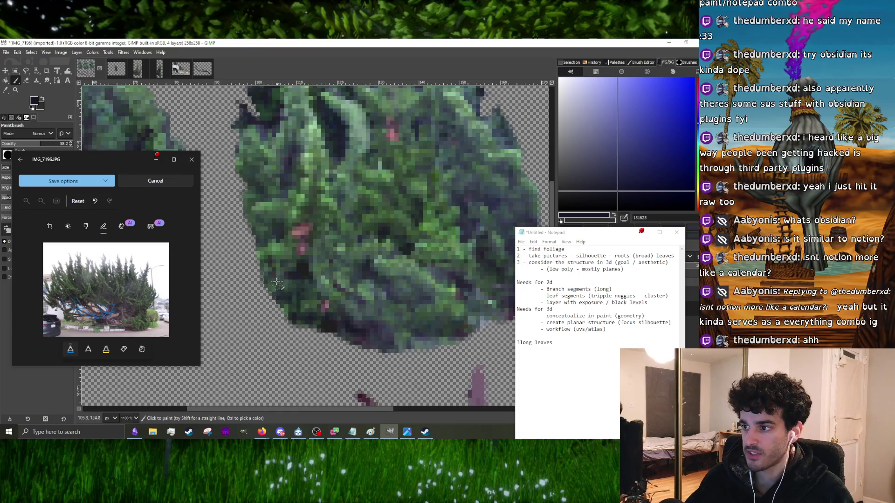
{"action": "scroll", "coordinate": [284, 278], "scroll_direction": "down", "scroll_amount": 3, "text": "ctrl"}
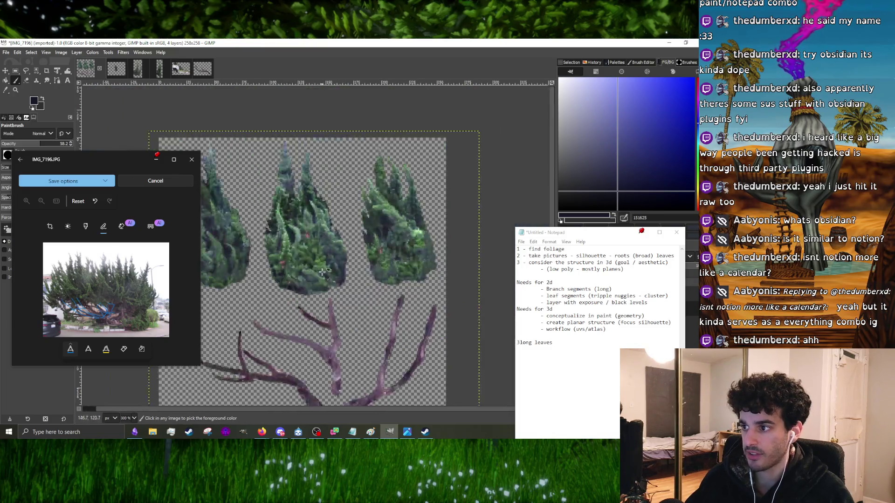
- Zoom around the right-hand bushes' edges to check them up close
{"action": "scroll", "coordinate": [279, 298], "scroll_direction": "up", "scroll_amount": 3, "text": "ctrl"}
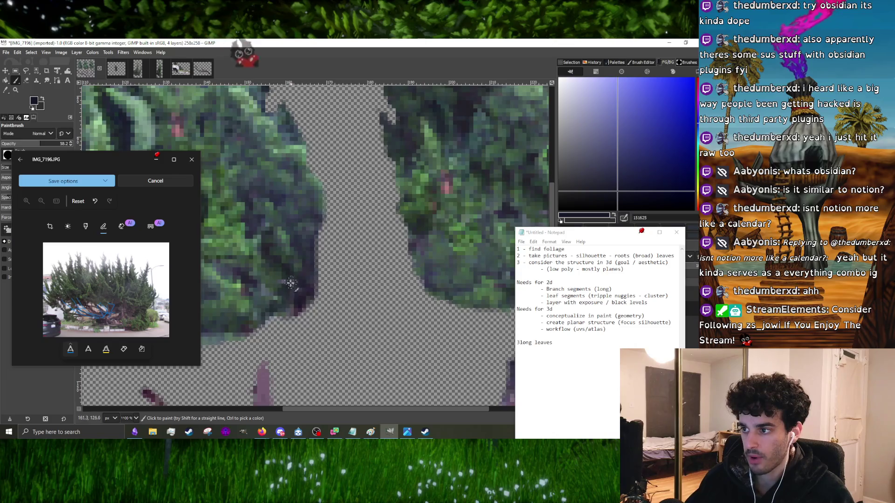
{"action": "scroll", "coordinate": [298, 270], "scroll_direction": "down", "scroll_amount": 3, "text": "ctrl"}
{"action": "scroll", "coordinate": [297, 279], "scroll_direction": "up", "scroll_amount": 3, "text": "ctrl"}
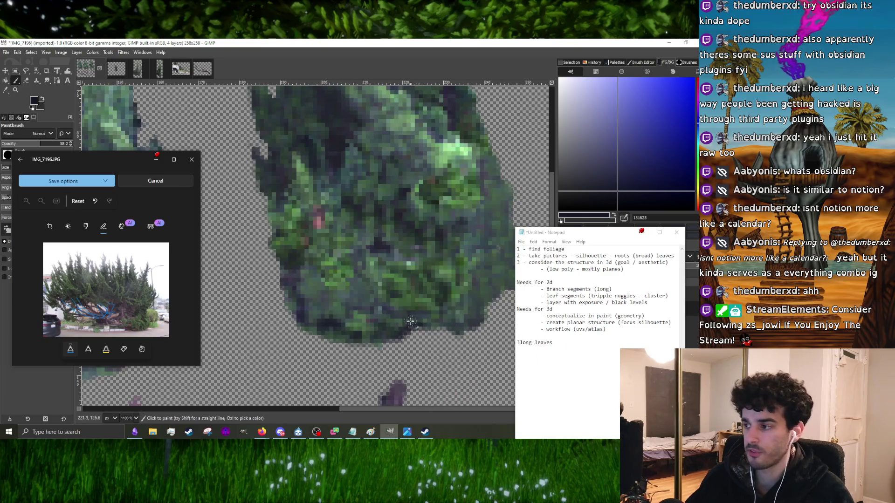
{"action": "scroll", "coordinate": [410, 321], "scroll_direction": "down", "scroll_amount": 3, "text": "ctrl"}
{"action": "scroll", "coordinate": [387, 321], "scroll_direction": "up", "scroll_amount": 4, "text": "ctrl"}
{"action": "scroll", "coordinate": [381, 320], "scroll_direction": "down", "scroll_amount": 1, "text": "ctrl"}
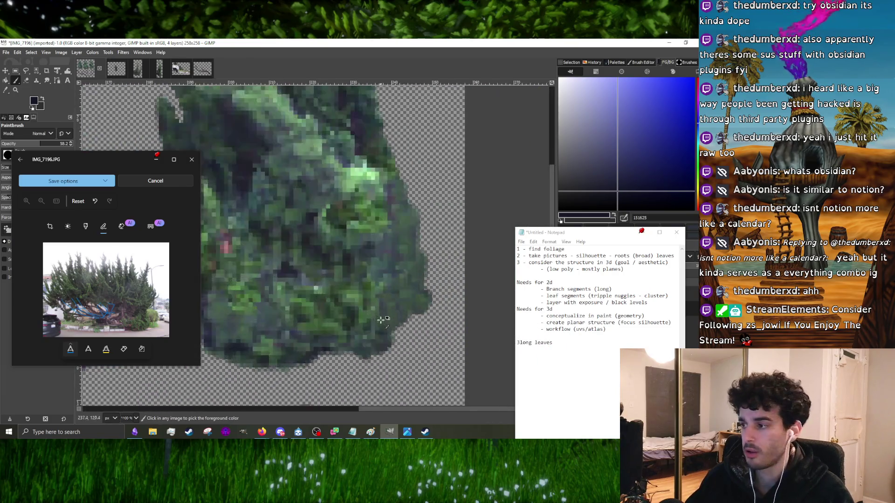
{"action": "scroll", "coordinate": [410, 284], "scroll_direction": "down", "scroll_amount": 1, "text": "ctrl"}
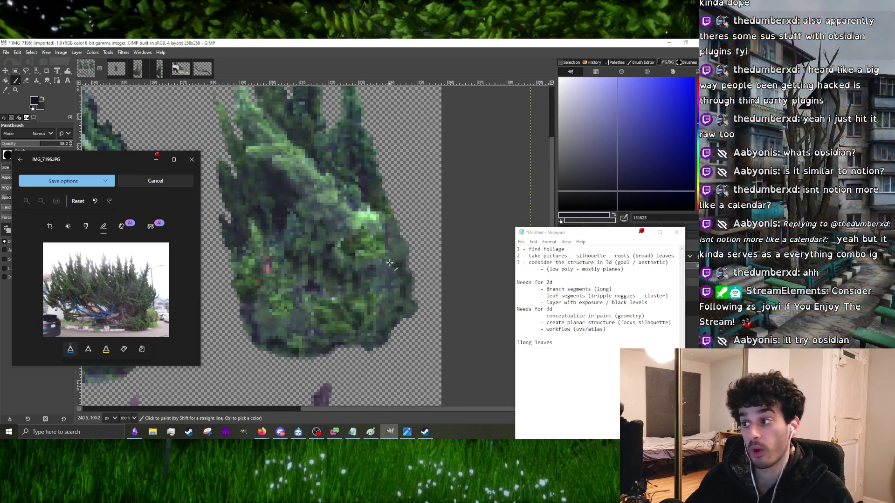
{"action": "scroll", "coordinate": [396, 286], "scroll_direction": "down", "scroll_amount": 2, "text": "ctrl"}
{"action": "scroll", "coordinate": [382, 294], "scroll_direction": "up", "scroll_amount": 4, "text": "ctrl"}
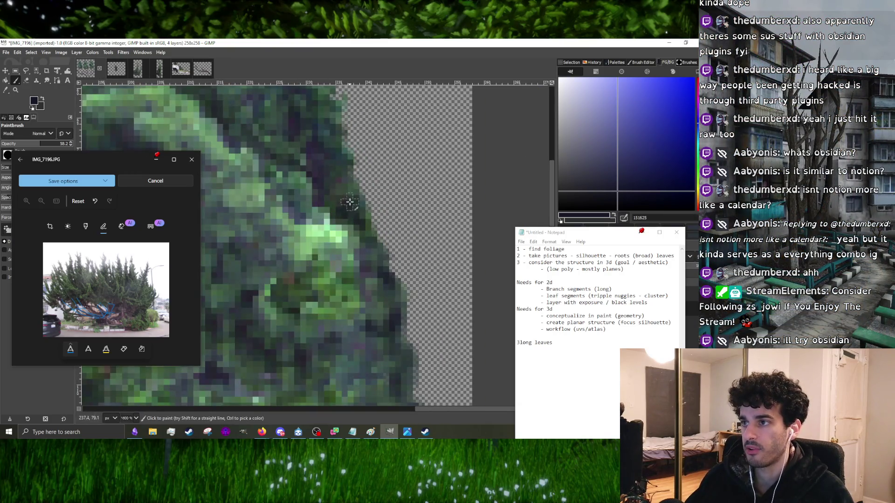
- Bring the Obsidian Reference Sheet back in front and shift it to reveal more canvas
{"action": "scroll", "coordinate": [352, 219], "scroll_direction": "down", "scroll_amount": 3, "text": "ctrl"}
{"action": "scroll", "coordinate": [390, 294], "scroll_direction": "up", "scroll_amount": 3, "text": "ctrl"}
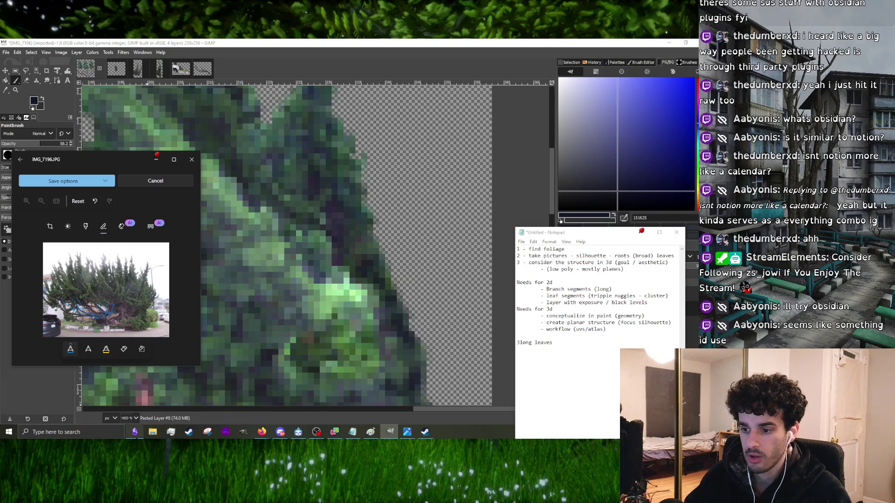
{"action": "key", "text": "alt+Tab"}
{"action": "left_click_drag", "start_coordinate": [152, 89], "coordinate": [315, 72]}
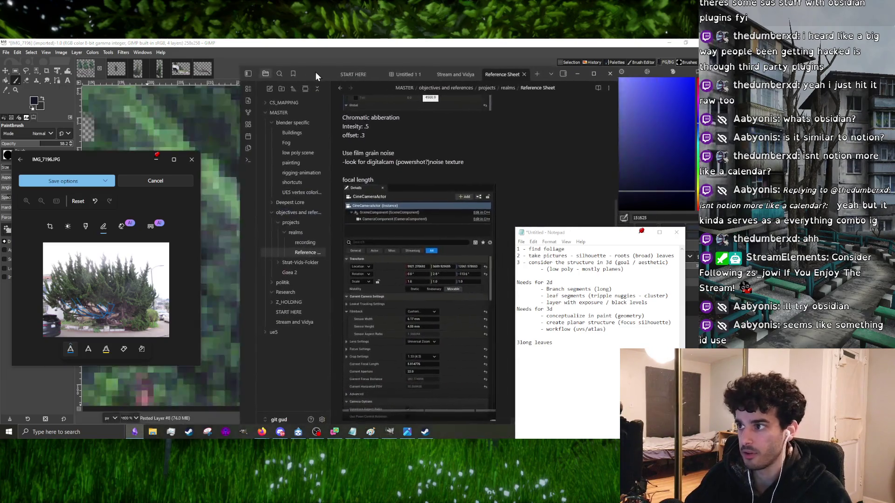
- Open the Stream and Vidya note and scroll through it
{"action": "left_click", "coordinate": [276, 321]}
{"action": "scroll", "coordinate": [396, 207], "scroll_direction": "down", "scroll_amount": 10}
{"action": "scroll", "coordinate": [396, 207], "scroll_direction": "down", "scroll_amount": 20}
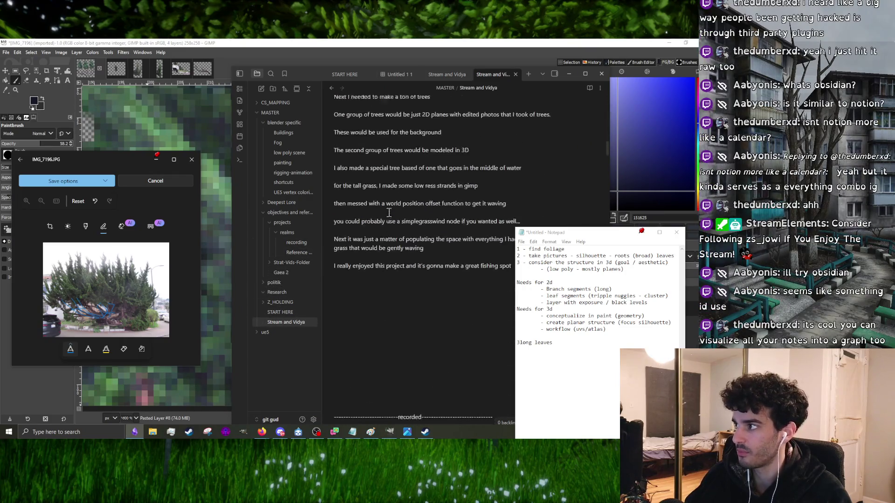
{"action": "scroll", "coordinate": [381, 221], "scroll_direction": "down", "scroll_amount": 20}
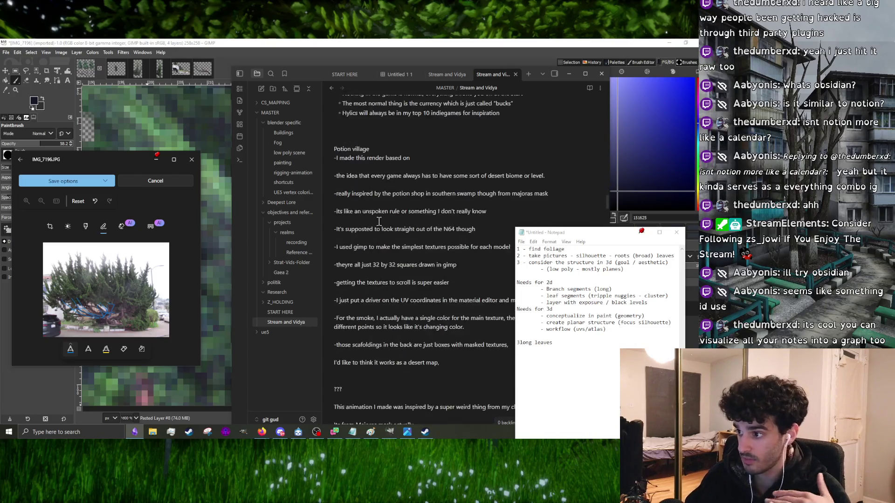
{"action": "scroll", "coordinate": [375, 246], "scroll_direction": "up", "scroll_amount": 15}
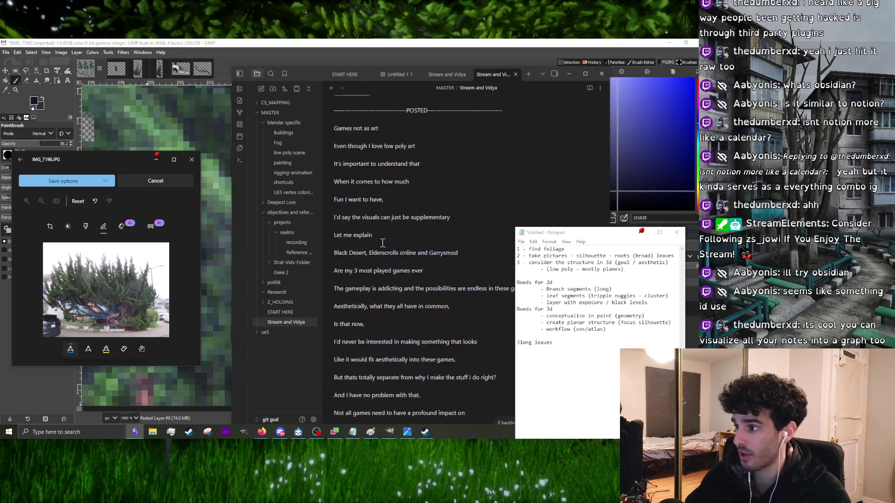
{"action": "scroll", "coordinate": [373, 249], "scroll_direction": "up", "scroll_amount": 15}
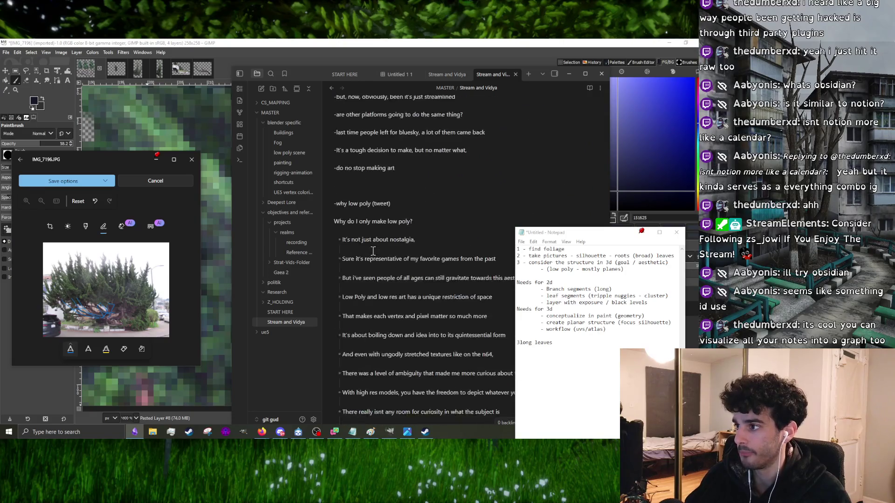
{"action": "scroll", "coordinate": [374, 252], "scroll_direction": "down", "scroll_amount": 5}
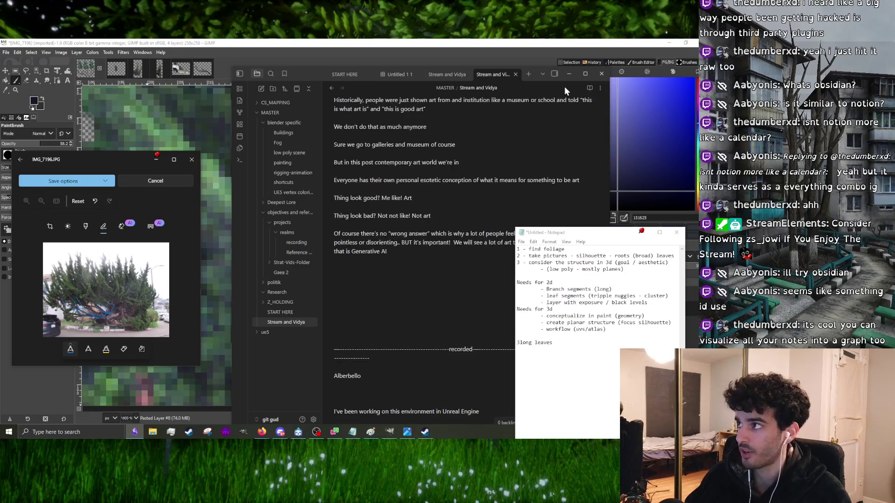
- Minimize Obsidian and sample a green from the bush foliage as paint colour
{"action": "left_click", "coordinate": [569, 74]}
{"action": "scroll", "coordinate": [316, 256], "scroll_direction": "down", "scroll_amount": 2, "text": "ctrl"}
{"action": "left_click", "coordinate": [317, 255], "text": "ctrl"}
{"action": "scroll", "coordinate": [317, 256], "scroll_direction": "up", "scroll_amount": 2, "text": "ctrl"}
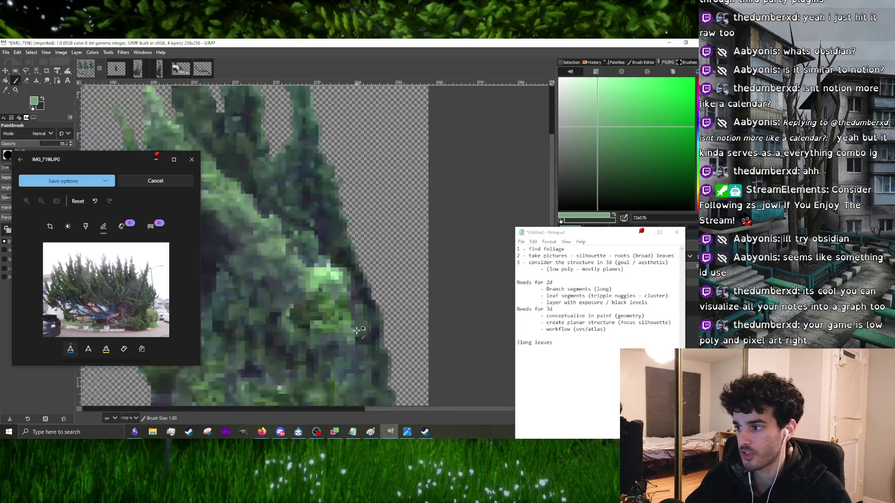
- Sample various foliage tones from the bush: blue-greys, olives, near-black shadows, dark and light greens
{"action": "left_click", "coordinate": [345, 340], "text": "ctrl"}
{"action": "scroll", "coordinate": [330, 330], "scroll_direction": "down", "scroll_amount": 4, "text": "ctrl"}
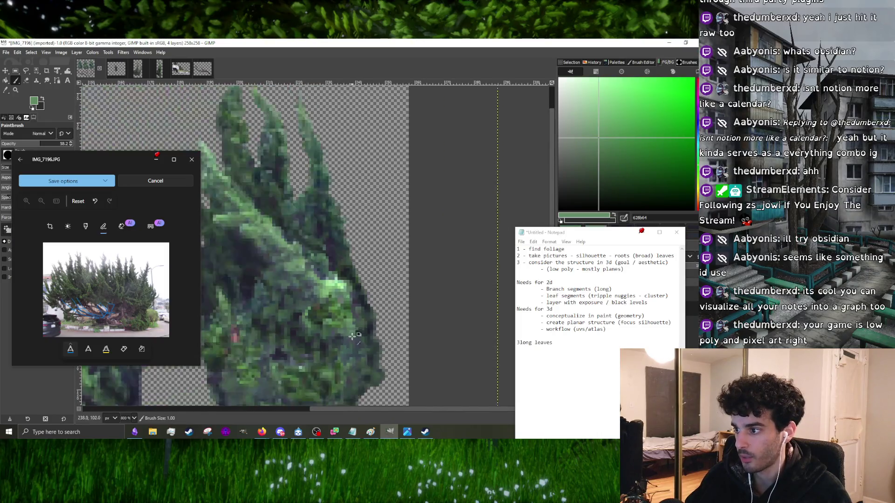
{"action": "scroll", "coordinate": [342, 360], "scroll_direction": "up", "scroll_amount": 5, "text": "ctrl"}
{"action": "left_click", "coordinate": [342, 360], "text": "ctrl"}
{"action": "scroll", "coordinate": [348, 373], "scroll_direction": "down", "scroll_amount": 3, "text": "ctrl"}
{"action": "scroll", "coordinate": [343, 328], "scroll_direction": "up", "scroll_amount": 4, "text": "ctrl"}
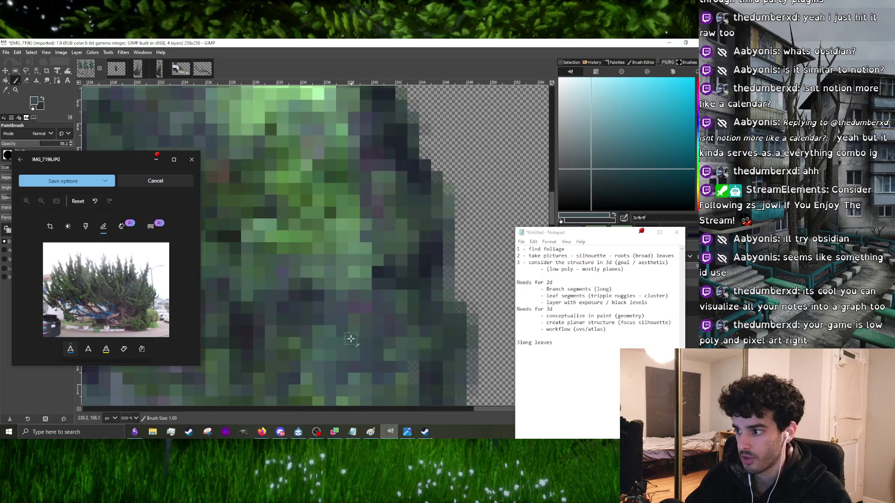
{"action": "left_click", "coordinate": [342, 328], "text": "ctrl"}
{"action": "scroll", "coordinate": [370, 347], "scroll_direction": "down", "scroll_amount": 4, "text": "ctrl"}
{"action": "scroll", "coordinate": [375, 323], "scroll_direction": "up", "scroll_amount": 3, "text": "ctrl"}
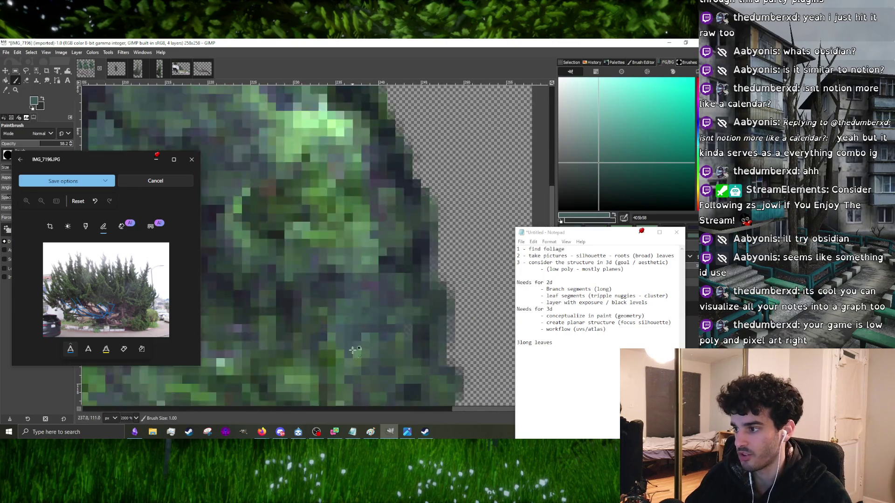
{"action": "left_click", "coordinate": [376, 323], "text": "ctrl"}
{"action": "left_click", "coordinate": [363, 320], "text": "ctrl"}
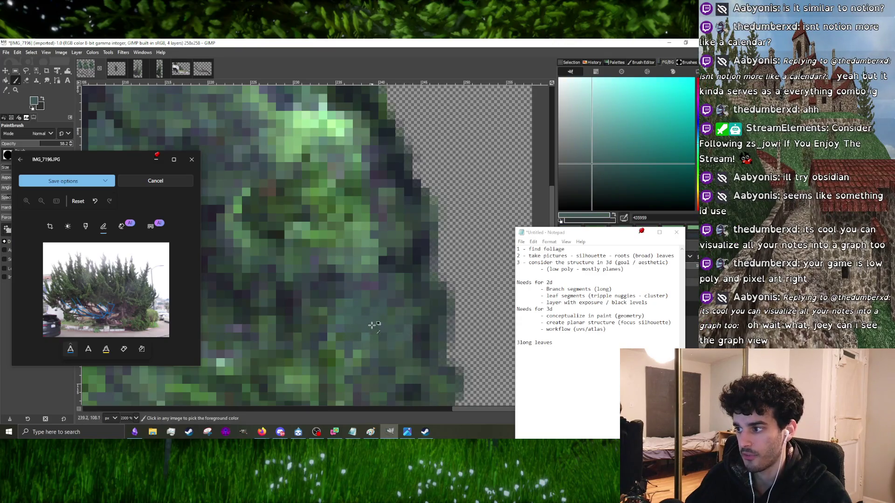
{"action": "scroll", "coordinate": [377, 337], "scroll_direction": "down", "scroll_amount": 1, "text": "ctrl"}
{"action": "left_click", "coordinate": [391, 363], "text": "ctrl"}
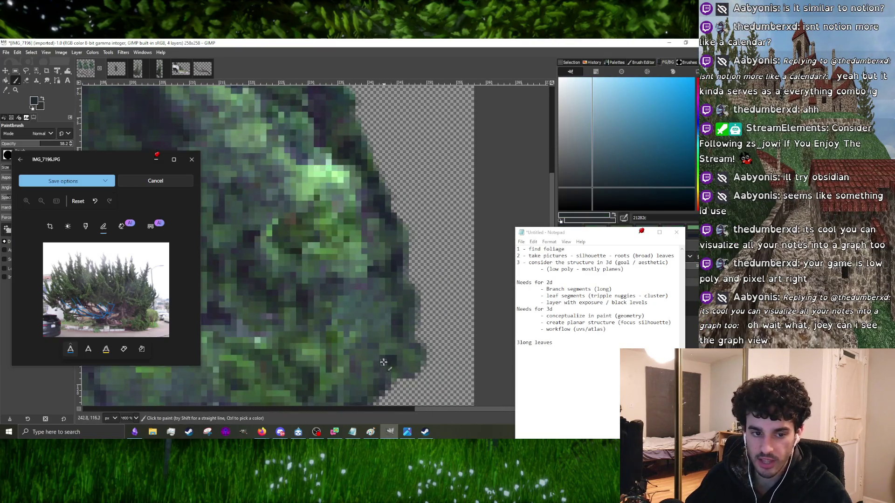
{"action": "left_click", "coordinate": [352, 346], "text": "ctrl"}
{"action": "left_click", "coordinate": [328, 350], "text": "ctrl"}
{"action": "scroll", "coordinate": [315, 332], "scroll_direction": "up", "scroll_amount": 1, "text": "ctrl"}
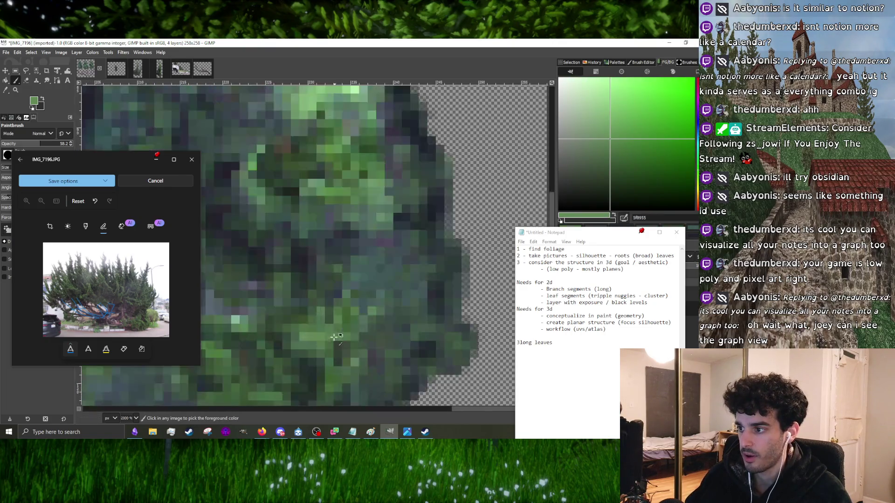
{"action": "left_click", "coordinate": [335, 356], "text": "ctrl"}
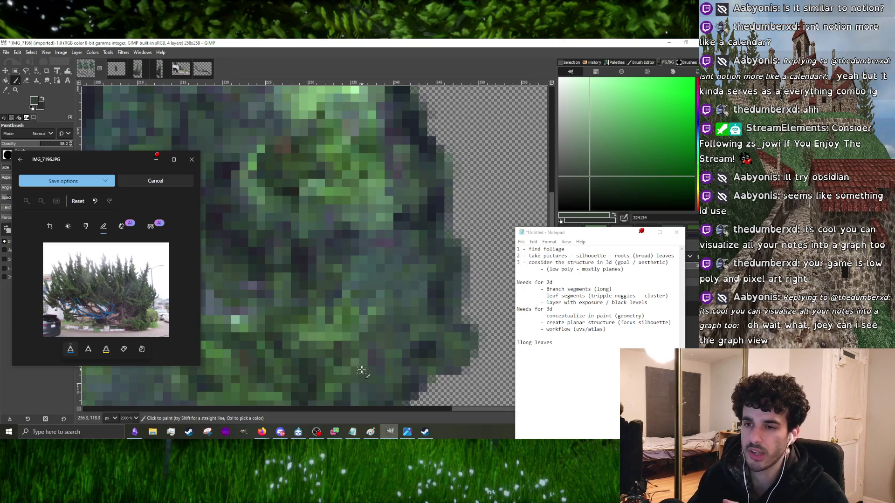
- Settle on a brighter mid leaf green sampled from the bush interior
{"action": "scroll", "coordinate": [362, 336], "scroll_direction": "down", "scroll_amount": 5, "text": "ctrl"}
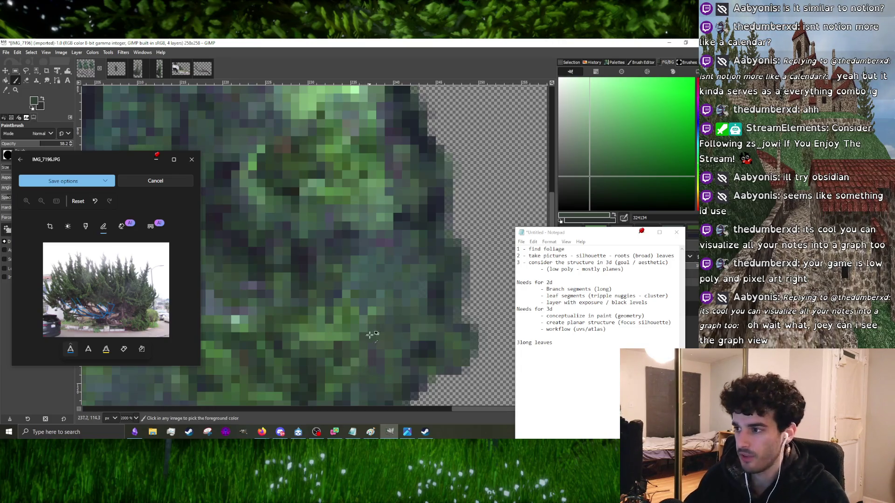
{"action": "scroll", "coordinate": [333, 278], "scroll_direction": "up", "scroll_amount": 3, "text": "ctrl"}
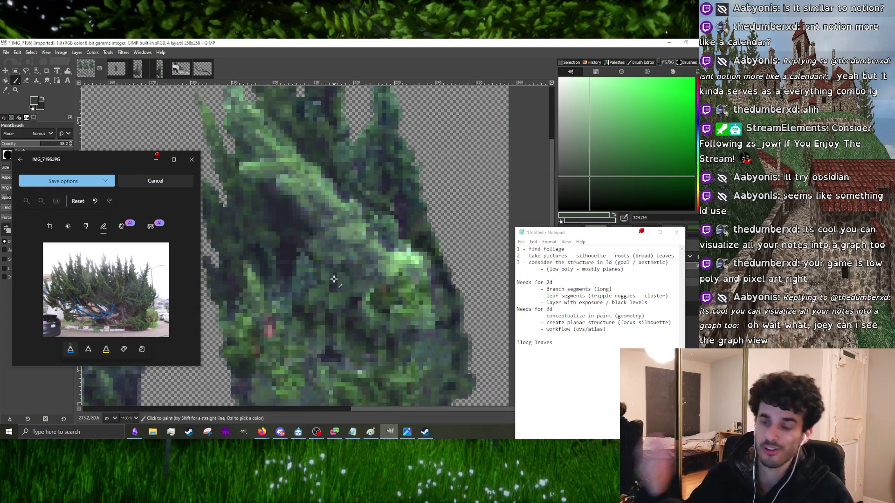
{"action": "scroll", "coordinate": [330, 294], "scroll_direction": "down", "scroll_amount": 3, "text": "ctrl"}
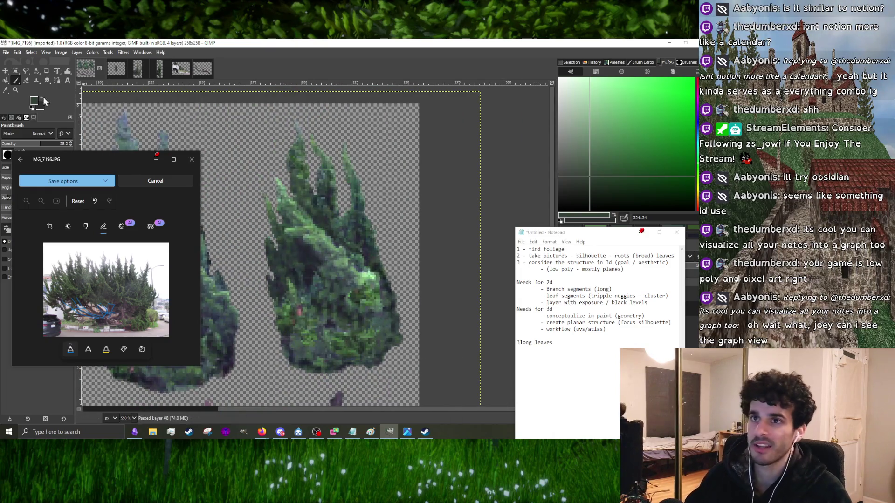
{"action": "scroll", "coordinate": [357, 320], "scroll_direction": "up", "scroll_amount": 2, "text": "ctrl"}
{"action": "scroll", "coordinate": [357, 320], "scroll_direction": "up", "scroll_amount": 4, "text": "ctrl"}
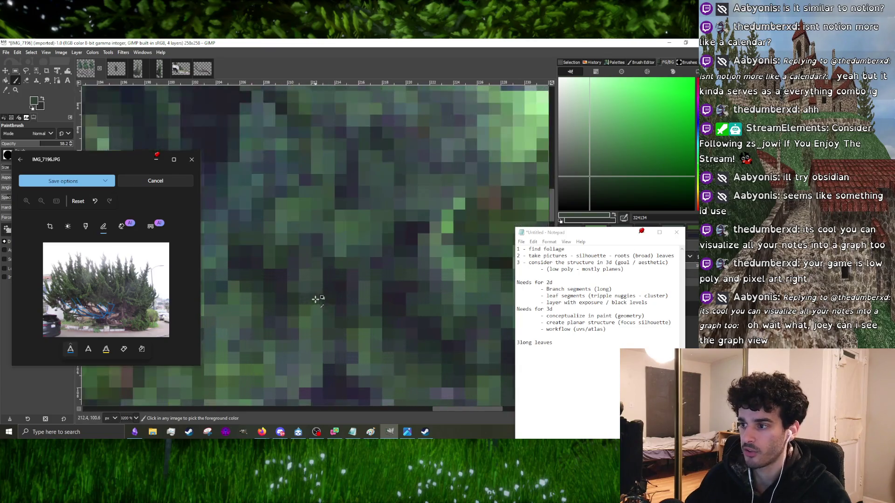
{"action": "left_click", "coordinate": [318, 300], "text": "ctrl"}
{"action": "scroll", "coordinate": [311, 323], "scroll_direction": "down", "scroll_amount": 5, "text": "ctrl"}
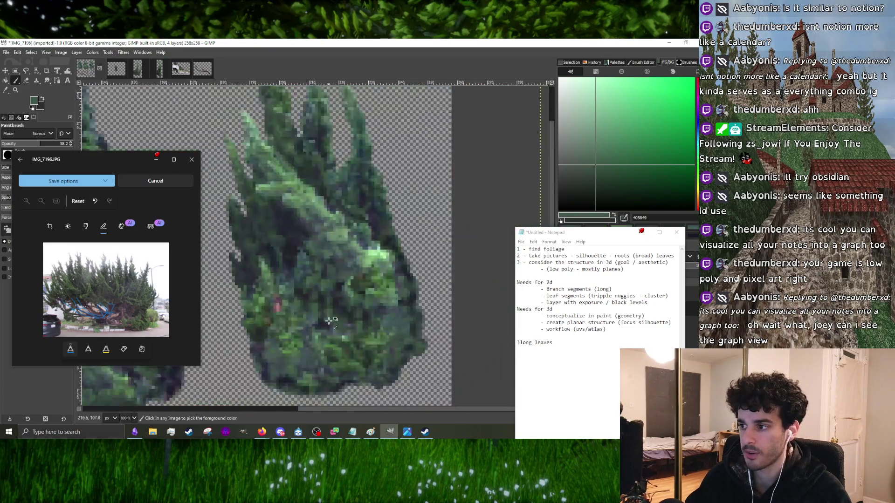
{"action": "scroll", "coordinate": [312, 320], "scroll_direction": "up", "scroll_amount": 5, "text": "ctrl"}
{"action": "scroll", "coordinate": [303, 320], "scroll_direction": "down", "scroll_amount": 5, "text": "ctrl"}
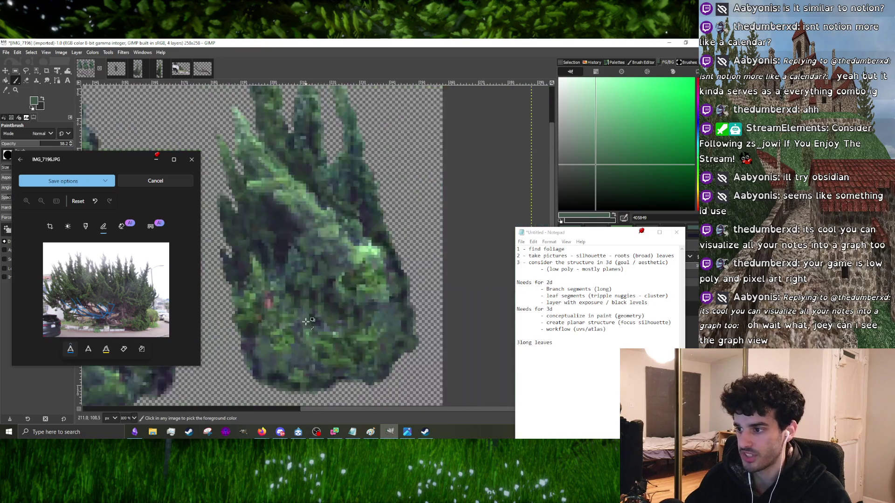
{"action": "scroll", "coordinate": [286, 332], "scroll_direction": "up", "scroll_amount": 4, "text": "ctrl"}
{"action": "left_click", "coordinate": [283, 343], "text": "ctrl"}
{"action": "left_click", "coordinate": [286, 338], "text": "ctrl"}
{"action": "scroll", "coordinate": [290, 331], "scroll_direction": "down", "scroll_amount": 5, "text": "ctrl"}
{"action": "scroll", "coordinate": [297, 338], "scroll_direction": "up", "scroll_amount": 3, "text": "ctrl"}
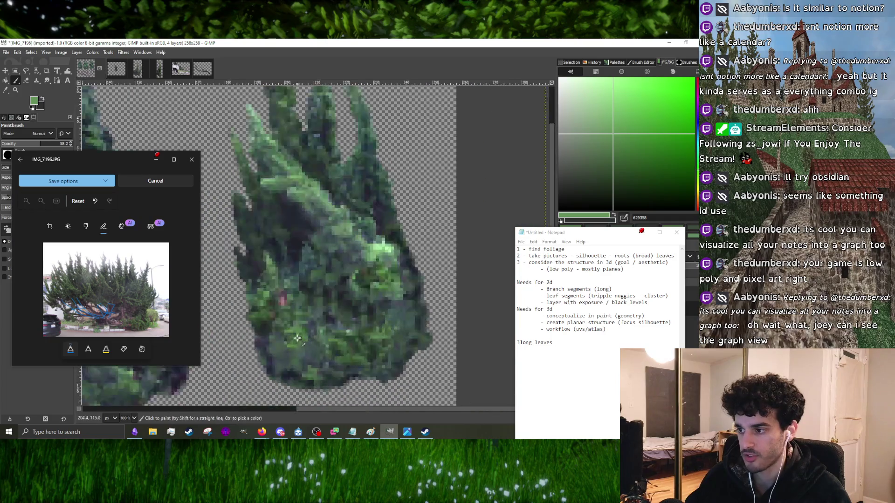
- Set the paintbrush size to 2 pixels
{"action": "key", "text": "bracketleft"}
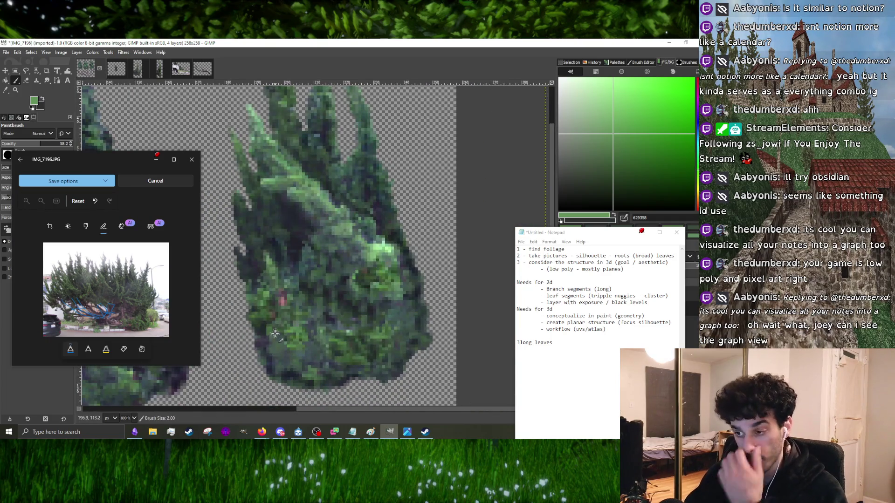
{"action": "scroll", "coordinate": [290, 337], "scroll_direction": "up", "scroll_amount": 4, "text": "ctrl"}
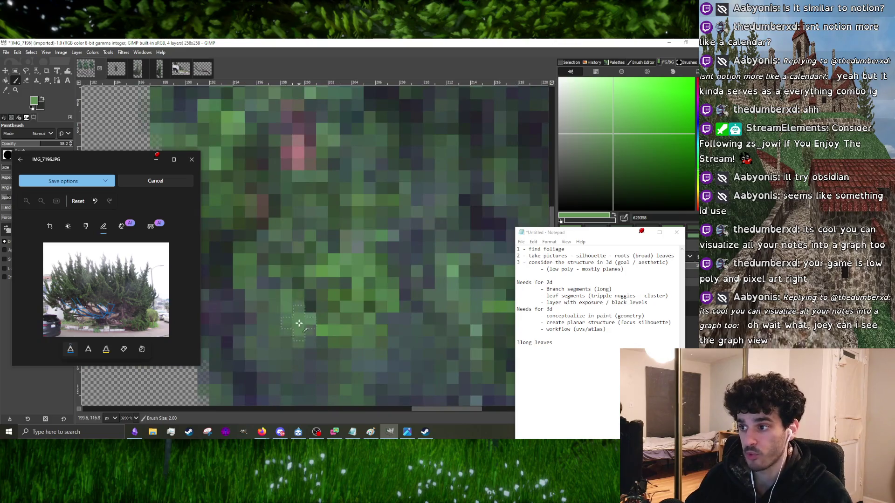
{"action": "scroll", "coordinate": [298, 321], "scroll_direction": "down", "scroll_amount": 4, "text": "ctrl"}
{"action": "scroll", "coordinate": [310, 312], "scroll_direction": "up", "scroll_amount": 2, "text": "ctrl"}
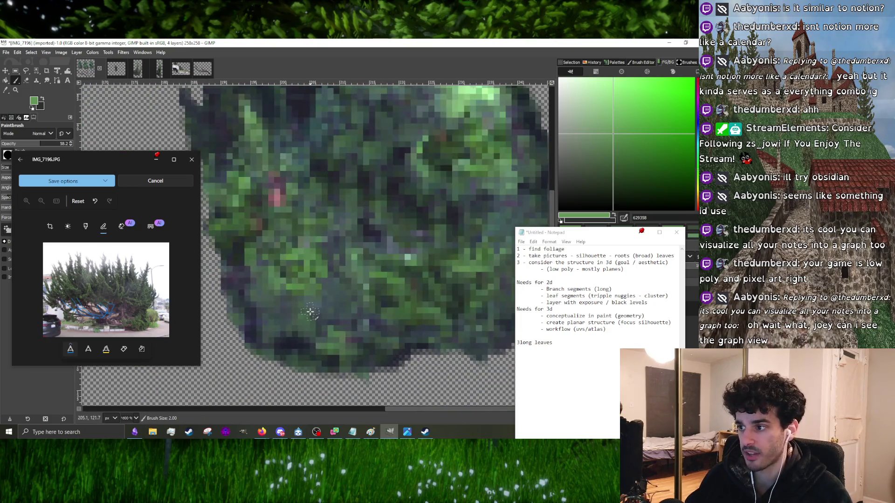
{"action": "left_click", "coordinate": [27, 82]}
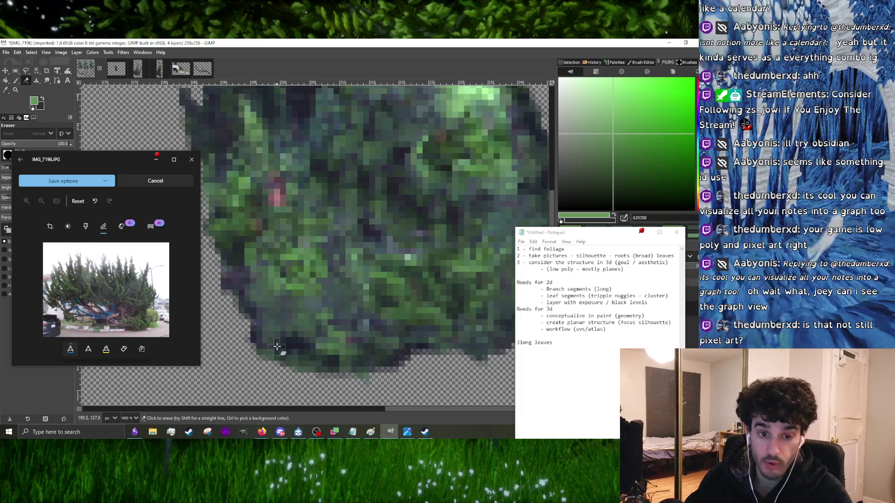
- Erase stray dark fringe pixels along the bush's lower-left and lower-right edges
{"action": "mouse_move", "coordinate": [262, 357]}
{"action": "left_mouse_down"}
{"action": "mouse_move", "coordinate": [255, 342]}
{"action": "mouse_move", "coordinate": [277, 362]}
{"action": "mouse_move", "coordinate": [292, 357]}
{"action": "mouse_move", "coordinate": [278, 348]}
{"action": "mouse_move", "coordinate": [299, 362]}
{"action": "left_mouse_up"}
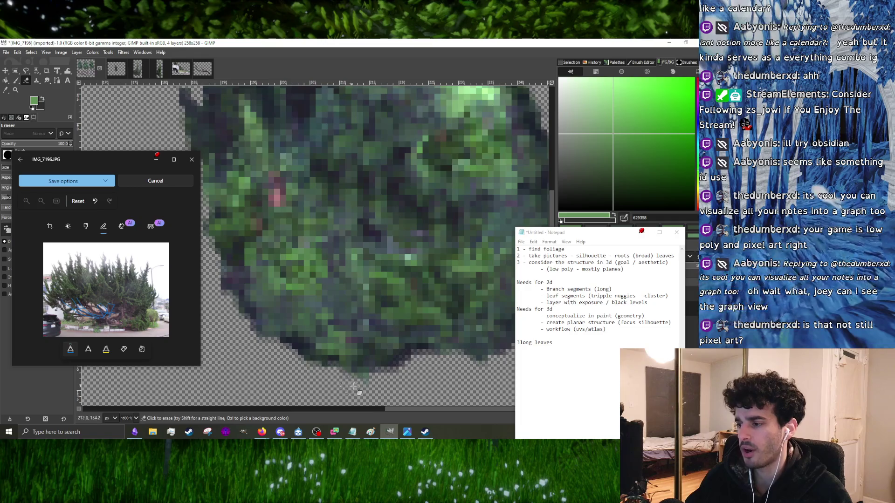
{"action": "scroll", "coordinate": [368, 380], "scroll_direction": "down", "scroll_amount": 5, "text": "ctrl"}
{"action": "scroll", "coordinate": [413, 353], "scroll_direction": "up", "scroll_amount": 5, "text": "ctrl"}
{"action": "mouse_move", "coordinate": [413, 352]}
{"action": "left_mouse_down"}
{"action": "mouse_move", "coordinate": [410, 335]}
{"action": "mouse_move", "coordinate": [396, 359]}
{"action": "left_mouse_up"}
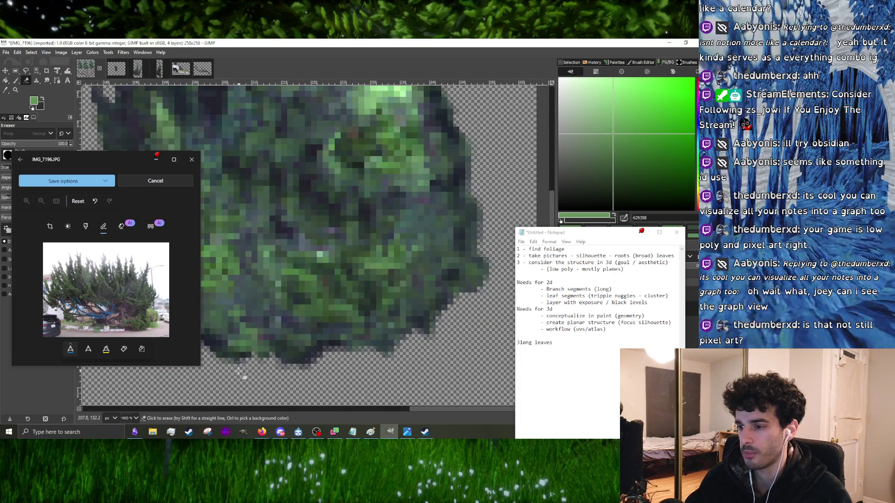
{"action": "scroll", "coordinate": [380, 344], "scroll_direction": "down", "scroll_amount": 1, "text": "ctrl"}
{"action": "mouse_move", "coordinate": [380, 344]}
{"action": "left_mouse_down"}
{"action": "mouse_move", "coordinate": [410, 336]}
{"action": "mouse_move", "coordinate": [390, 340]}
{"action": "mouse_move", "coordinate": [410, 335]}
{"action": "mouse_move", "coordinate": [400, 325]}
{"action": "mouse_move", "coordinate": [406, 301]}
{"action": "mouse_move", "coordinate": [405, 316]}
{"action": "left_mouse_up"}
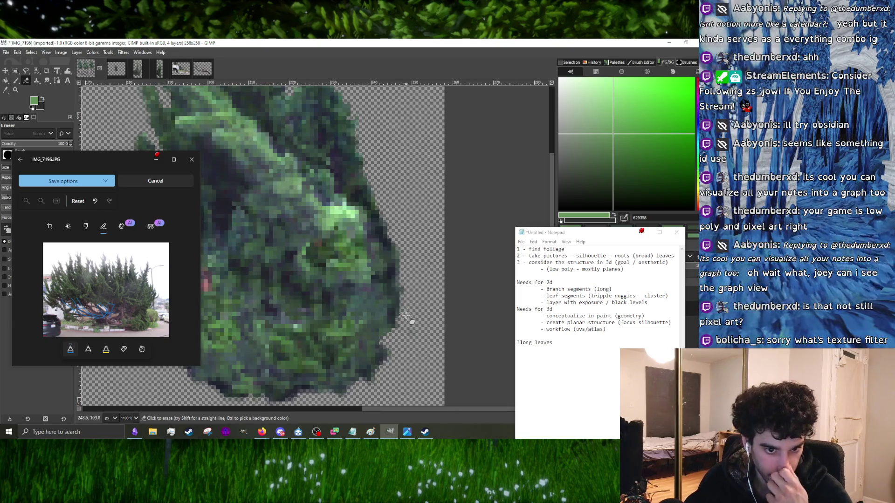
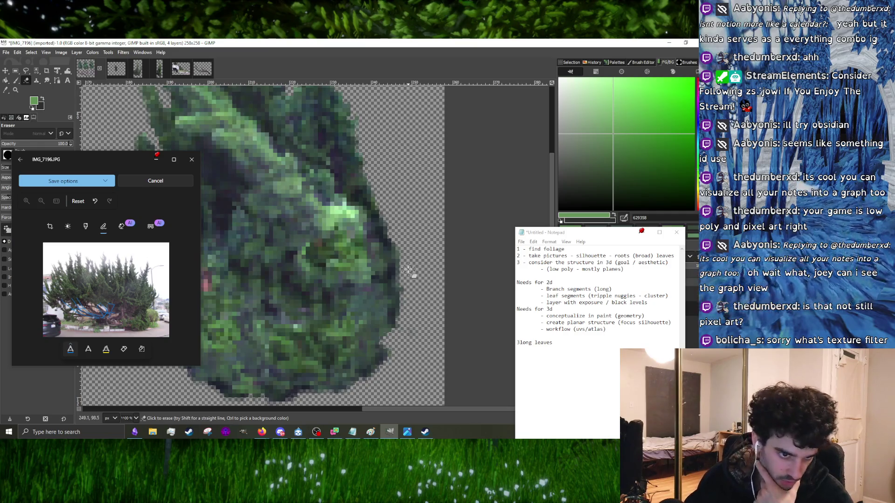
- Open underpass_models.blend from the BRIDGE folder in Blender, putting GIMP and the Notepad notes away
{"action": "left_click", "coordinate": [669, 43]}
{"action": "double_click", "coordinate": [295, 82]}
{"action": "double_click", "coordinate": [350, 264]}
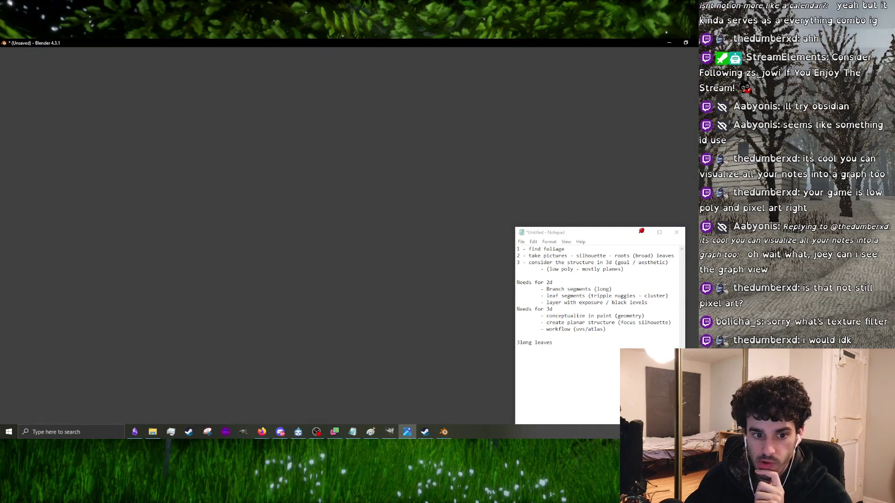
{"action": "left_click", "coordinate": [352, 432]}
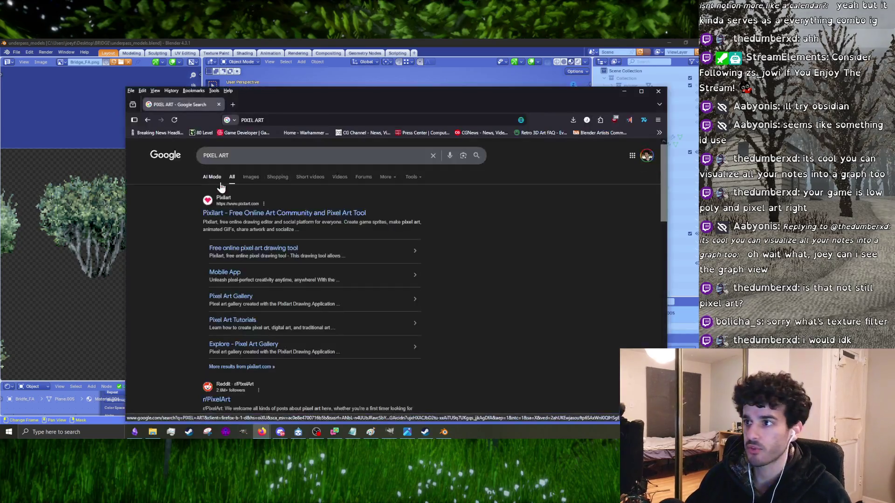
- Browse the PIXEL ART image results, previewing the Hollow Knight sprite, then minimize the browser
{"action": "left_click_drag", "start_coordinate": [300, 97], "coordinate": [222, 67]}
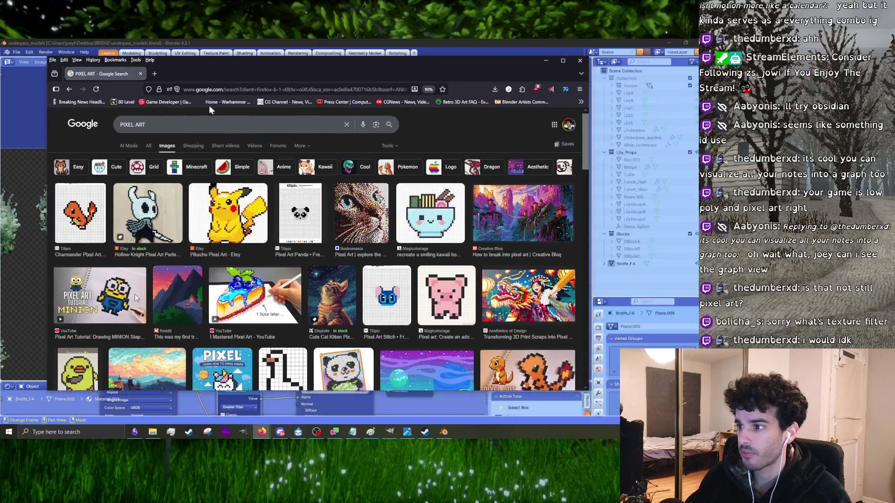
{"action": "left_click", "coordinate": [137, 212]}
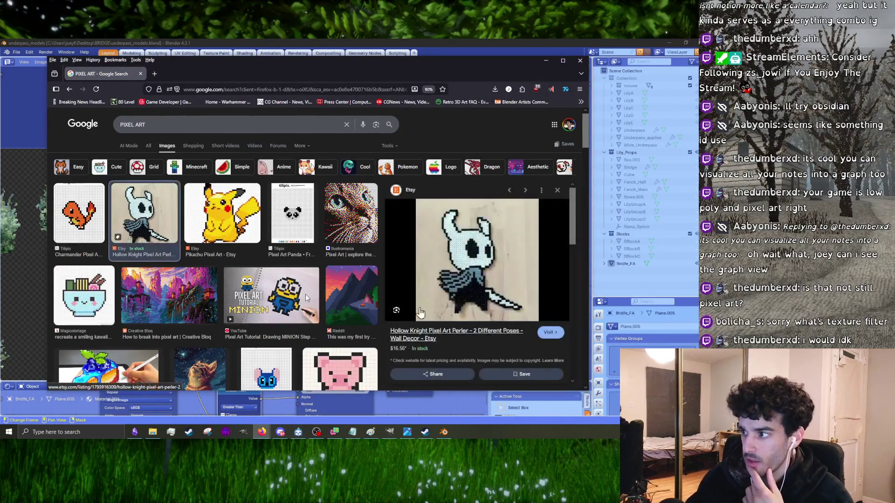
{"action": "scroll", "coordinate": [306, 294], "scroll_direction": "down", "scroll_amount": 4}
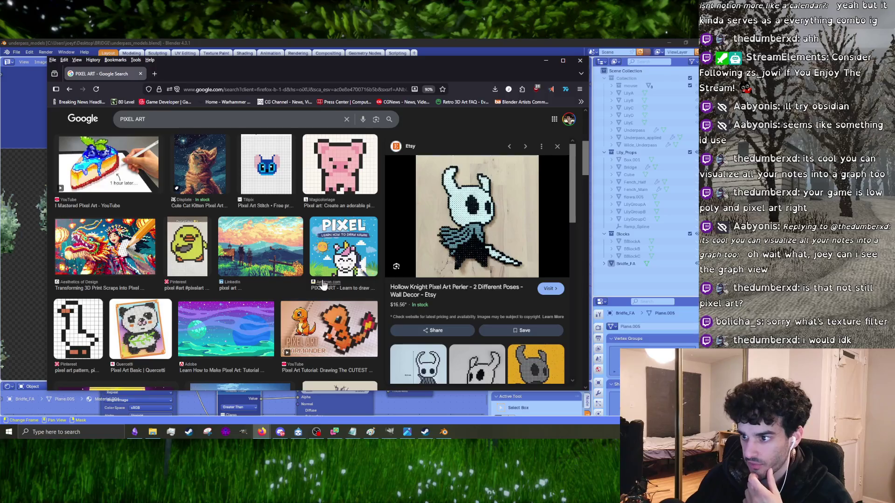
{"action": "scroll", "coordinate": [250, 296], "scroll_direction": "down", "scroll_amount": 4}
{"action": "scroll", "coordinate": [223, 309], "scroll_direction": "down", "scroll_amount": 10}
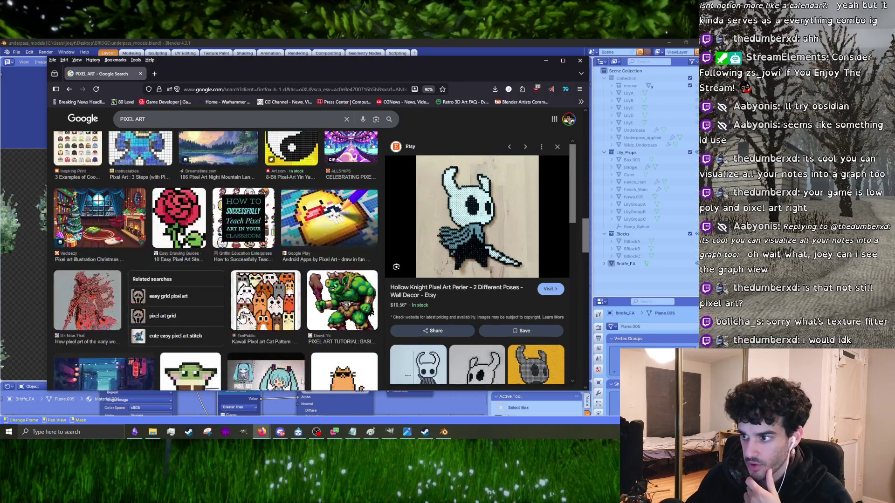
{"action": "scroll", "coordinate": [170, 311], "scroll_direction": "down", "scroll_amount": 10}
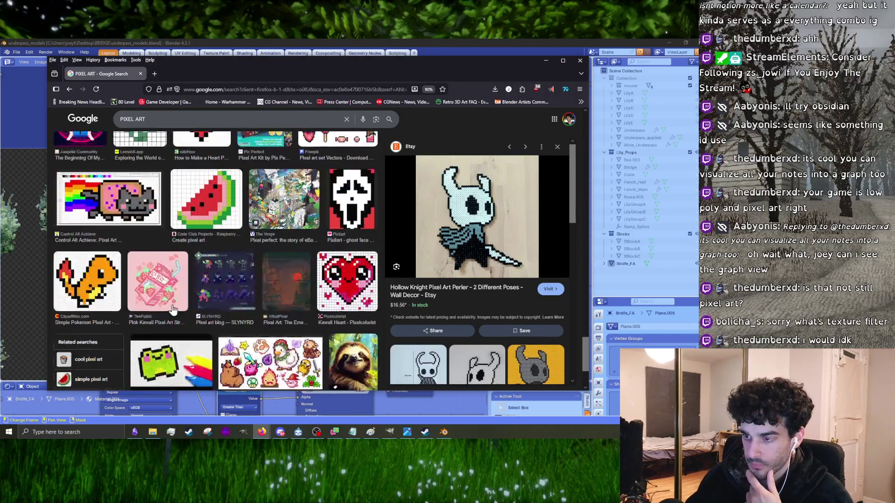
{"action": "scroll", "coordinate": [215, 322], "scroll_direction": "down", "scroll_amount": 5}
{"action": "scroll", "coordinate": [222, 329], "scroll_direction": "up", "scroll_amount": 6}
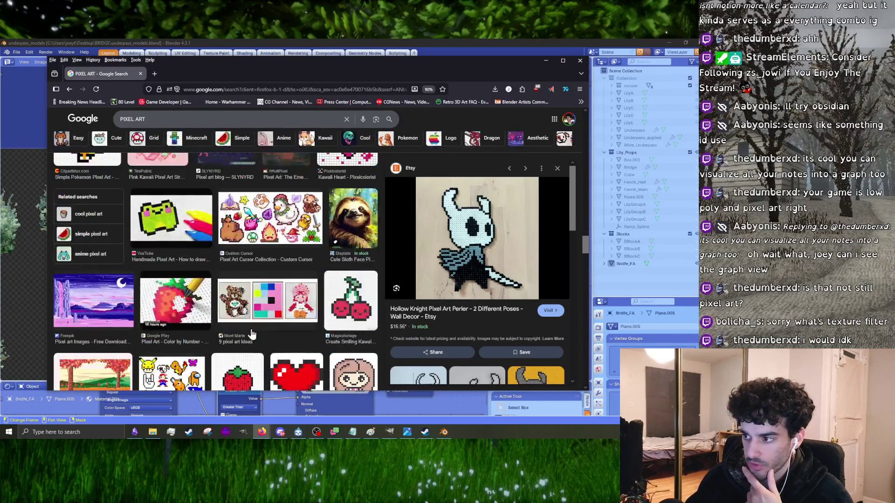
{"action": "scroll", "coordinate": [222, 330], "scroll_direction": "down", "scroll_amount": 8}
{"action": "scroll", "coordinate": [224, 326], "scroll_direction": "down", "scroll_amount": 6}
{"action": "scroll", "coordinate": [224, 324], "scroll_direction": "up", "scroll_amount": 5}
{"action": "scroll", "coordinate": [250, 344], "scroll_direction": "down", "scroll_amount": 15}
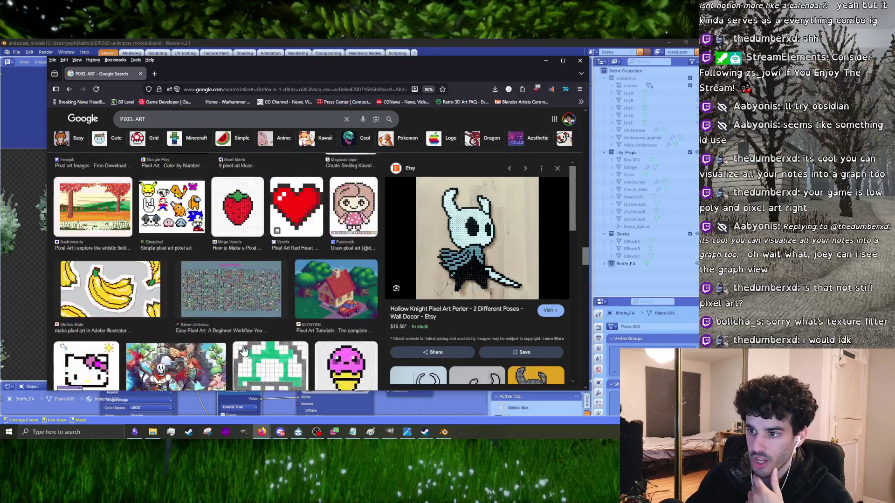
{"action": "scroll", "coordinate": [234, 345], "scroll_direction": "up", "scroll_amount": 10}
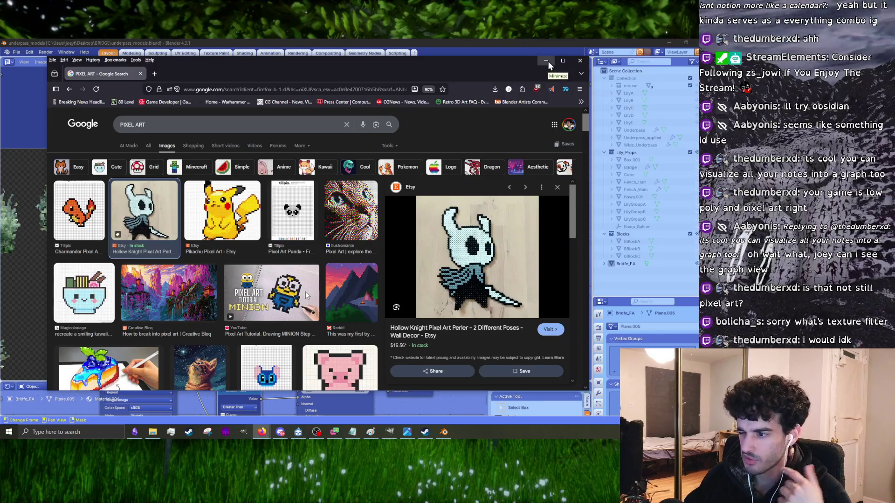
{"action": "left_click", "coordinate": [580, 60]}
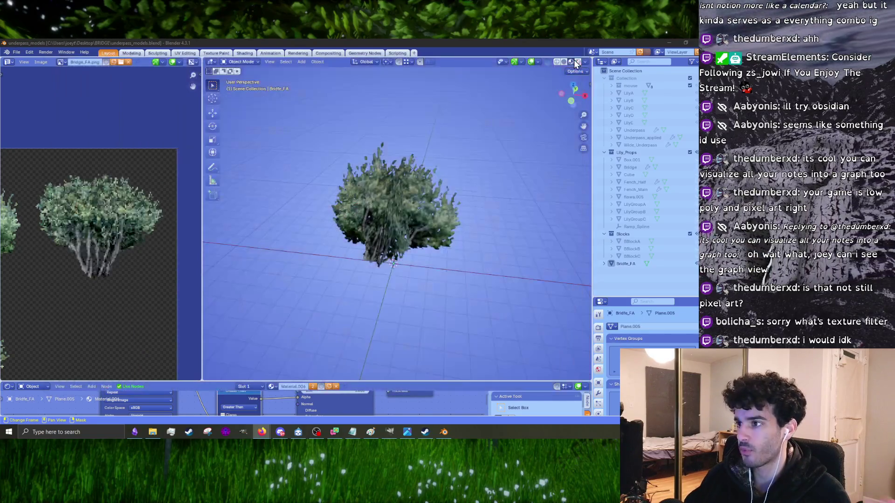
- Select the Bridfe_FA bush object in the outliner
{"action": "scroll", "coordinate": [401, 214], "scroll_direction": "up", "scroll_amount": 5}
{"action": "scroll", "coordinate": [401, 210], "scroll_direction": "up", "scroll_amount": 8}
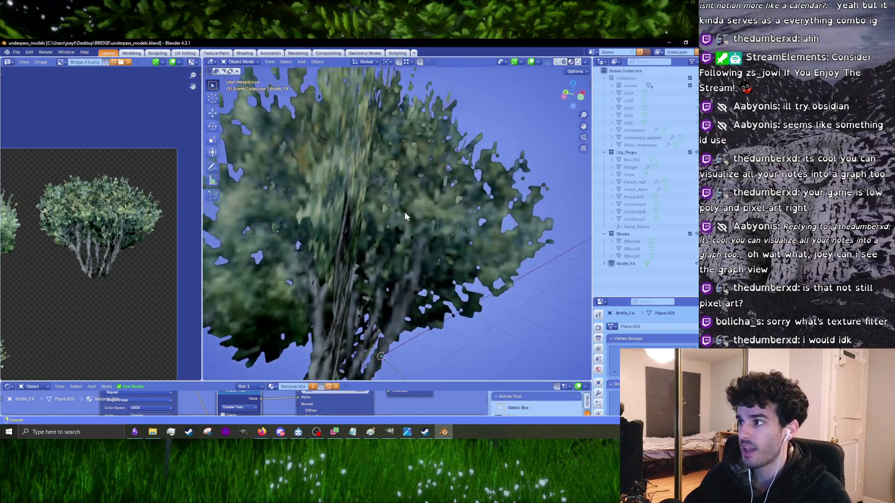
{"action": "left_click", "coordinate": [445, 248]}
{"action": "scroll", "coordinate": [435, 242], "scroll_direction": "down", "scroll_amount": 4}
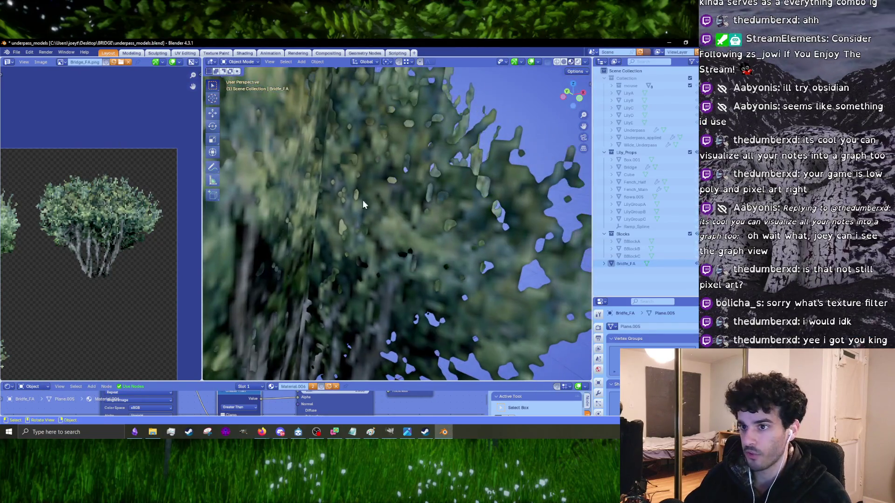
- Resize the Shader Editor and orbit the bush until the Greater Than alpha node setup is visible
{"action": "left_click_drag", "start_coordinate": [347, 381], "coordinate": [326, 228]}
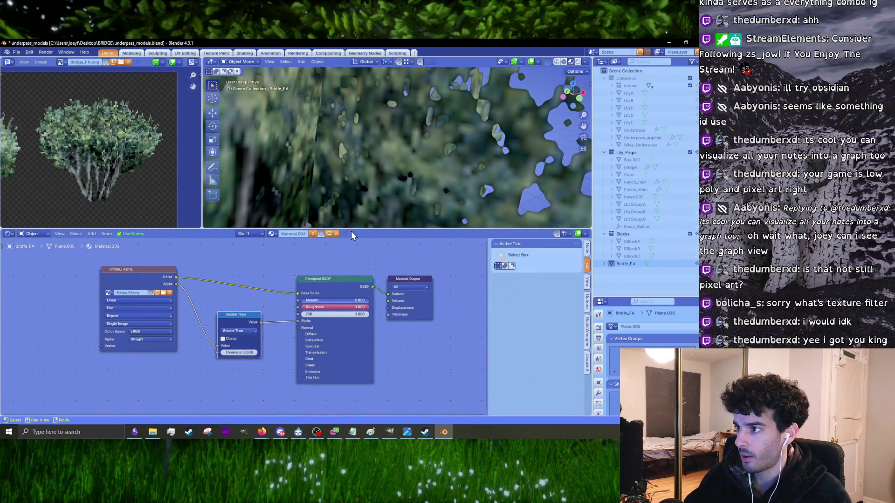
{"action": "mouse_move", "coordinate": [351, 229]}
{"action": "left_mouse_down"}
{"action": "mouse_move", "coordinate": [336, 378]}
{"action": "mouse_move", "coordinate": [322, 238]}
{"action": "mouse_move", "coordinate": [351, 364]}
{"action": "left_mouse_up"}
{"action": "mouse_move", "coordinate": [377, 286]}
{"action": "middle_mouse_down"}
{"action": "mouse_move", "coordinate": [424, 297]}
{"action": "mouse_move", "coordinate": [317, 281]}
{"action": "mouse_move", "coordinate": [433, 266]}
{"action": "mouse_move", "coordinate": [325, 248]}
{"action": "mouse_move", "coordinate": [325, 257]}
{"action": "middle_mouse_up"}
{"action": "mouse_move", "coordinate": [274, 216]}
{"action": "middle_mouse_down"}
{"action": "mouse_move", "coordinate": [339, 226]}
{"action": "mouse_move", "coordinate": [344, 343]}
{"action": "middle_mouse_up"}
{"action": "mouse_move", "coordinate": [325, 297]}
{"action": "middle_mouse_down"}
{"action": "mouse_move", "coordinate": [291, 308]}
{"action": "mouse_move", "coordinate": [438, 212]}
{"action": "mouse_move", "coordinate": [421, 232]}
{"action": "middle_mouse_up"}
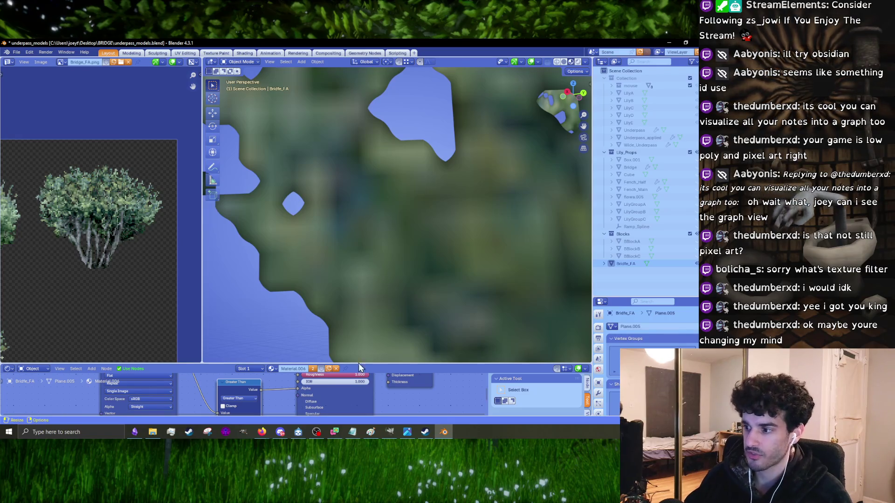
{"action": "left_click_drag", "start_coordinate": [359, 364], "coordinate": [343, 295]}
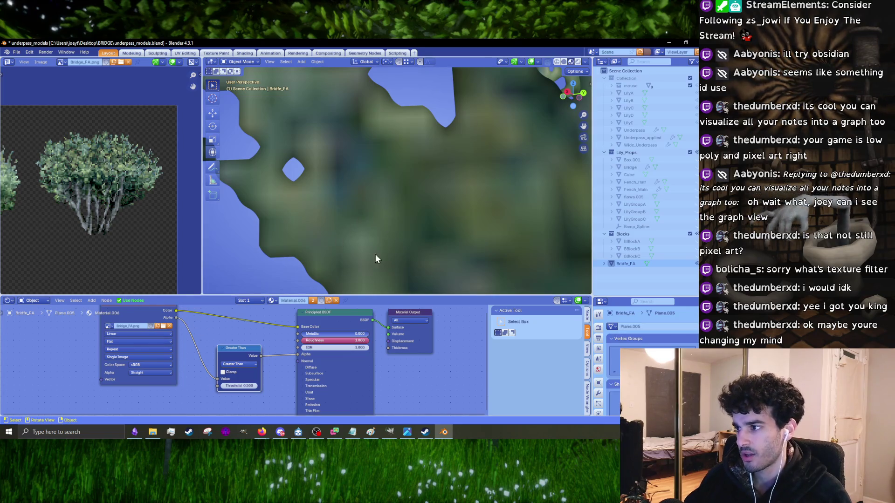
- Set the Image Texture interpolation to Closest and orbit to inspect the pixelated bush
{"action": "left_click", "coordinate": [142, 334]}
{"action": "left_click", "coordinate": [129, 357]}
{"action": "mouse_move", "coordinate": [383, 215]}
{"action": "middle_mouse_down"}
{"action": "mouse_move", "coordinate": [434, 186]}
{"action": "mouse_move", "coordinate": [338, 197]}
{"action": "mouse_move", "coordinate": [450, 219]}
{"action": "middle_mouse_up"}
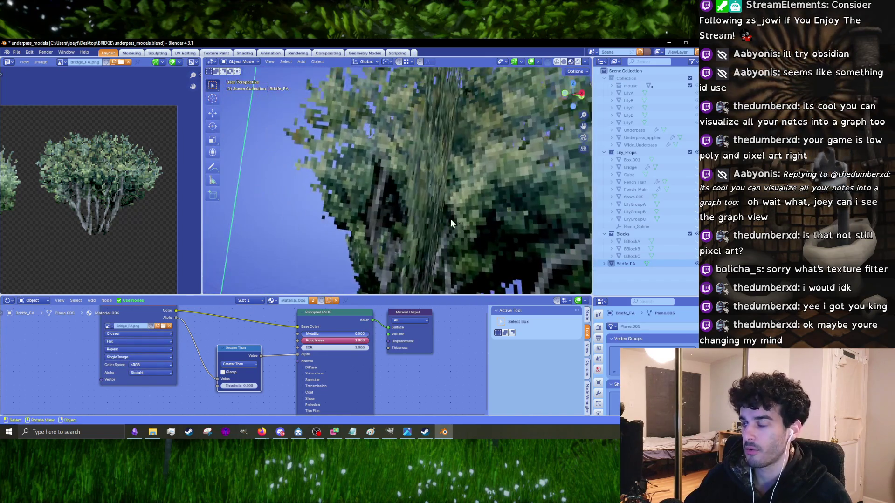
{"action": "scroll", "coordinate": [450, 219], "scroll_direction": "down", "scroll_amount": 5}
{"action": "scroll", "coordinate": [395, 189], "scroll_direction": "up", "scroll_amount": 2}
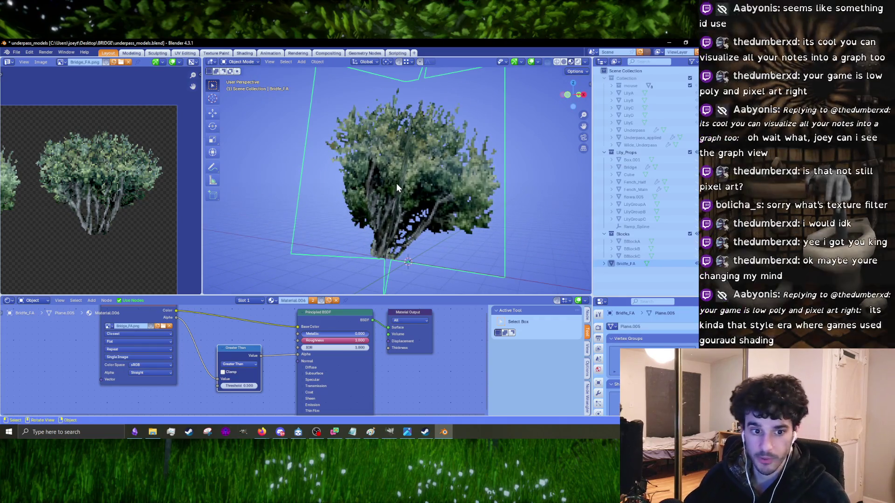
{"action": "scroll", "coordinate": [396, 185], "scroll_direction": "up", "scroll_amount": 2}
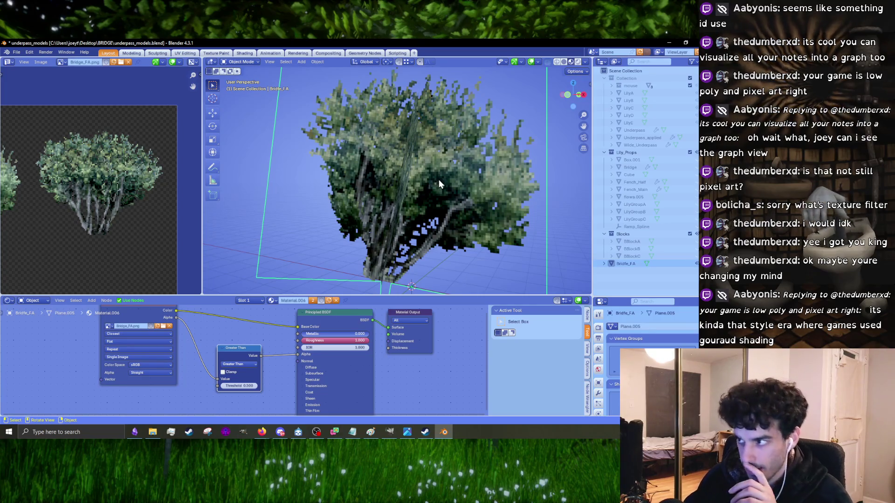
{"action": "mouse_move", "coordinate": [439, 178]}
{"action": "middle_mouse_down"}
{"action": "mouse_move", "coordinate": [439, 193]}
{"action": "mouse_move", "coordinate": [409, 196]}
{"action": "mouse_move", "coordinate": [454, 189]}
{"action": "mouse_move", "coordinate": [404, 203]}
{"action": "mouse_move", "coordinate": [382, 228]}
{"action": "mouse_move", "coordinate": [376, 197]}
{"action": "mouse_move", "coordinate": [490, 195]}
{"action": "mouse_move", "coordinate": [494, 216]}
{"action": "mouse_move", "coordinate": [395, 207]}
{"action": "middle_mouse_up"}
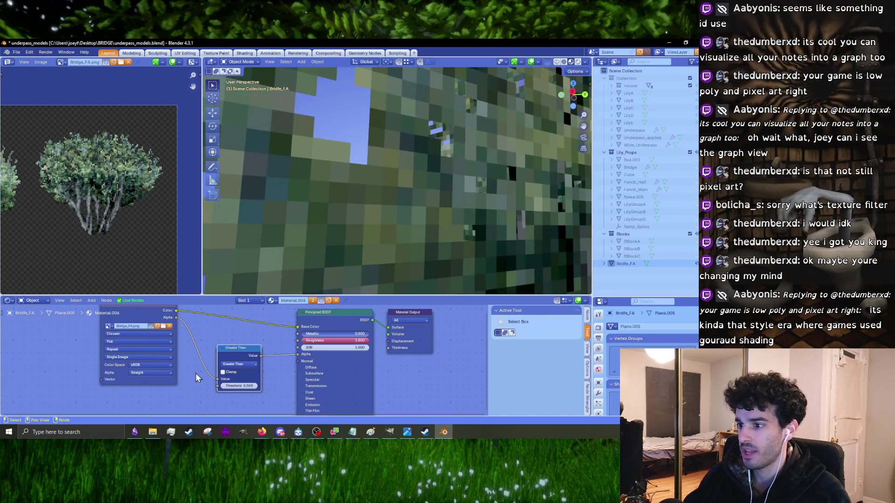
- Set the texture interpolation back to Linear and view the whole tree
{"action": "left_click", "coordinate": [155, 333]}
{"action": "left_click", "coordinate": [137, 346]}
{"action": "mouse_move", "coordinate": [326, 261]}
{"action": "middle_mouse_down"}
{"action": "mouse_move", "coordinate": [382, 231]}
{"action": "mouse_move", "coordinate": [433, 220]}
{"action": "mouse_move", "coordinate": [346, 189]}
{"action": "mouse_move", "coordinate": [379, 205]}
{"action": "middle_mouse_up"}
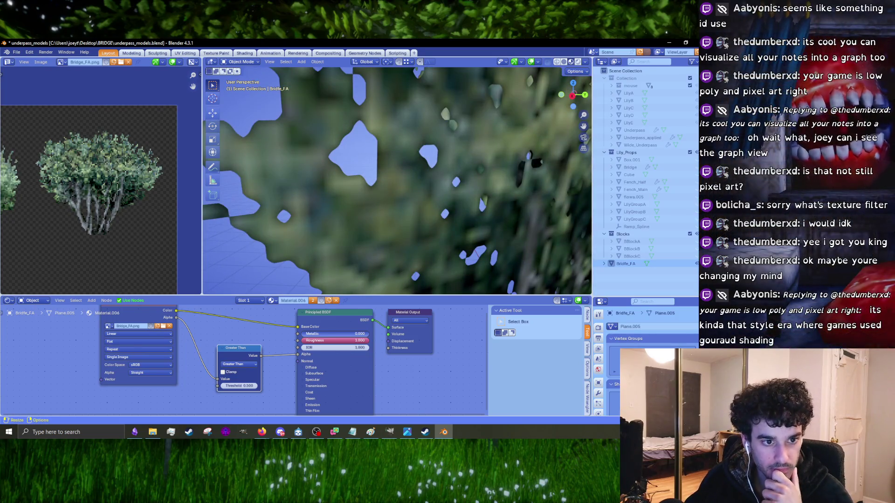
- Switch to the browser showing the gouraud shading search results
{"action": "key", "text": "alt+Tab"}
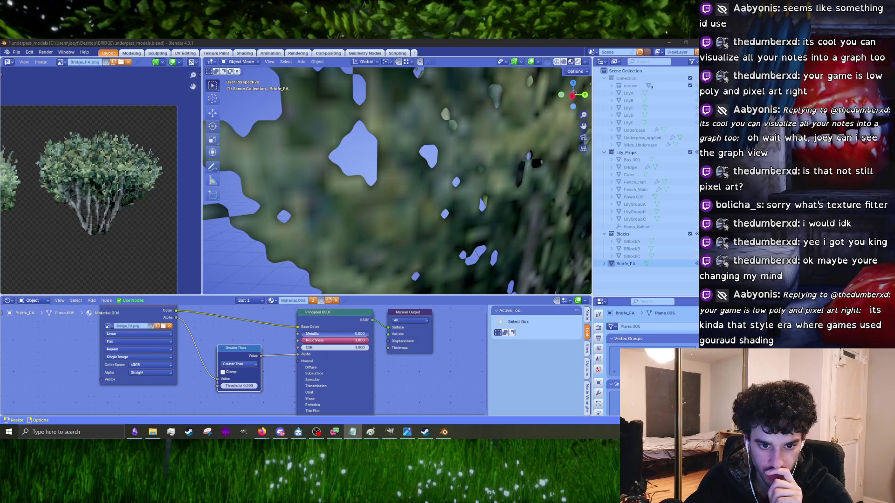
{"action": "key", "text": "alt+Tab"}
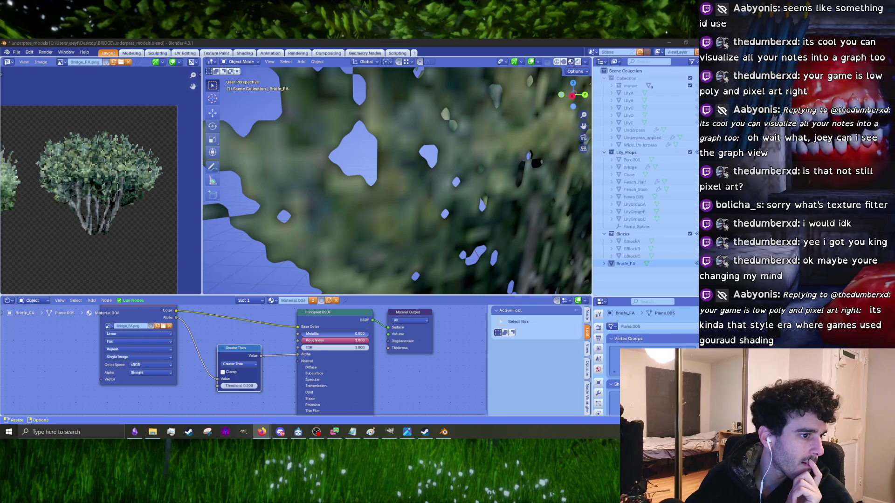
{"action": "key", "text": "alt+Tab"}
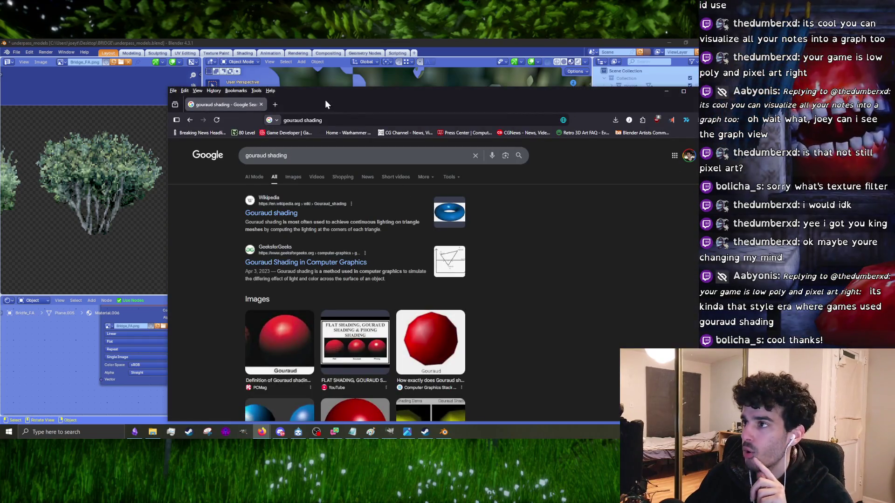
- Preview the Stack Exchange and PCMag images comparing flat, Gouraud and Phong shaded spheres
{"action": "left_click_drag", "start_coordinate": [325, 100], "coordinate": [252, 74]}
{"action": "left_click", "coordinate": [193, 146]}
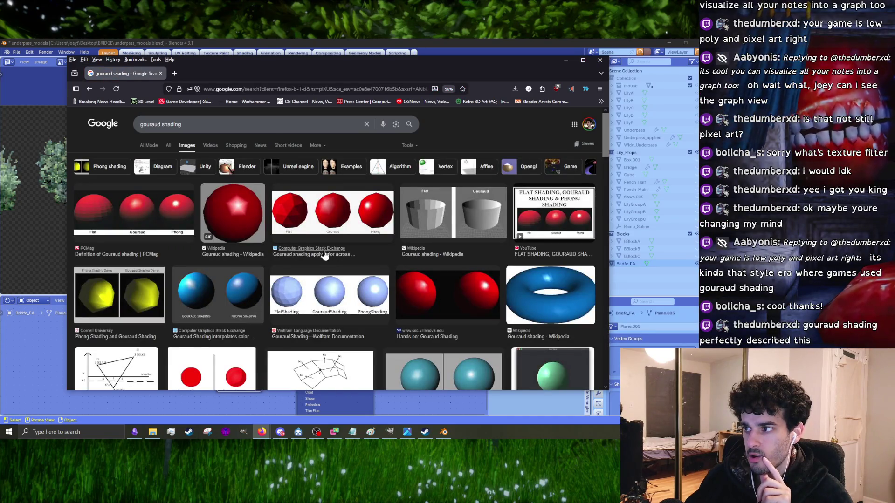
{"action": "left_click", "coordinate": [324, 254]}
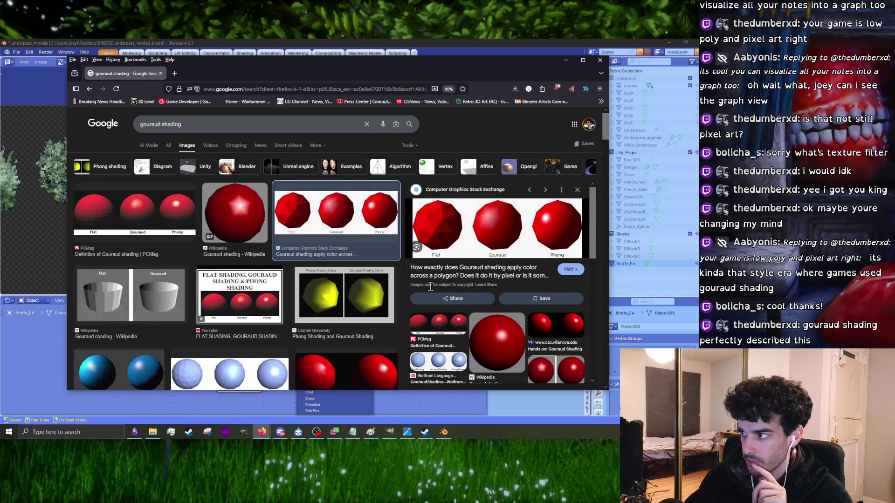
{"action": "scroll", "coordinate": [326, 289], "scroll_direction": "down", "scroll_amount": 5}
{"action": "scroll", "coordinate": [247, 293], "scroll_direction": "up", "scroll_amount": 5}
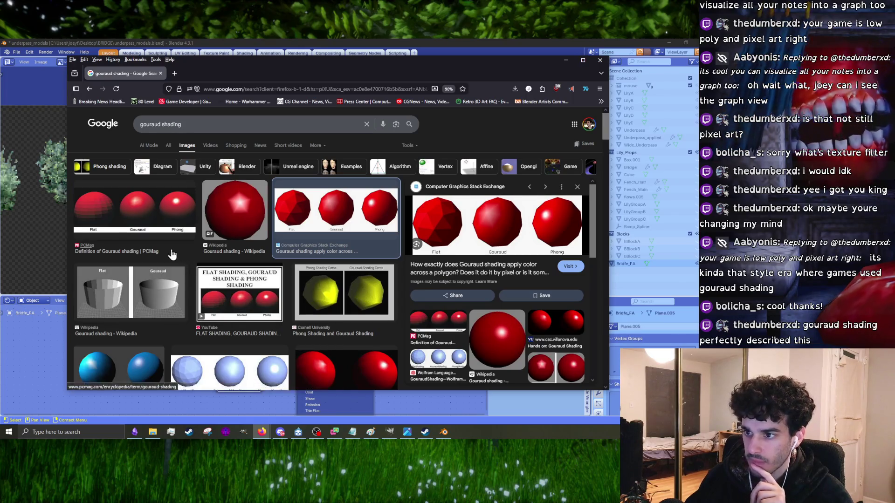
{"action": "left_click", "coordinate": [153, 210]}
{"action": "scroll", "coordinate": [270, 279], "scroll_direction": "down", "scroll_amount": 5}
{"action": "scroll", "coordinate": [270, 279], "scroll_direction": "up", "scroll_amount": 5}
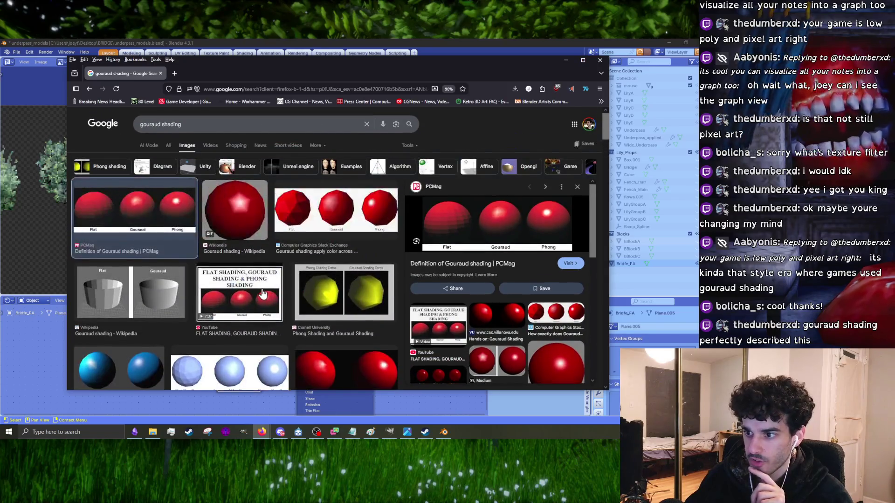
{"action": "scroll", "coordinate": [238, 308], "scroll_direction": "down", "scroll_amount": 4}
{"action": "left_click", "coordinate": [135, 200]}
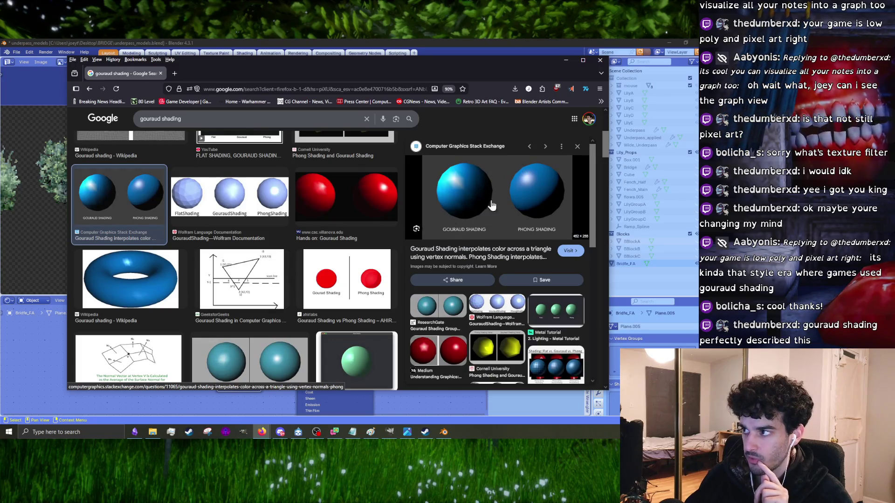
{"action": "scroll", "coordinate": [396, 261], "scroll_direction": "up", "scroll_amount": 3}
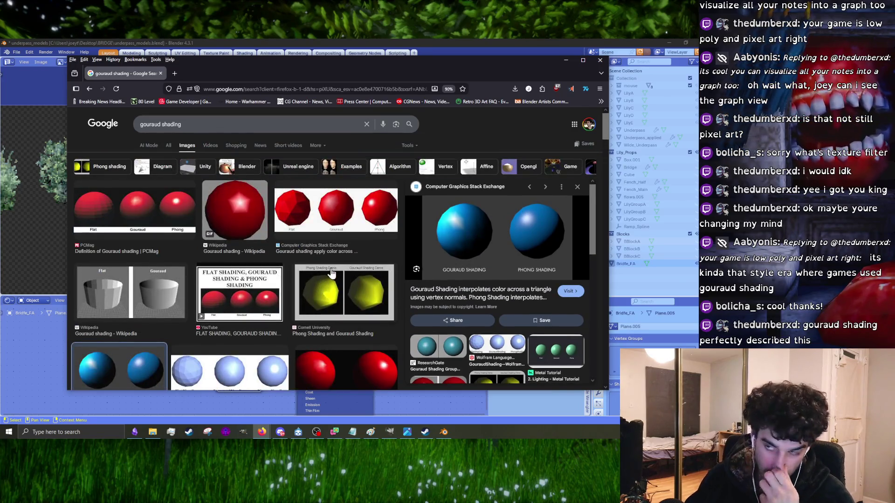
{"action": "left_click", "coordinate": [395, 88]}
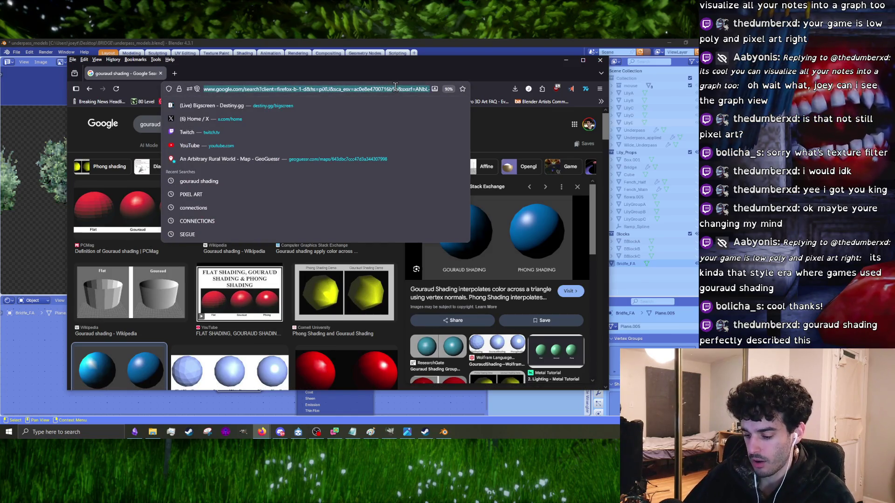
- Go to noclip.website, search 'KAK' and load Ocarina of Time's Kakariko Village
{"action": "type", "text": "NOCLIP.WEBSIT"}
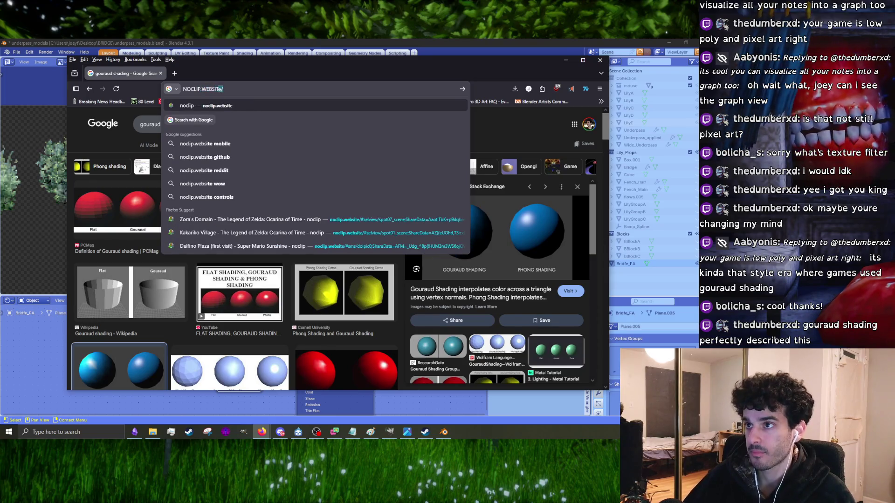
{"action": "key", "text": "Return"}
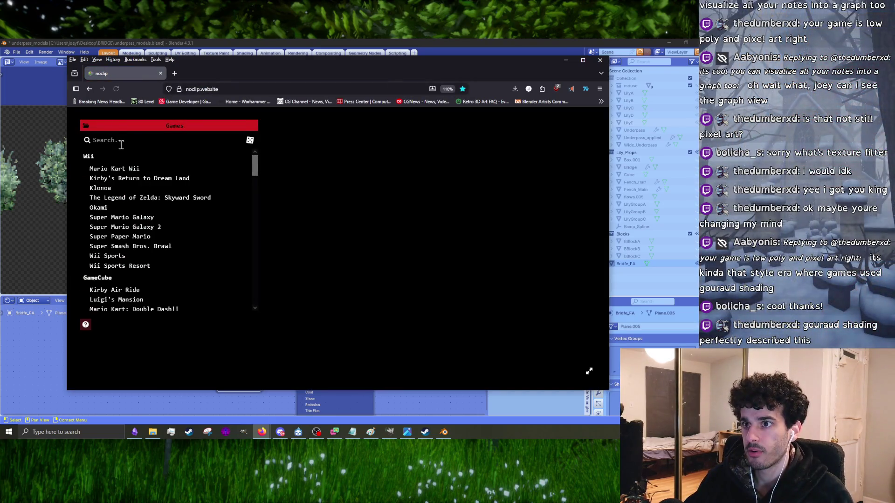
{"action": "left_click", "coordinate": [122, 140]}
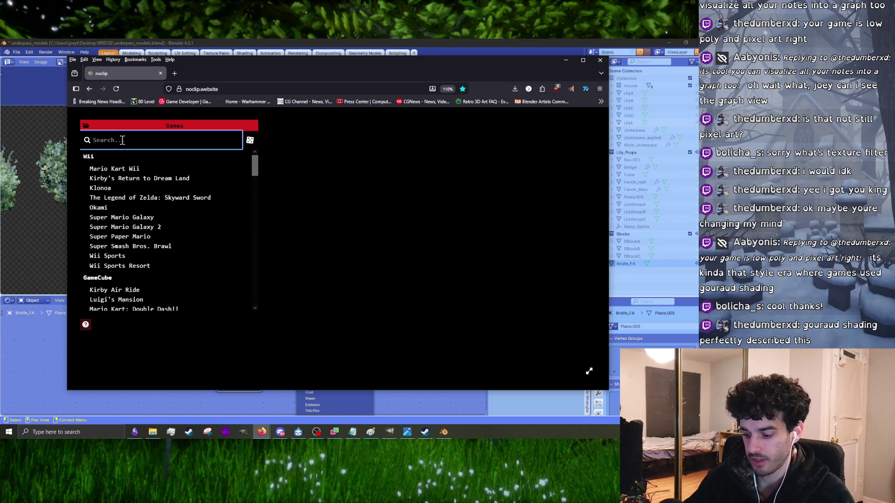
{"action": "type", "text": "KAK"}
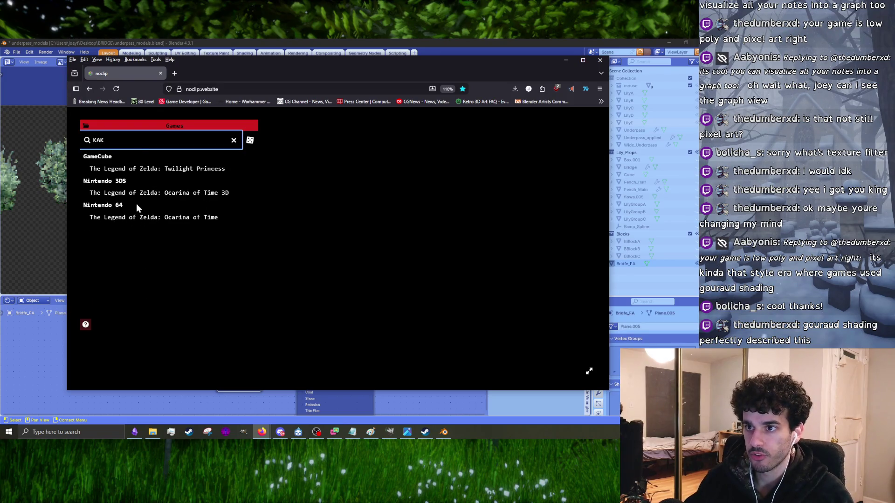
{"action": "left_click", "coordinate": [142, 221]}
{"action": "left_click", "coordinate": [304, 140]}
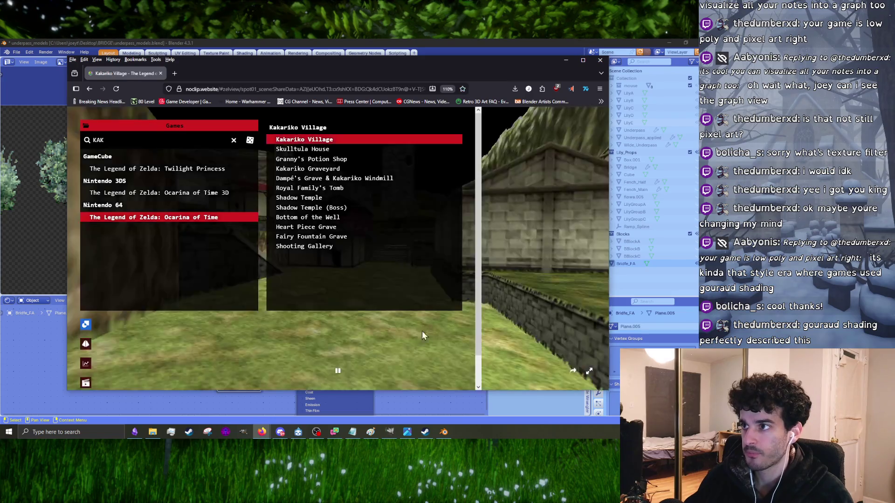
- Fly the camera up close to the Kakariko rock wall texture, then return to Blender
{"action": "left_click", "coordinate": [304, 139]}
{"action": "left_click_drag", "start_coordinate": [299, 244], "coordinate": [299, 243]}
{"action": "left_click_drag", "start_coordinate": [306, 280], "coordinate": [230, 353]}
{"action": "left_click_drag", "start_coordinate": [297, 280], "coordinate": [335, 369]}
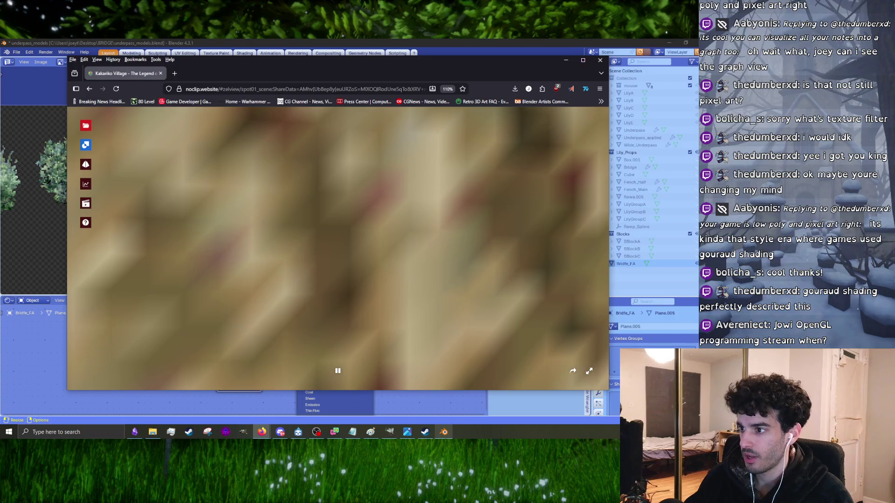
{"action": "left_click", "coordinate": [443, 432]}
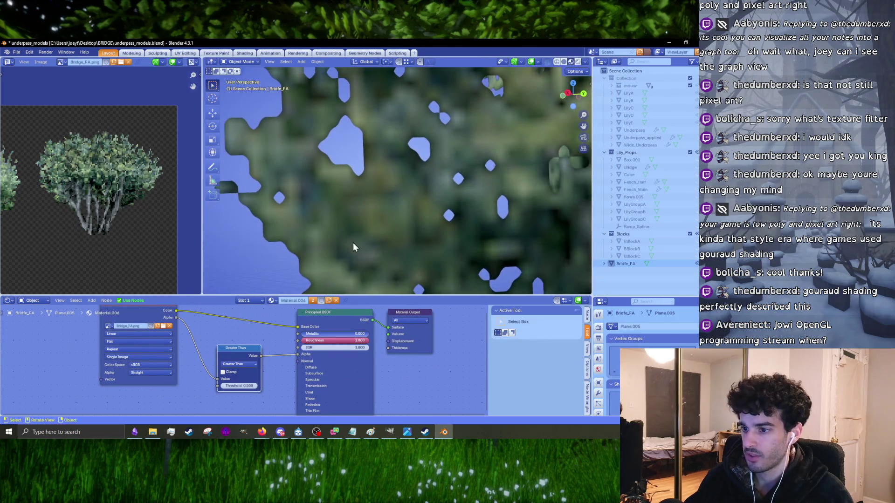
{"action": "scroll", "coordinate": [353, 247], "scroll_direction": "up", "scroll_amount": 2}
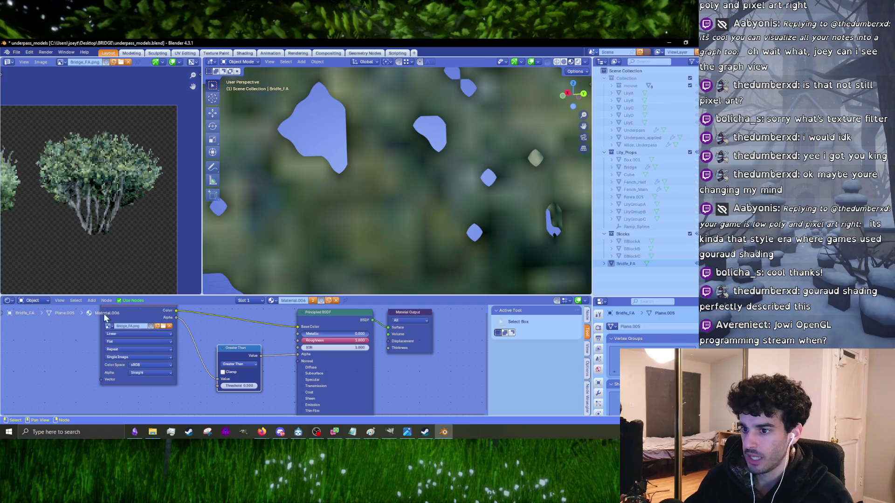
{"action": "left_click", "coordinate": [116, 334]}
{"action": "left_click", "coordinate": [113, 362]}
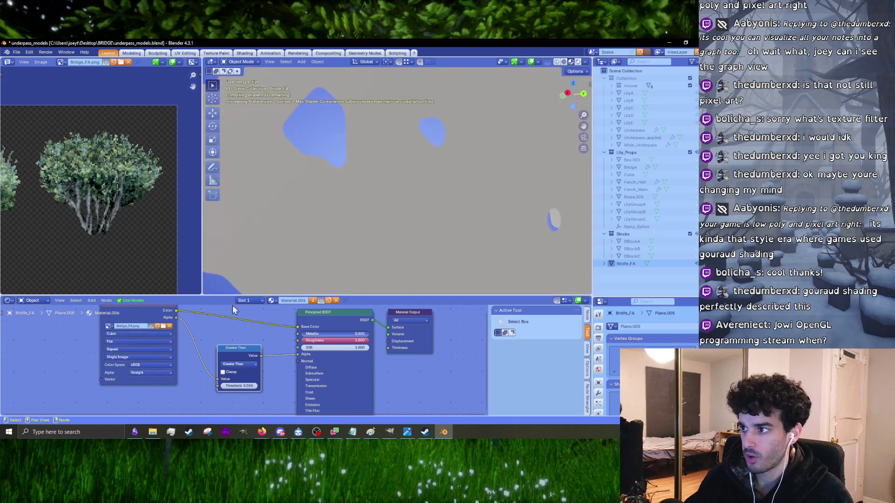
{"action": "mouse_move", "coordinate": [399, 198]}
{"action": "middle_mouse_down"}
{"action": "mouse_move", "coordinate": [508, 213]}
{"action": "mouse_move", "coordinate": [413, 217]}
{"action": "middle_mouse_up"}
{"action": "scroll", "coordinate": [484, 233], "scroll_direction": "up", "scroll_amount": 6}
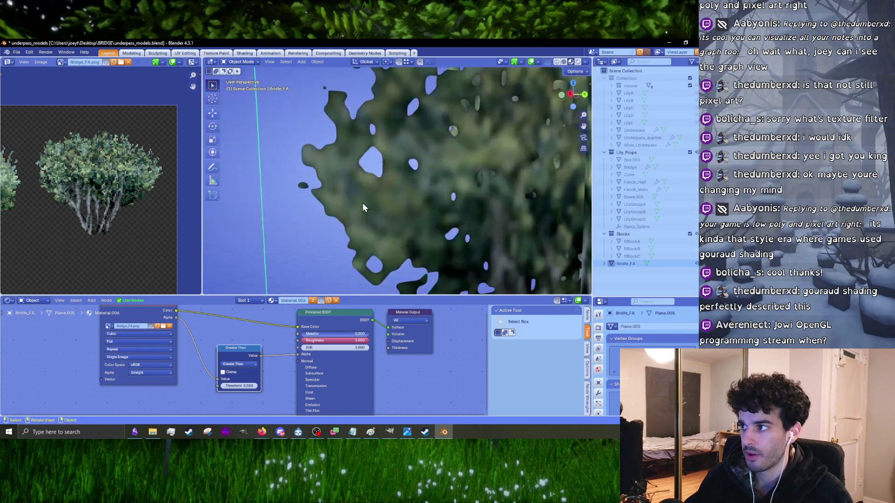
{"action": "left_click", "coordinate": [136, 334]}
{"action": "left_click", "coordinate": [119, 351]}
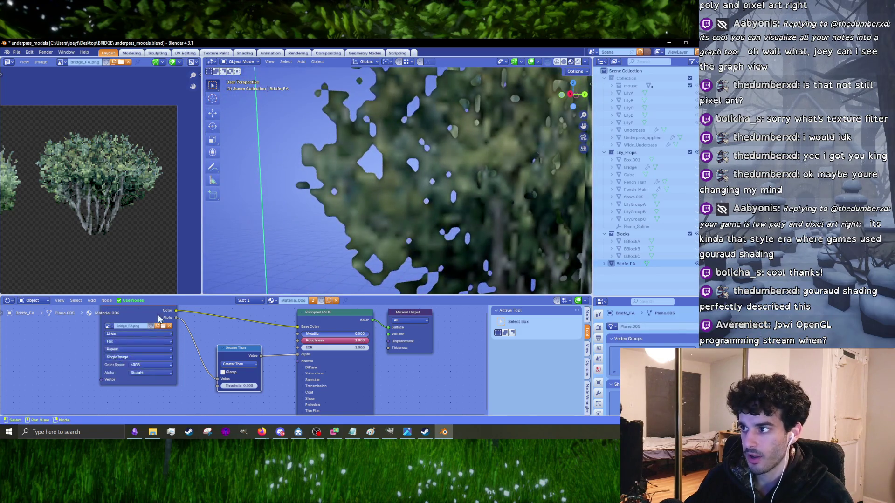
{"action": "scroll", "coordinate": [424, 211], "scroll_direction": "up", "scroll_amount": 4}
{"action": "left_click", "coordinate": [673, 44]}
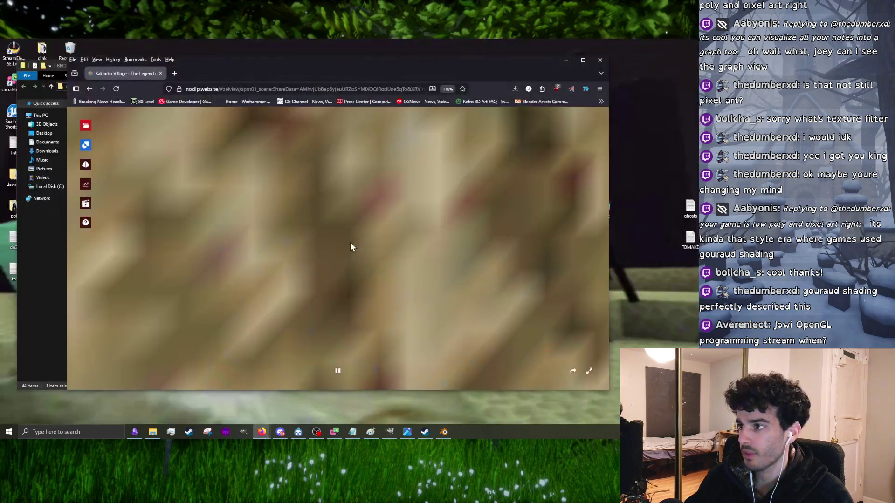
- Reload Kakariko Village, fly toward a village house, then close the browser
{"action": "left_click", "coordinate": [349, 257]}
{"action": "left_click_drag", "start_coordinate": [349, 256], "coordinate": [283, 318]}
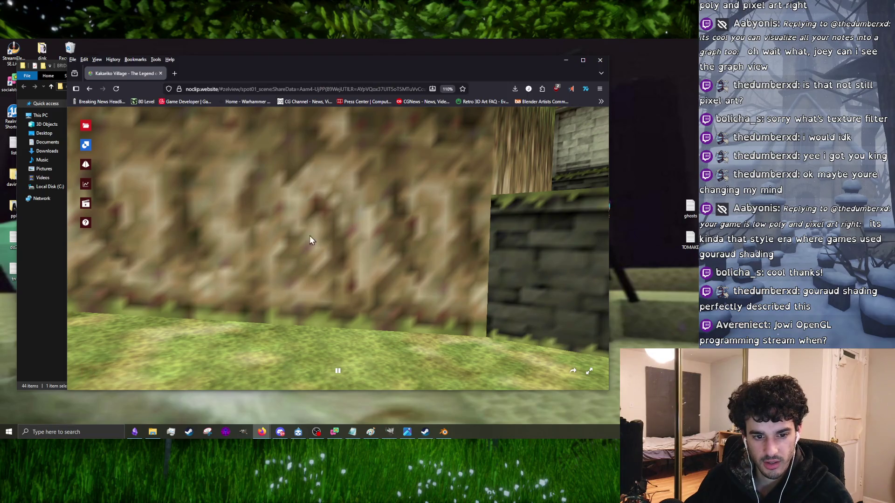
{"action": "key", "text": "t"}
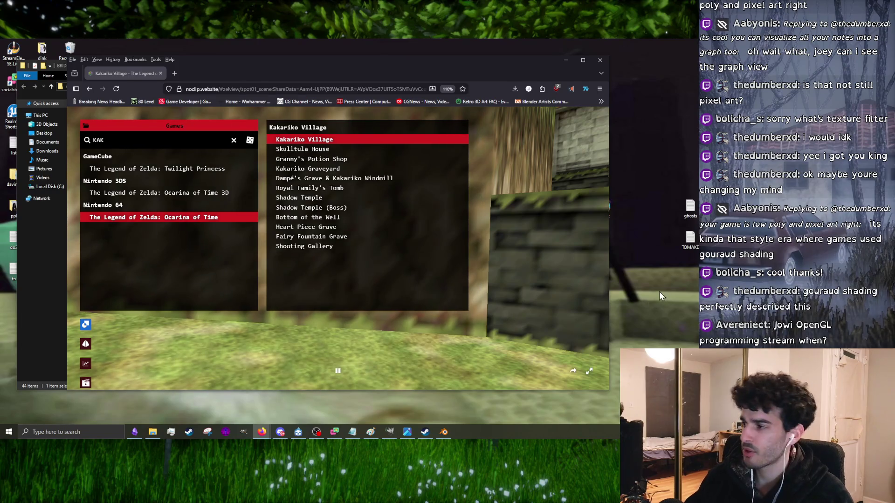
{"action": "left_click", "coordinate": [507, 314]}
{"action": "key", "text": "w"}
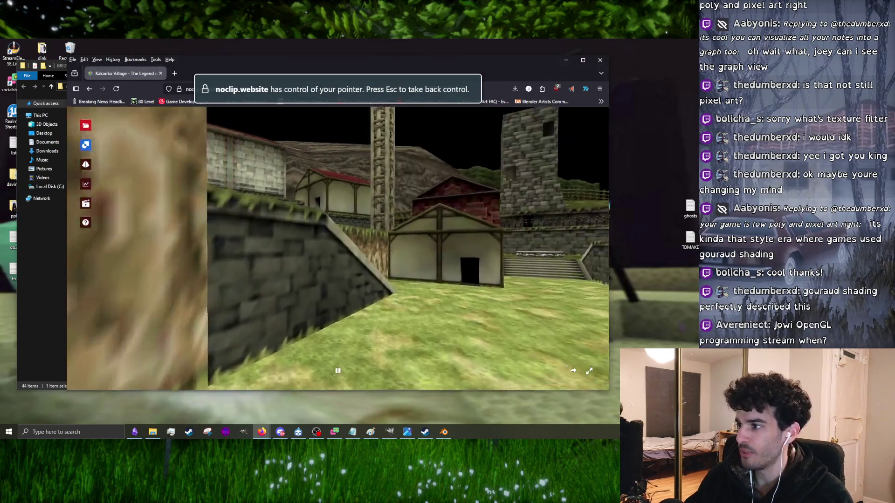
{"action": "key", "text": "Escape"}
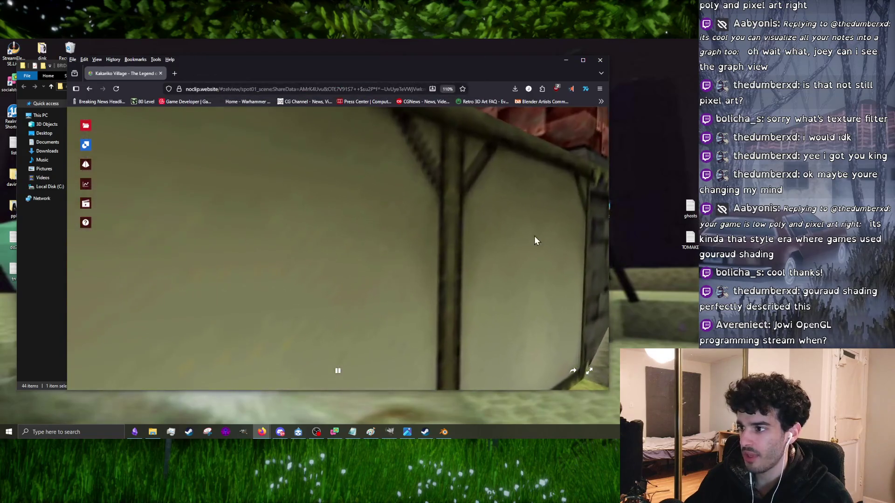
{"action": "left_click", "coordinate": [600, 59]}
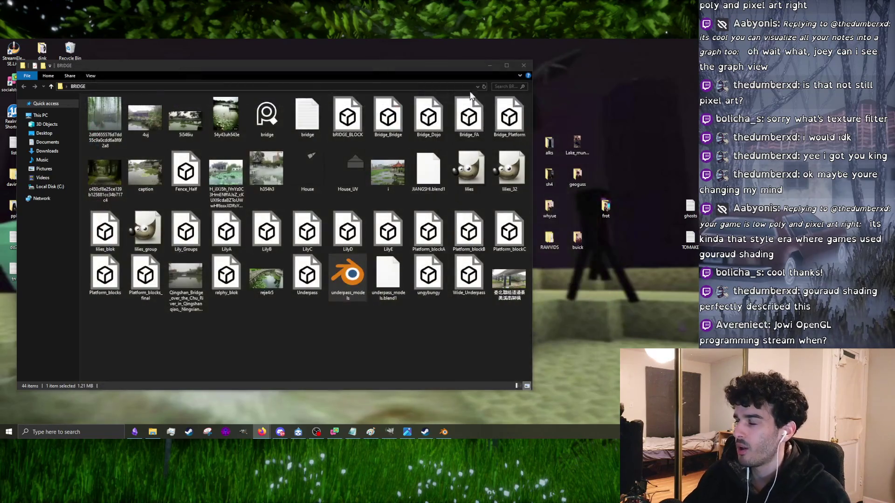
- Close File Explorer, minimize Blender and bring GIMP's pixelated tree image IMG_7396 forward
{"action": "left_click", "coordinate": [515, 66]}
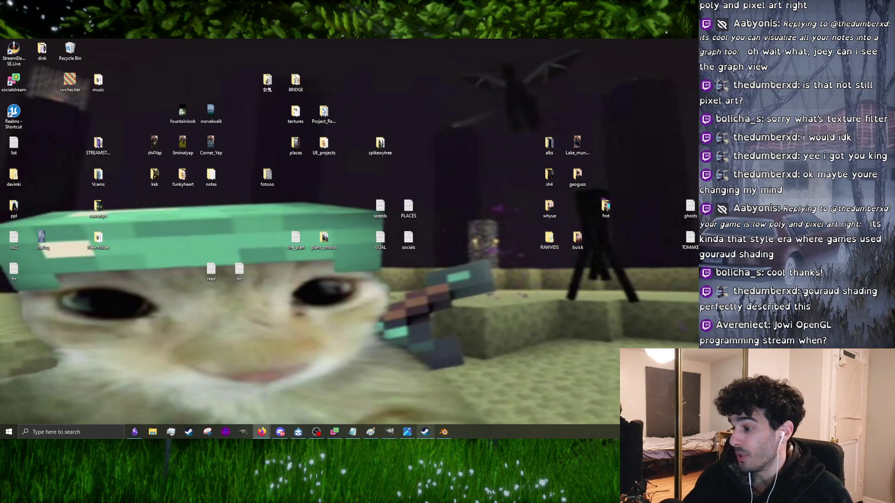
{"action": "left_click", "coordinate": [443, 432]}
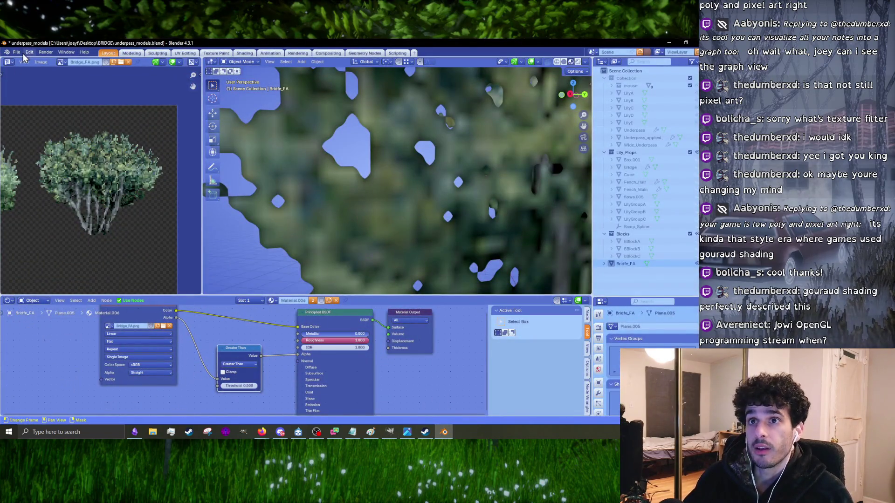
{"action": "left_click", "coordinate": [676, 43]}
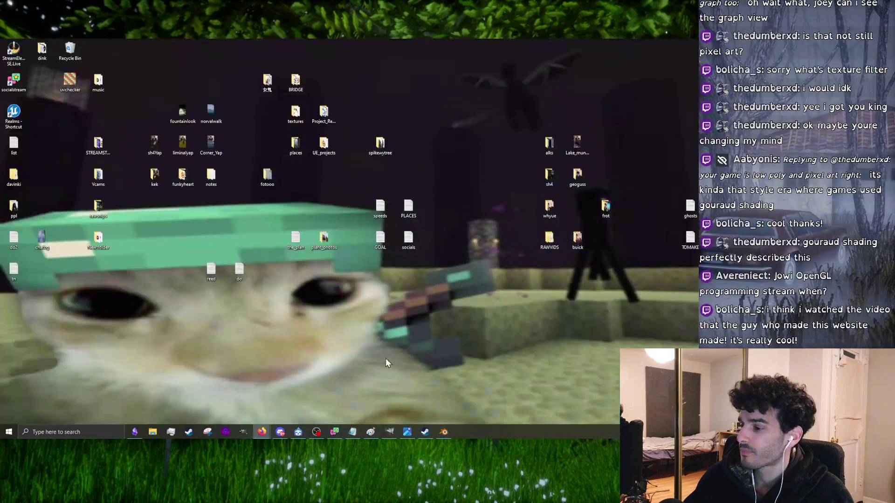
{"action": "left_click", "coordinate": [390, 432]}
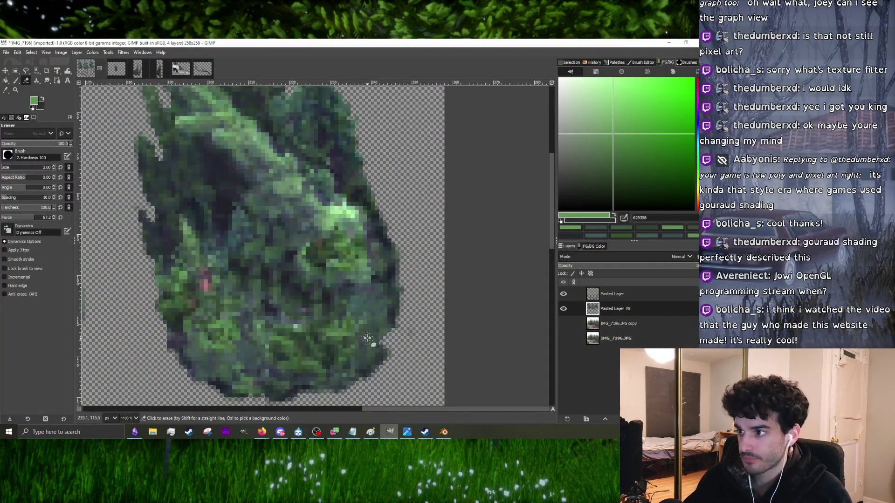
- Switch to the Paintbrush and sample several dark shadow shades from the tree
{"action": "scroll", "coordinate": [369, 321], "scroll_direction": "up", "scroll_amount": 3, "text": "ctrl"}
{"action": "key", "text": "p"}
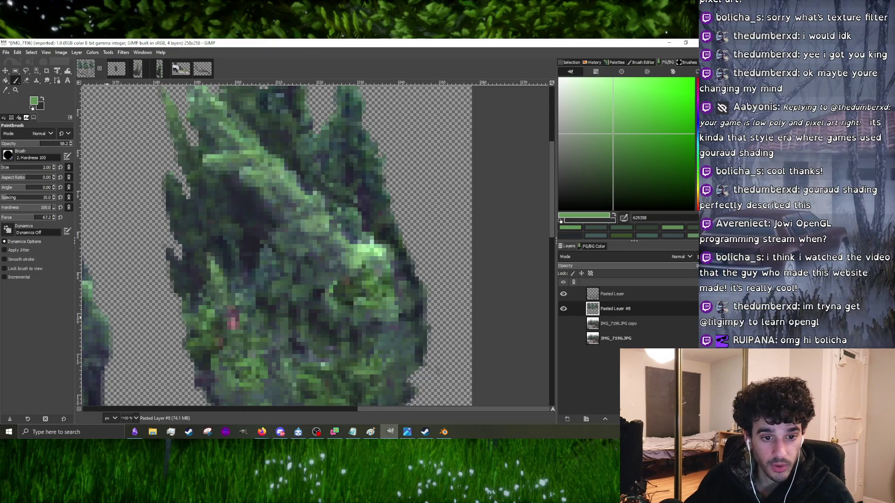
{"action": "scroll", "coordinate": [253, 256], "scroll_direction": "up", "scroll_amount": 1, "text": "ctrl"}
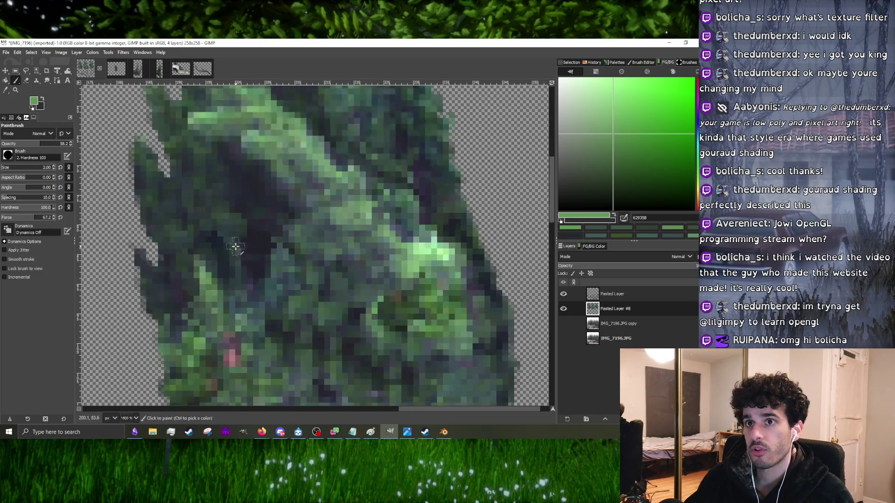
{"action": "left_click", "coordinate": [246, 246], "text": "ctrl"}
{"action": "scroll", "coordinate": [247, 246], "scroll_direction": "up", "scroll_amount": 1, "text": "ctrl"}
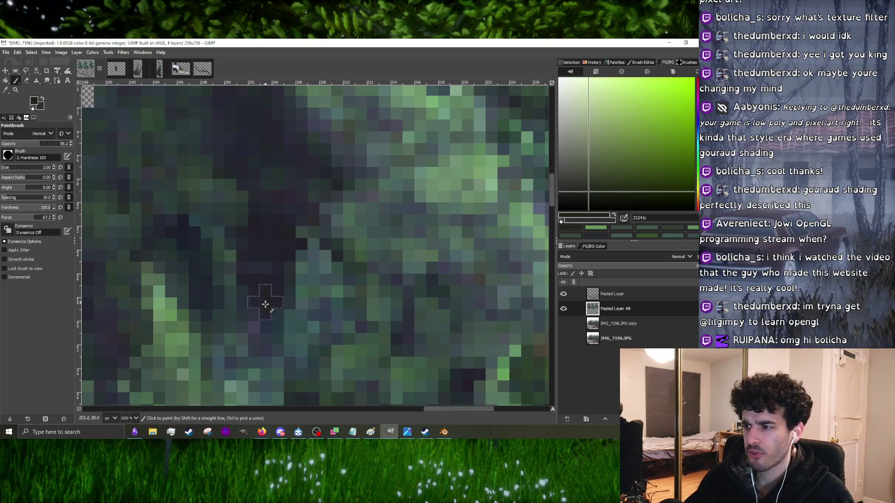
{"action": "scroll", "coordinate": [266, 307], "scroll_direction": "down", "scroll_amount": 1, "text": "ctrl"}
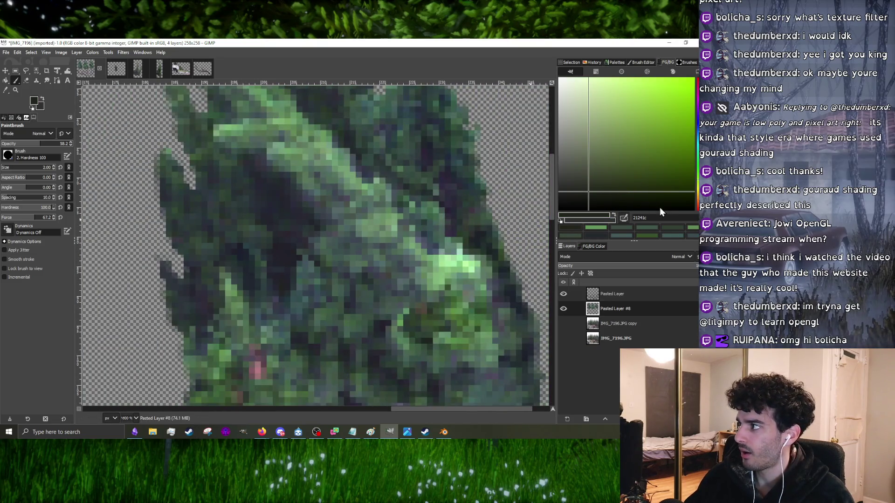
{"action": "scroll", "coordinate": [388, 238], "scroll_direction": "down", "scroll_amount": 3, "text": "ctrl"}
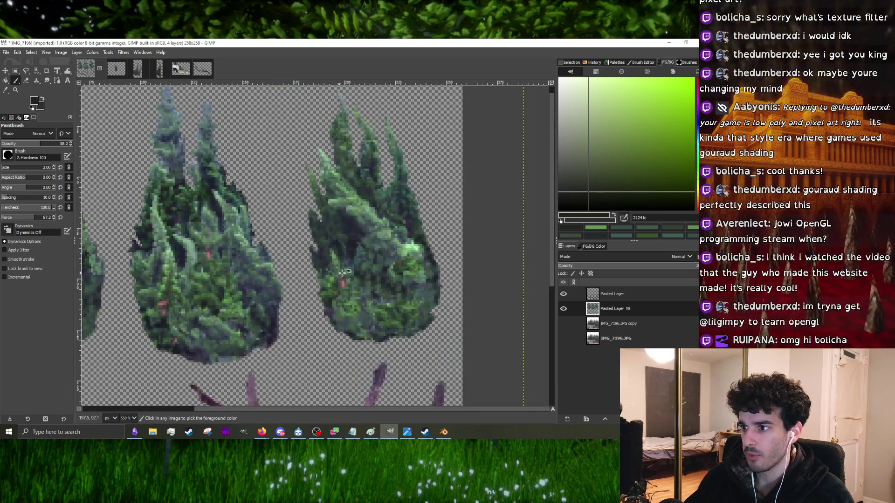
{"action": "scroll", "coordinate": [344, 272], "scroll_direction": "up", "scroll_amount": 2, "text": "ctrl"}
{"action": "left_click", "coordinate": [359, 258], "text": "ctrl"}
{"action": "left_click", "coordinate": [628, 194]}
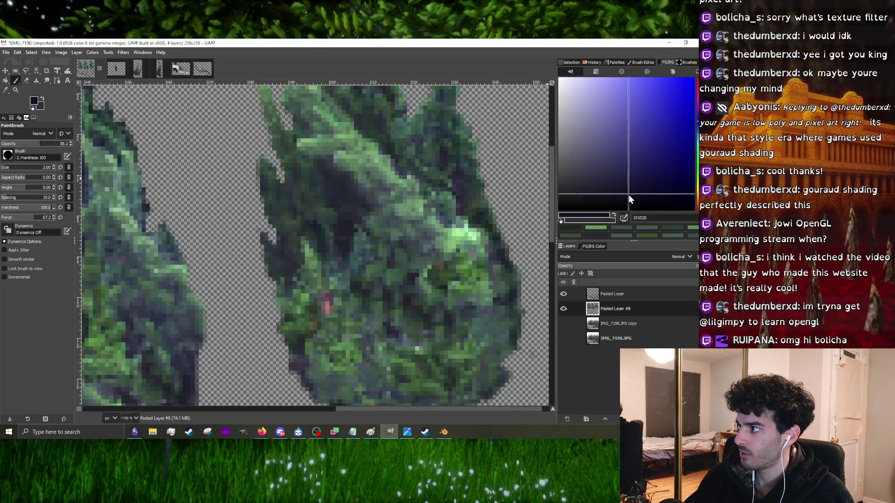
{"action": "scroll", "coordinate": [355, 225], "scroll_direction": "up", "scroll_amount": 3, "text": "ctrl"}
{"action": "left_click", "coordinate": [303, 280], "text": "ctrl"}
{"action": "scroll", "coordinate": [329, 236], "scroll_direction": "down", "scroll_amount": 4, "text": "ctrl"}
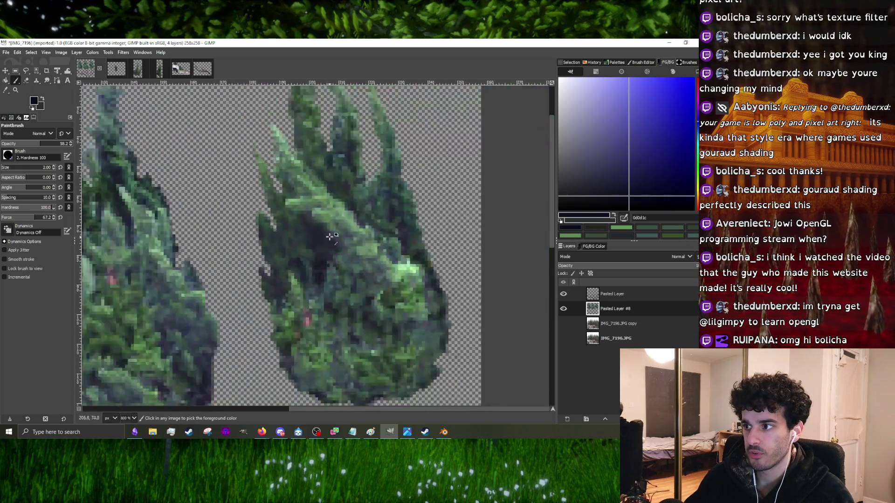
{"action": "scroll", "coordinate": [330, 236], "scroll_direction": "up", "scroll_amount": 2, "text": "ctrl"}
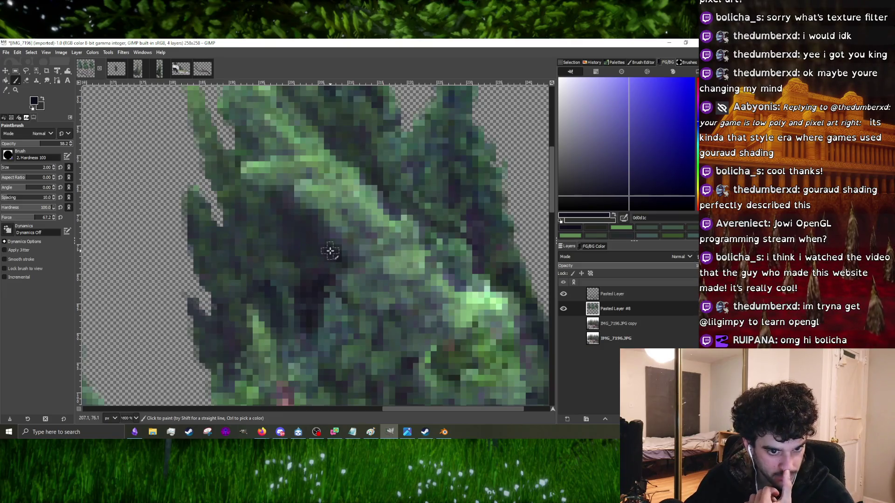
{"action": "scroll", "coordinate": [322, 263], "scroll_direction": "down", "scroll_amount": 2, "text": "ctrl"}
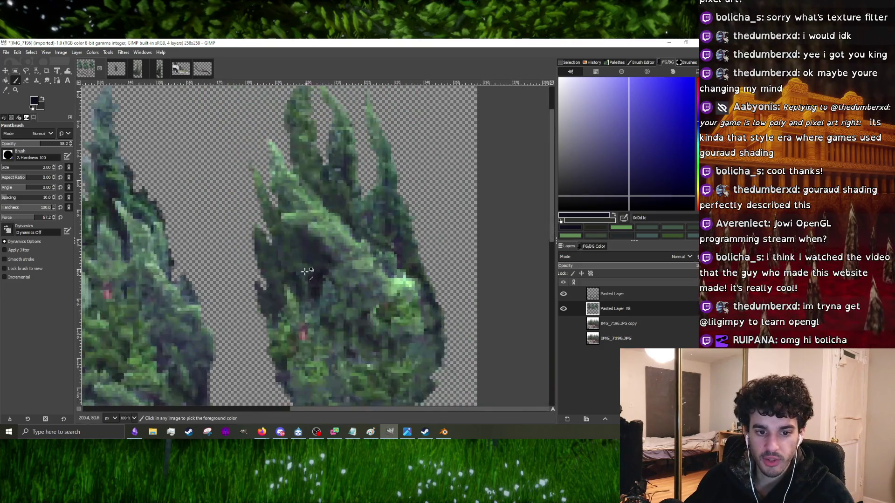
{"action": "scroll", "coordinate": [305, 274], "scroll_direction": "up", "scroll_amount": 2, "text": "ctrl"}
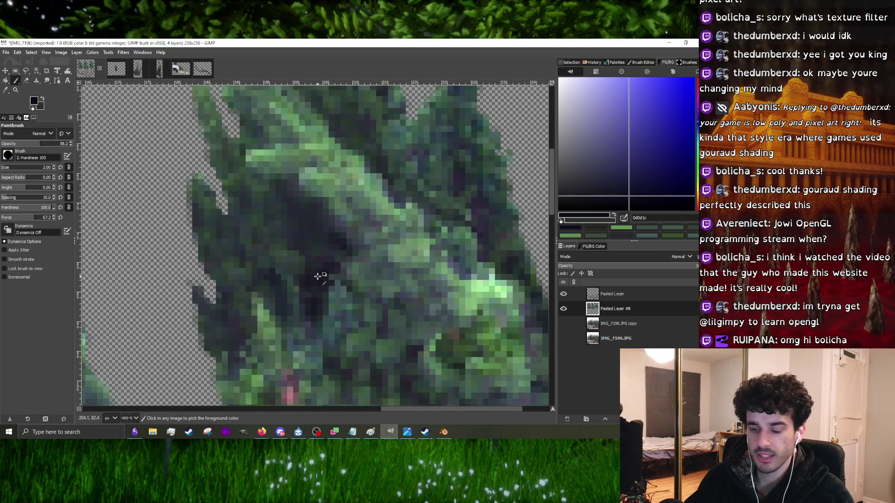
{"action": "scroll", "coordinate": [318, 276], "scroll_direction": "up", "scroll_amount": 2, "text": "ctrl"}
- Reduce the brush size to 1.00 and sample a dark grey-teal from the bush
{"action": "key", "text": "bracketleft"}
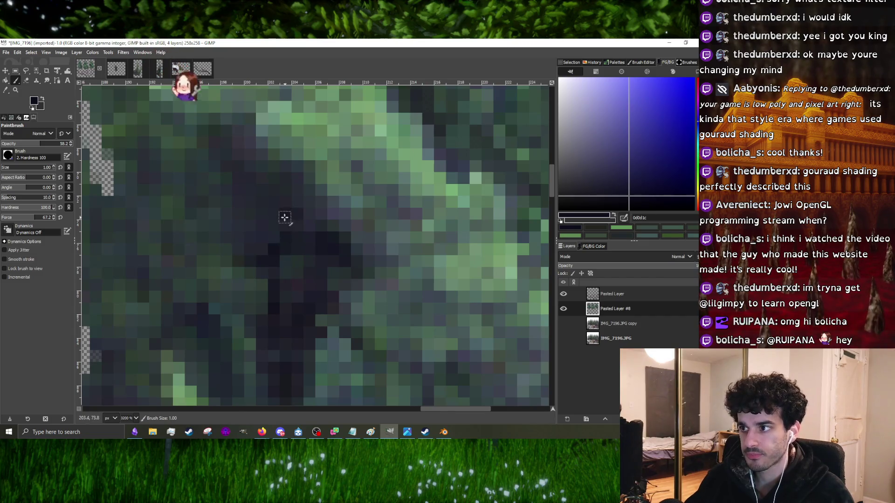
{"action": "scroll", "coordinate": [289, 233], "scroll_direction": "down", "scroll_amount": 2, "text": "ctrl"}
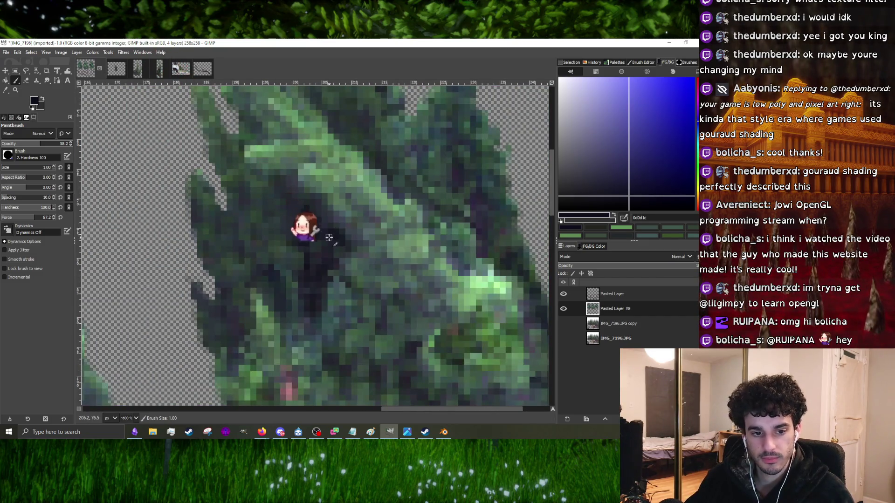
{"action": "scroll", "coordinate": [329, 237], "scroll_direction": "down", "scroll_amount": 2, "text": "ctrl"}
{"action": "scroll", "coordinate": [303, 279], "scroll_direction": "up", "scroll_amount": 4, "text": "ctrl"}
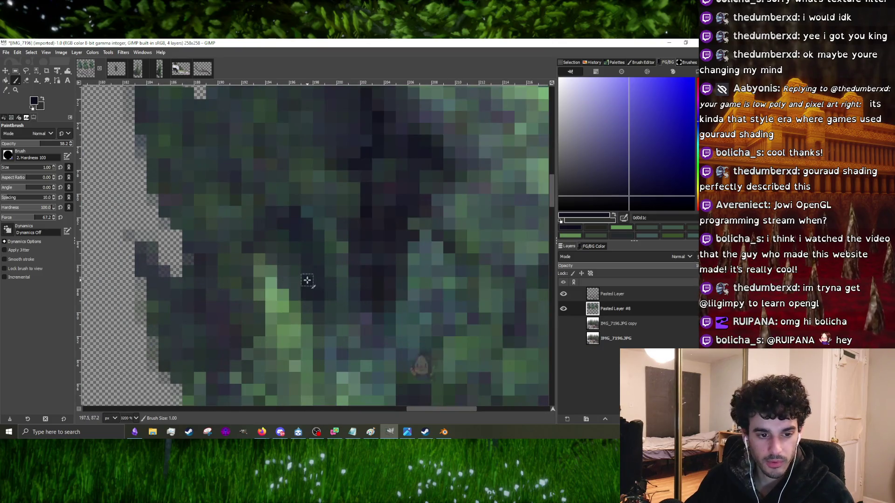
{"action": "scroll", "coordinate": [308, 278], "scroll_direction": "down", "scroll_amount": 1, "text": "ctrl"}
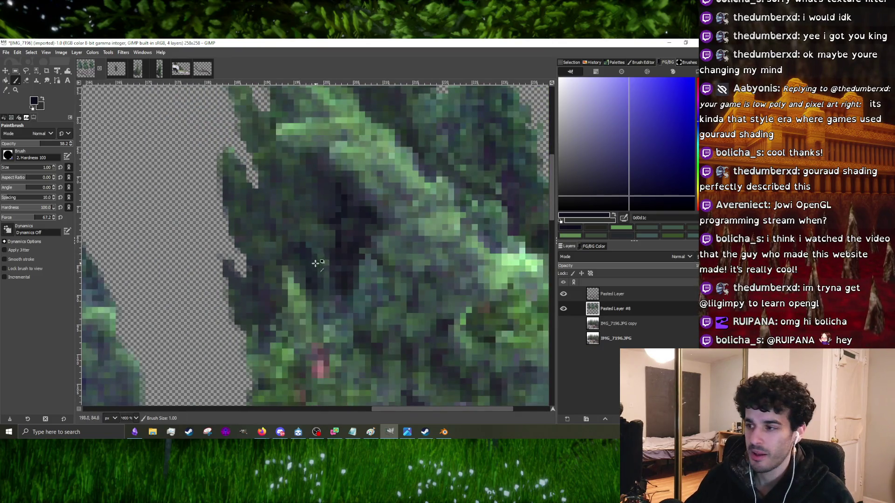
{"action": "scroll", "coordinate": [315, 263], "scroll_direction": "up", "scroll_amount": 2, "text": "ctrl"}
{"action": "scroll", "coordinate": [208, 251], "scroll_direction": "down", "scroll_amount": 3, "text": "ctrl"}
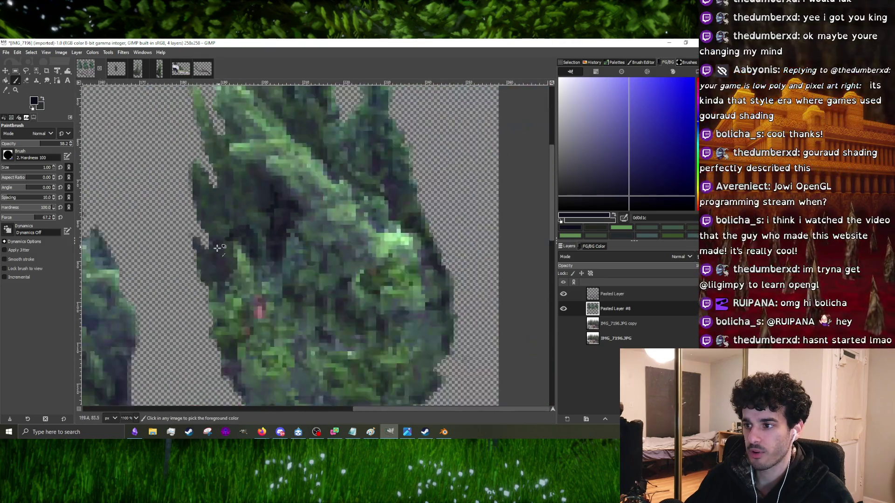
{"action": "scroll", "coordinate": [217, 248], "scroll_direction": "up", "scroll_amount": 2, "text": "ctrl"}
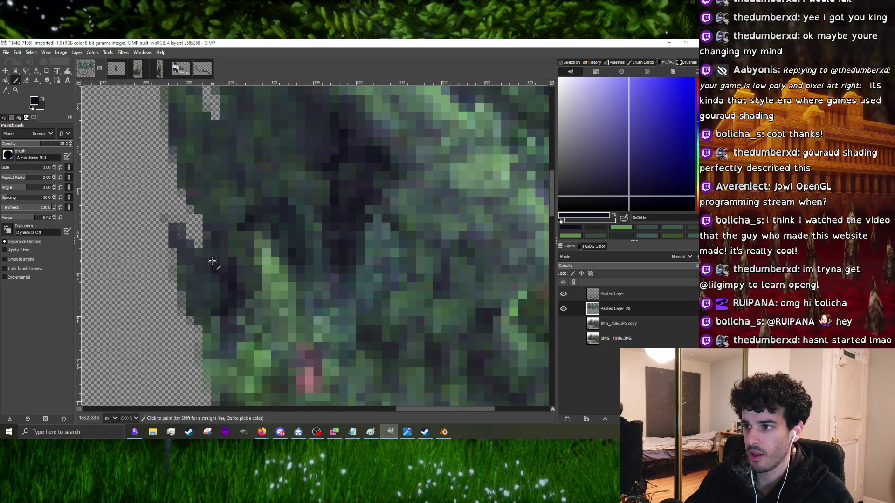
{"action": "scroll", "coordinate": [212, 261], "scroll_direction": "down", "scroll_amount": 5, "text": "ctrl"}
{"action": "scroll", "coordinate": [286, 264], "scroll_direction": "up", "scroll_amount": 5, "text": "ctrl"}
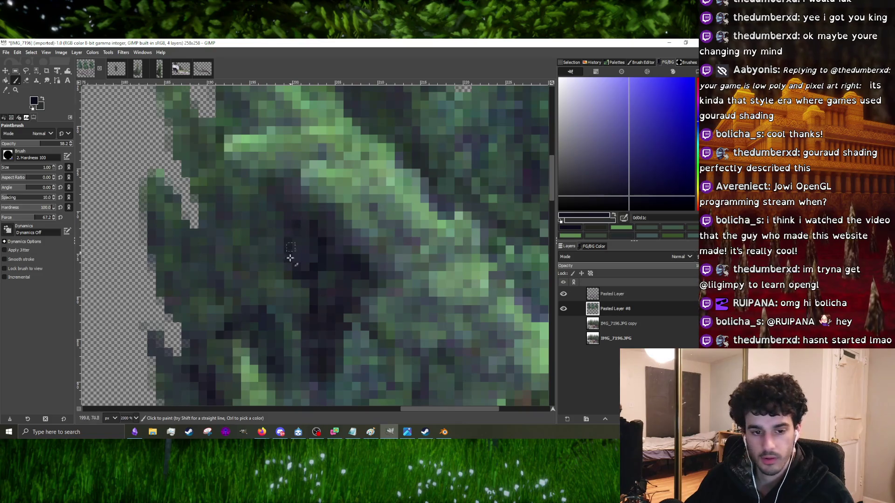
{"action": "left_click", "coordinate": [281, 300], "text": "ctrl"}
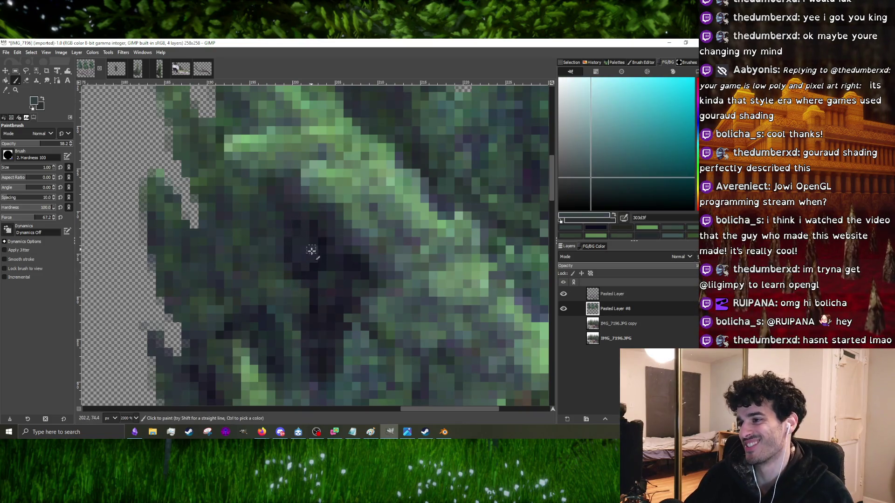
- Pick a near-black shadow colour from the bush, briefly try the Eraser, then return to the Paintbrush
{"action": "scroll", "coordinate": [321, 296], "scroll_direction": "down", "scroll_amount": 5, "text": "ctrl"}
{"action": "scroll", "coordinate": [314, 286], "scroll_direction": "up", "scroll_amount": 3, "text": "ctrl"}
{"action": "left_click", "coordinate": [309, 280], "text": "ctrl"}
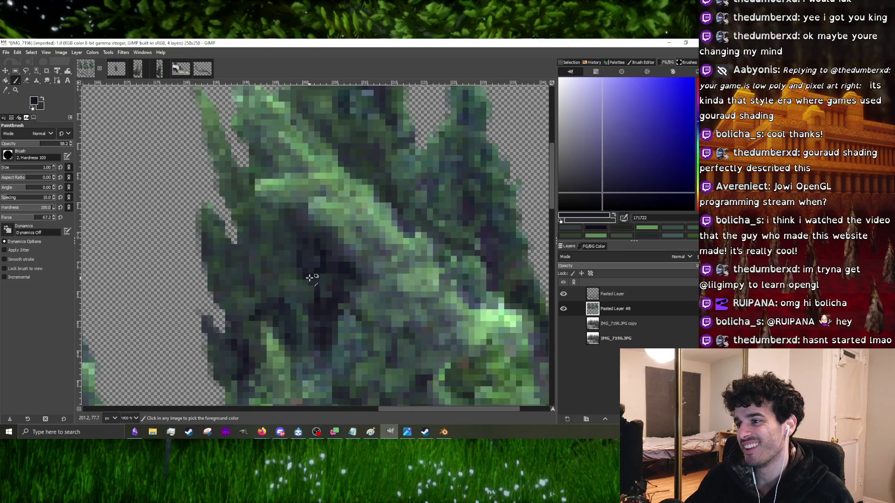
{"action": "scroll", "coordinate": [282, 310], "scroll_direction": "up", "scroll_amount": 4, "text": "ctrl"}
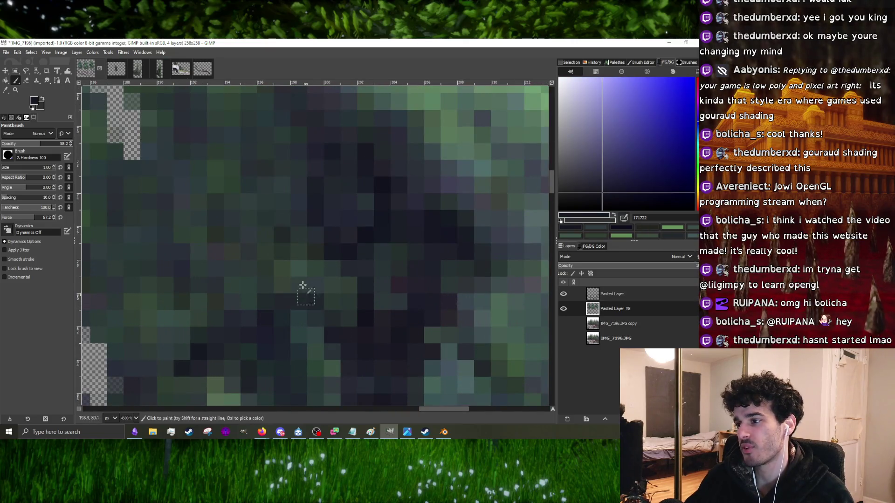
{"action": "scroll", "coordinate": [284, 286], "scroll_direction": "down", "scroll_amount": 3, "text": "ctrl"}
{"action": "scroll", "coordinate": [284, 287], "scroll_direction": "down", "scroll_amount": 1, "text": "ctrl"}
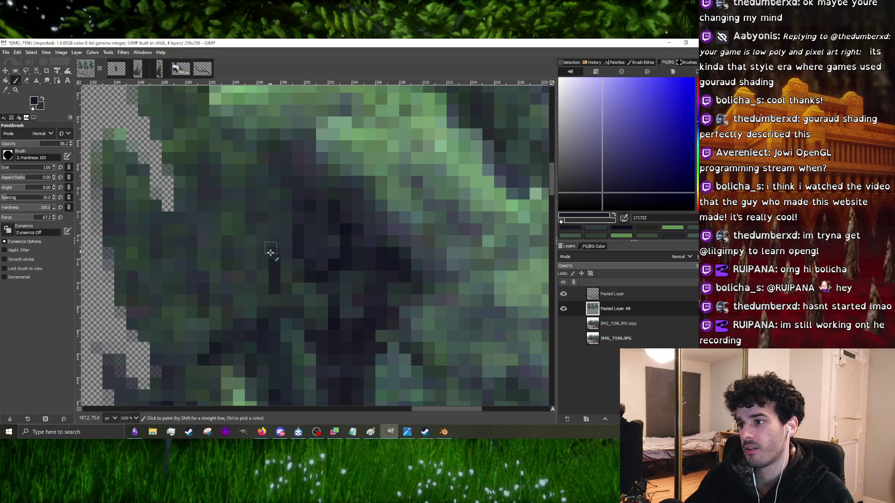
{"action": "scroll", "coordinate": [279, 256], "scroll_direction": "down", "scroll_amount": 1, "text": "ctrl"}
{"action": "scroll", "coordinate": [279, 256], "scroll_direction": "up", "scroll_amount": 3, "text": "ctrl"}
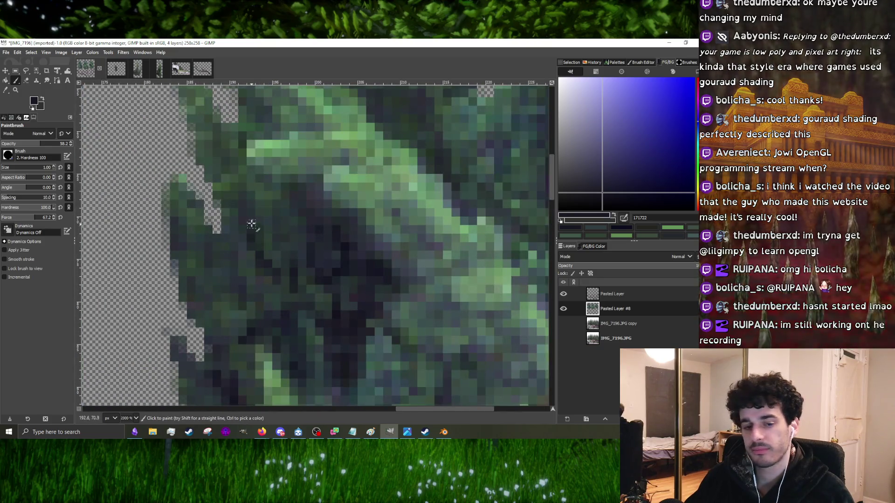
{"action": "scroll", "coordinate": [272, 229], "scroll_direction": "down", "scroll_amount": 2, "text": "ctrl"}
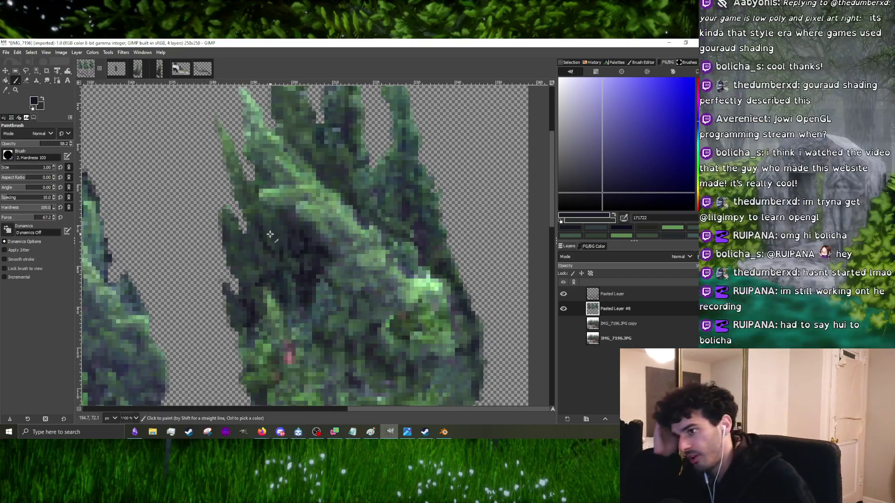
{"action": "scroll", "coordinate": [270, 242], "scroll_direction": "down", "scroll_amount": 3, "text": "ctrl"}
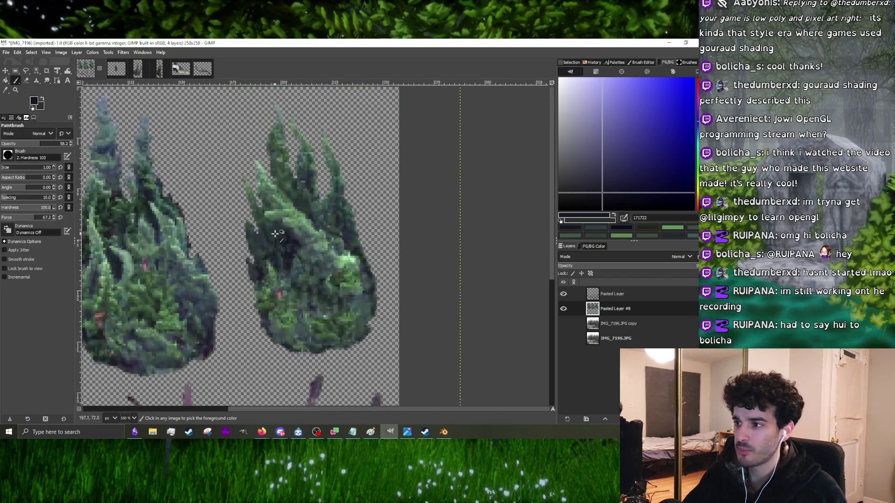
{"action": "scroll", "coordinate": [270, 268], "scroll_direction": "up", "scroll_amount": 4, "text": "ctrl"}
{"action": "scroll", "coordinate": [271, 267], "scroll_direction": "up", "scroll_amount": 3, "text": "ctrl"}
{"action": "scroll", "coordinate": [281, 238], "scroll_direction": "down", "scroll_amount": 2, "text": "ctrl"}
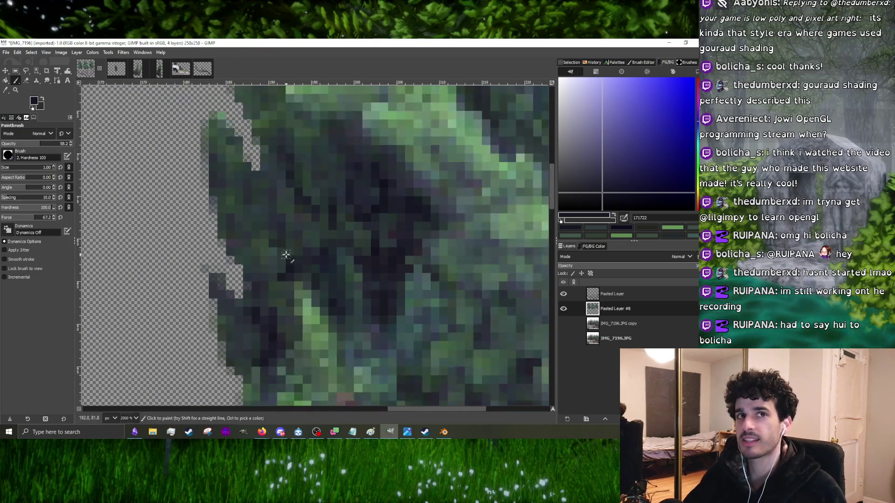
{"action": "scroll", "coordinate": [287, 254], "scroll_direction": "down", "scroll_amount": 3, "text": "ctrl"}
{"action": "scroll", "coordinate": [294, 244], "scroll_direction": "up", "scroll_amount": 4, "text": "ctrl"}
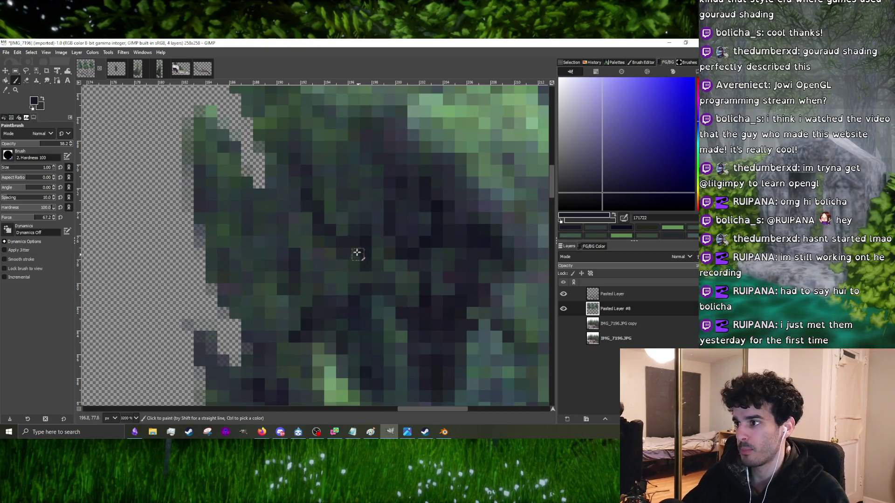
{"action": "scroll", "coordinate": [335, 279], "scroll_direction": "down", "scroll_amount": 4, "text": "ctrl"}
{"action": "scroll", "coordinate": [335, 279], "scroll_direction": "up", "scroll_amount": 3, "text": "ctrl"}
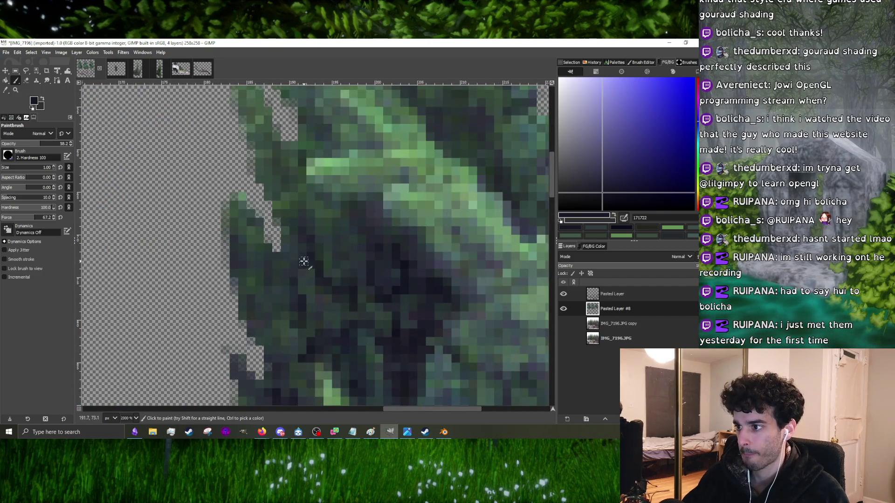
{"action": "scroll", "coordinate": [284, 278], "scroll_direction": "down", "scroll_amount": 4, "text": "ctrl"}
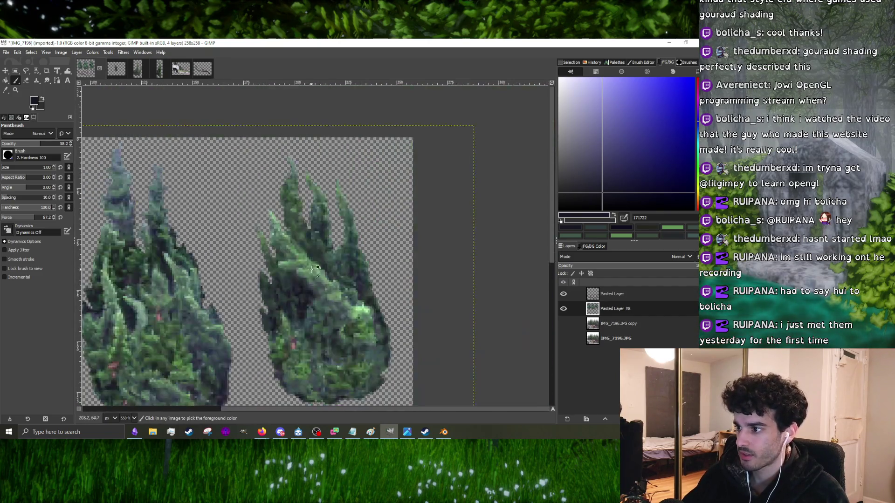
{"action": "scroll", "coordinate": [239, 291], "scroll_direction": "up", "scroll_amount": 4, "text": "ctrl"}
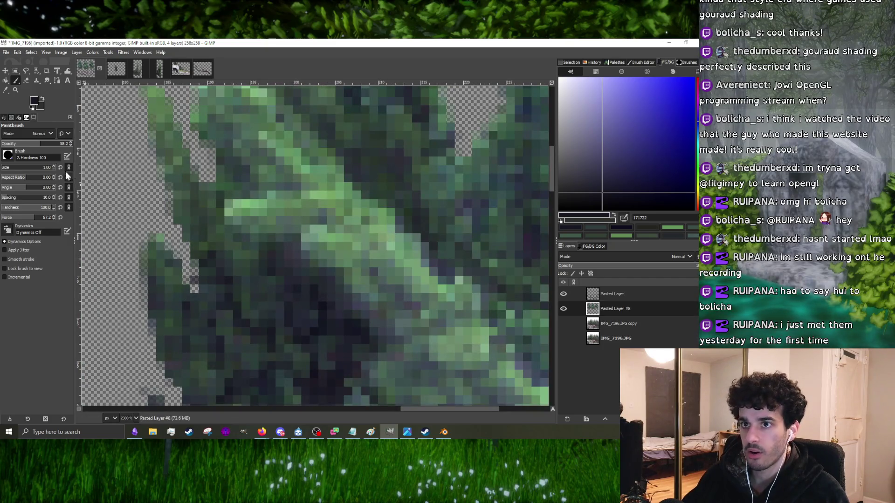
{"action": "left_click", "coordinate": [27, 80]}
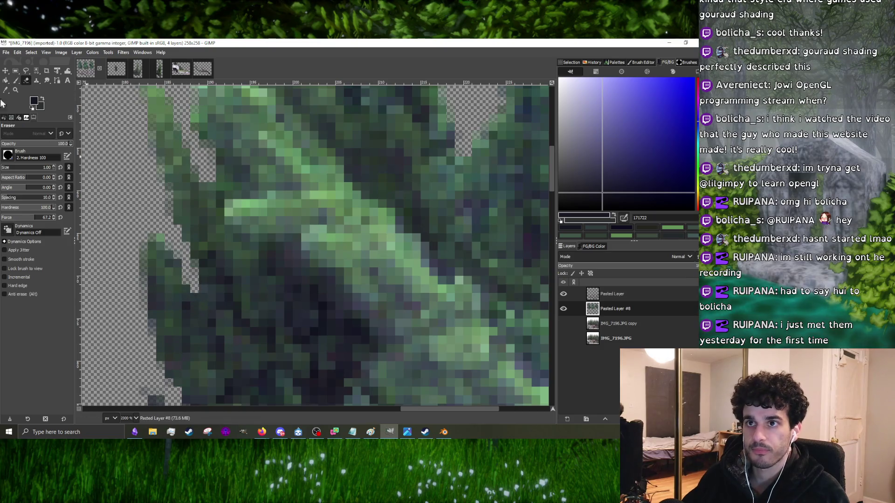
{"action": "left_click", "coordinate": [18, 81]}
- Paint the branch edges with dark green, dark blue and dark teal shadows sampled from the bush
{"action": "left_click", "coordinate": [236, 264], "text": "ctrl"}
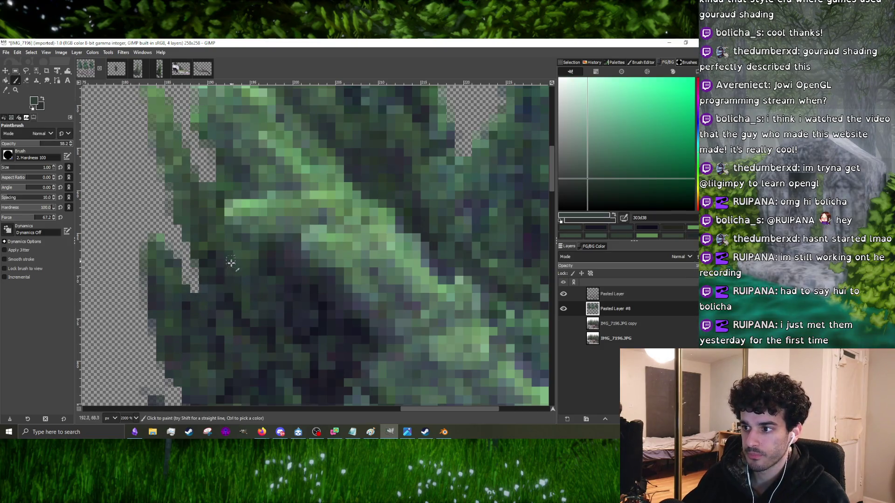
{"action": "left_click", "coordinate": [294, 305], "text": "ctrl"}
{"action": "left_click", "coordinate": [292, 322], "text": "ctrl"}
{"action": "scroll", "coordinate": [296, 333], "scroll_direction": "down", "scroll_amount": 6, "text": "ctrl"}
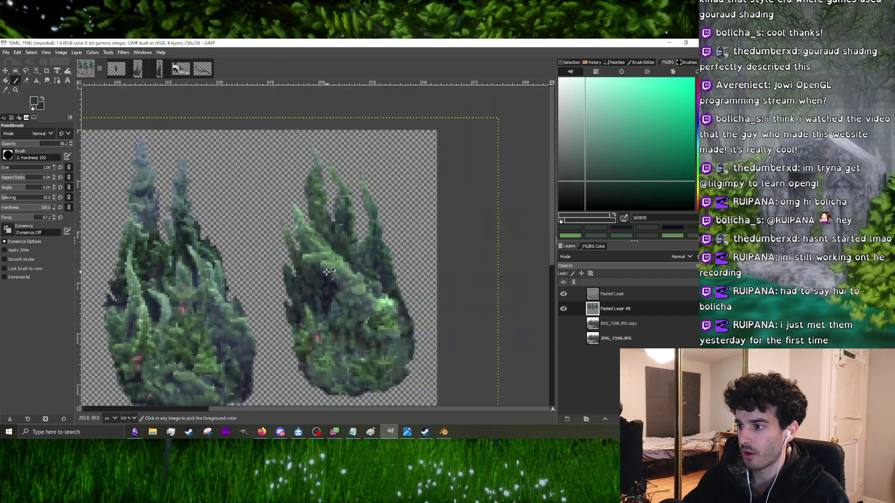
{"action": "scroll", "coordinate": [303, 315], "scroll_direction": "up", "scroll_amount": 6, "text": "ctrl"}
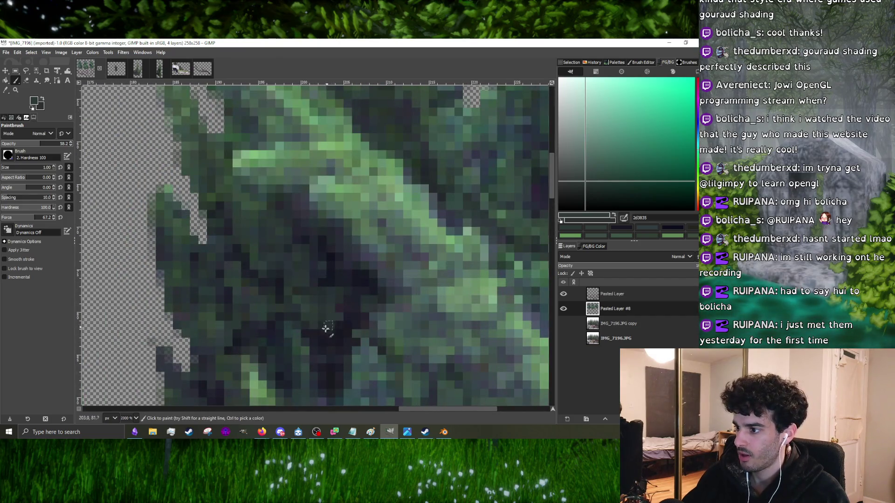
{"action": "scroll", "coordinate": [347, 352], "scroll_direction": "down", "scroll_amount": 5, "text": "ctrl"}
{"action": "scroll", "coordinate": [371, 312], "scroll_direction": "up", "scroll_amount": 5, "text": "ctrl"}
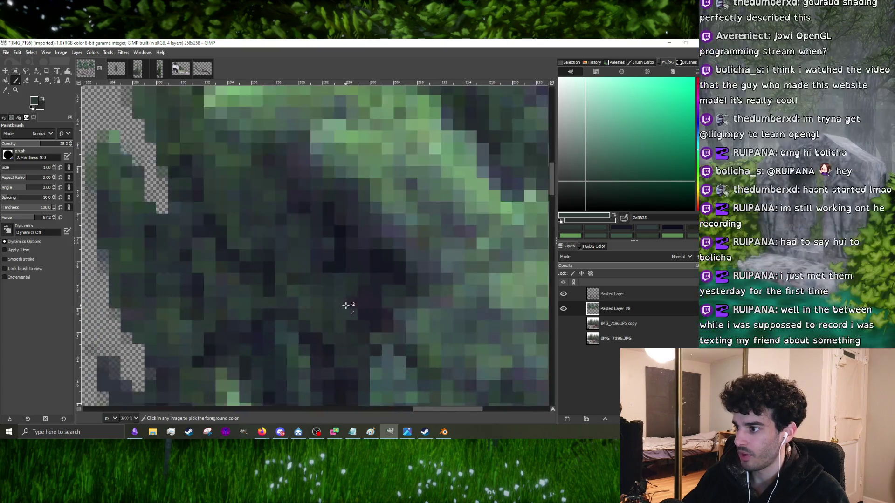
{"action": "left_click", "coordinate": [345, 256], "text": "ctrl"}
{"action": "scroll", "coordinate": [377, 312], "scroll_direction": "down", "scroll_amount": 5, "text": "ctrl"}
{"action": "scroll", "coordinate": [356, 285], "scroll_direction": "up", "scroll_amount": 5, "text": "ctrl"}
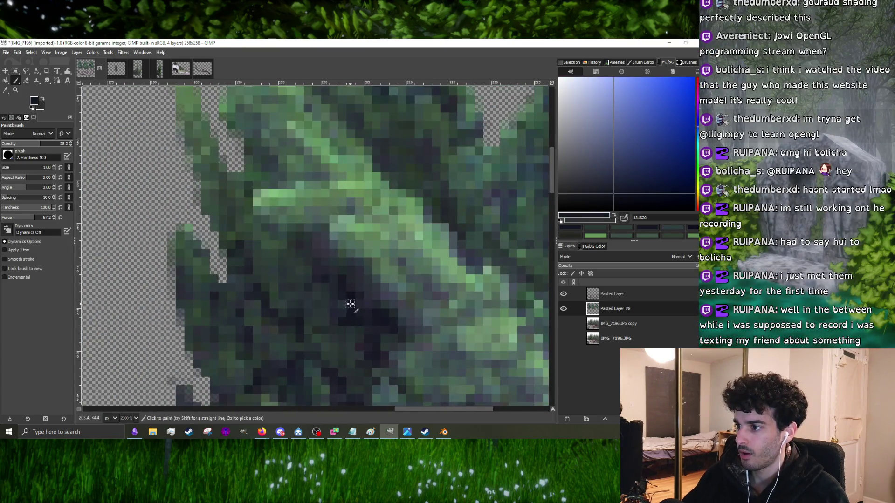
{"action": "left_click", "coordinate": [260, 291], "text": "ctrl"}
{"action": "scroll", "coordinate": [261, 313], "scroll_direction": "down", "scroll_amount": 2, "text": "ctrl"}
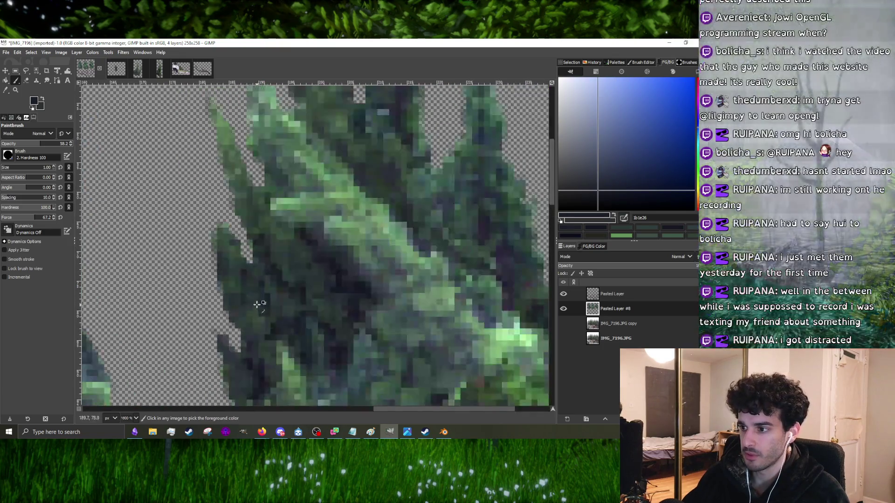
{"action": "left_click", "coordinate": [268, 319], "text": "ctrl"}
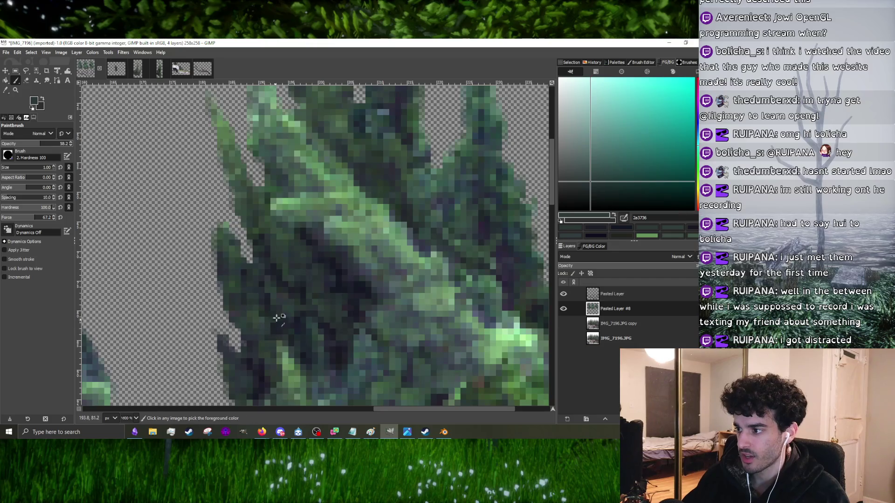
{"action": "scroll", "coordinate": [280, 316], "scroll_direction": "down", "scroll_amount": 4, "text": "ctrl"}
{"action": "scroll", "coordinate": [358, 289], "scroll_direction": "up", "scroll_amount": 3, "text": "ctrl"}
{"action": "scroll", "coordinate": [357, 289], "scroll_direction": "up", "scroll_amount": 3, "text": "ctrl"}
- Paint more shadowed edges with dark purples and dark teal greens sampled from the foliage and branches
{"action": "left_click", "coordinate": [341, 275], "text": "ctrl"}
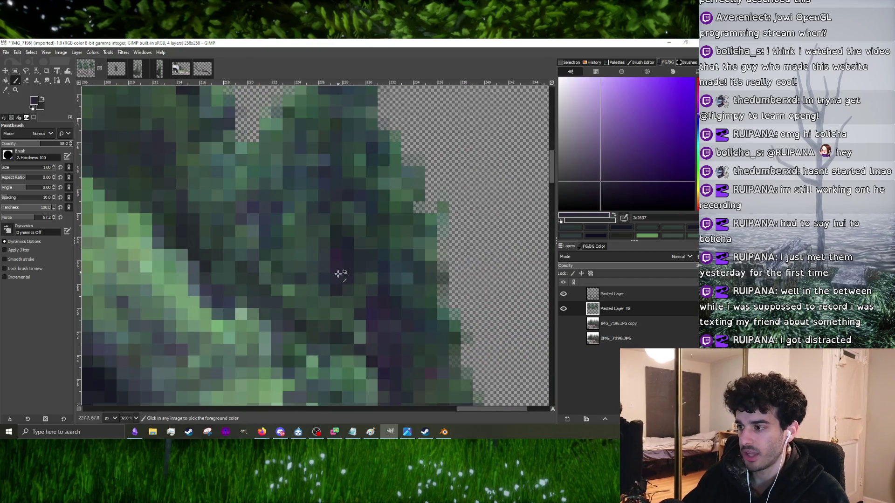
{"action": "scroll", "coordinate": [324, 308], "scroll_direction": "down", "scroll_amount": 4, "text": "ctrl"}
{"action": "scroll", "coordinate": [301, 285], "scroll_direction": "up", "scroll_amount": 3, "text": "ctrl"}
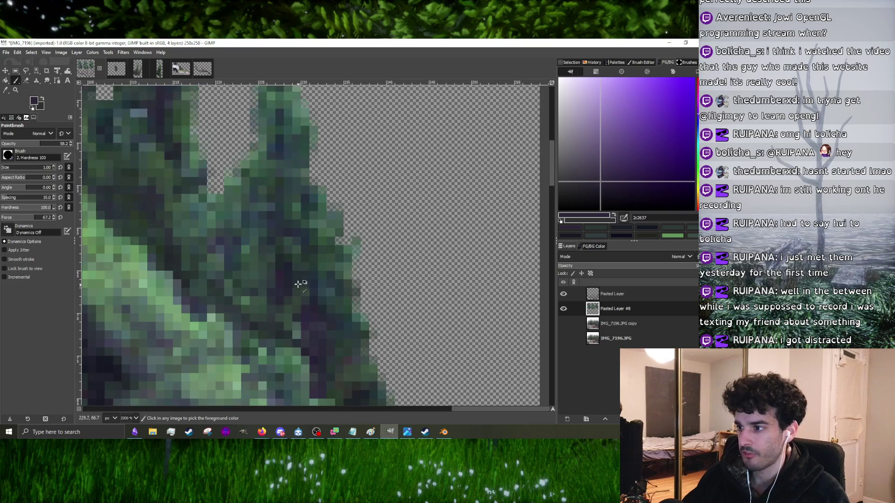
{"action": "left_click", "coordinate": [300, 286], "text": "ctrl"}
{"action": "scroll", "coordinate": [238, 299], "scroll_direction": "down", "scroll_amount": 4, "text": "ctrl"}
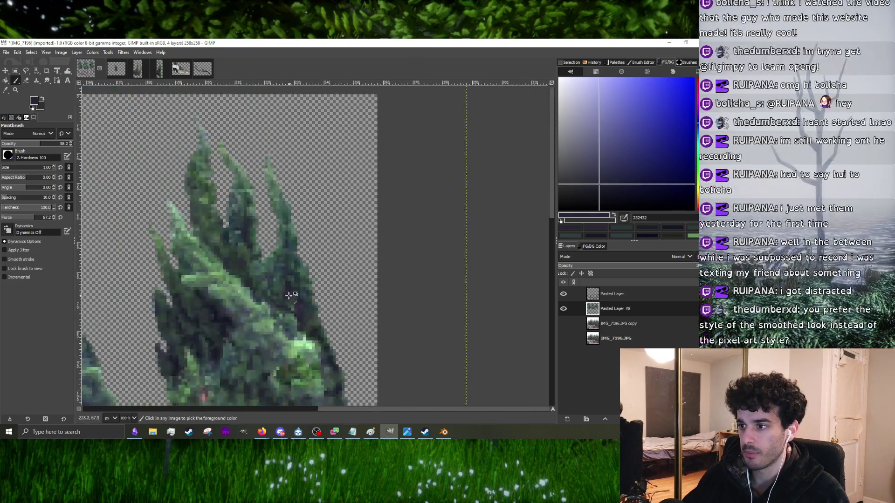
{"action": "scroll", "coordinate": [295, 294], "scroll_direction": "up", "scroll_amount": 3, "text": "ctrl"}
{"action": "left_click", "coordinate": [297, 292], "text": "ctrl"}
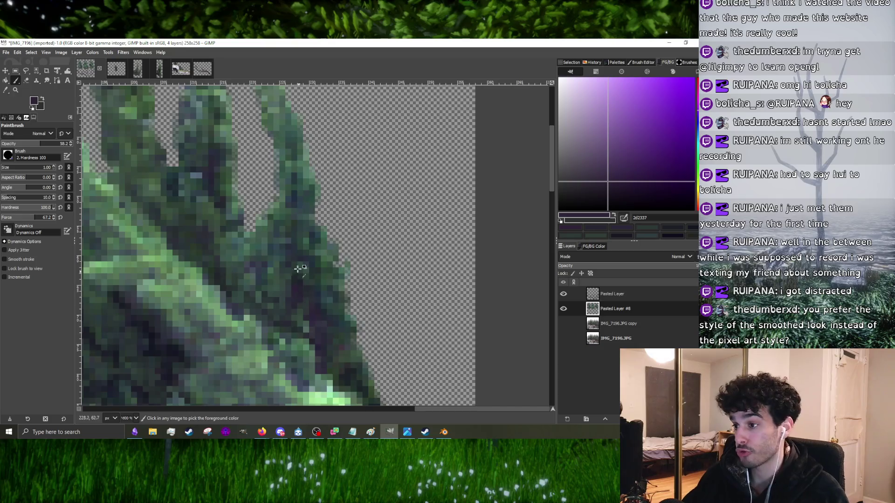
{"action": "scroll", "coordinate": [303, 275], "scroll_direction": "up", "scroll_amount": 3, "text": "ctrl"}
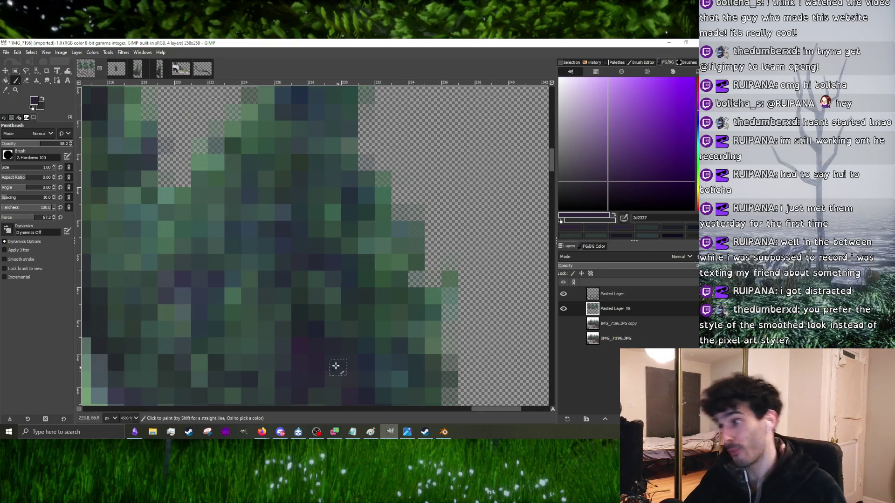
{"action": "left_click", "coordinate": [317, 324], "text": "ctrl"}
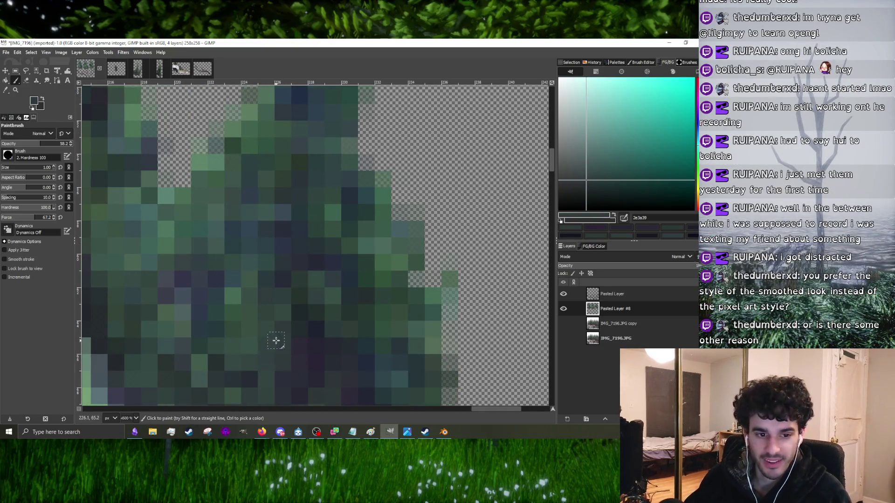
{"action": "scroll", "coordinate": [280, 331], "scroll_direction": "down", "scroll_amount": 3, "text": "ctrl"}
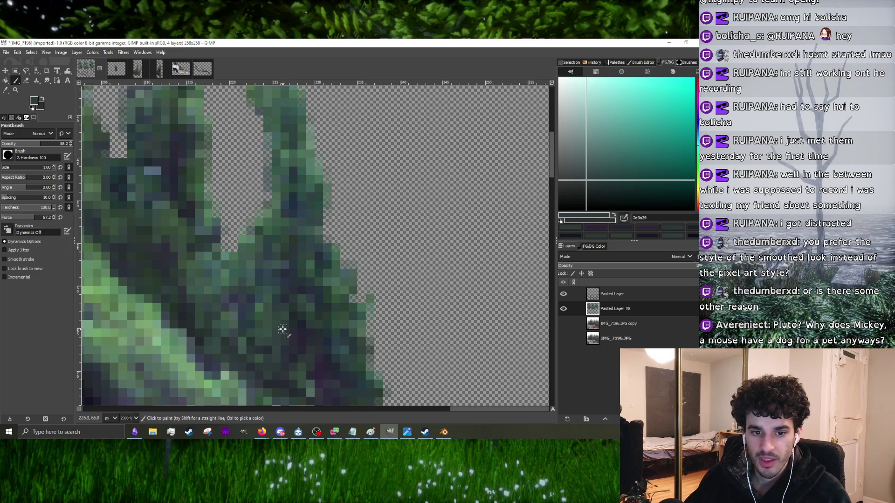
{"action": "scroll", "coordinate": [281, 329], "scroll_direction": "down", "scroll_amount": 4, "text": "ctrl"}
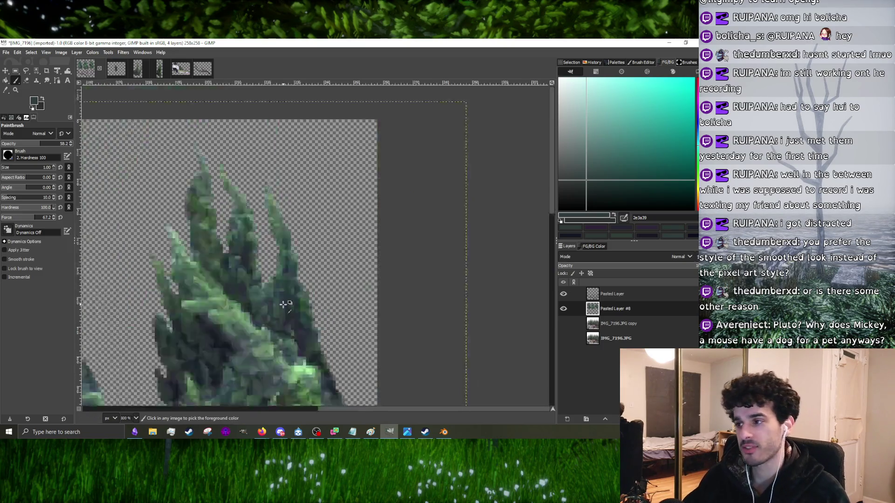
{"action": "left_click", "coordinate": [307, 344], "text": "ctrl"}
{"action": "scroll", "coordinate": [308, 344], "scroll_direction": "up", "scroll_amount": 5, "text": "ctrl"}
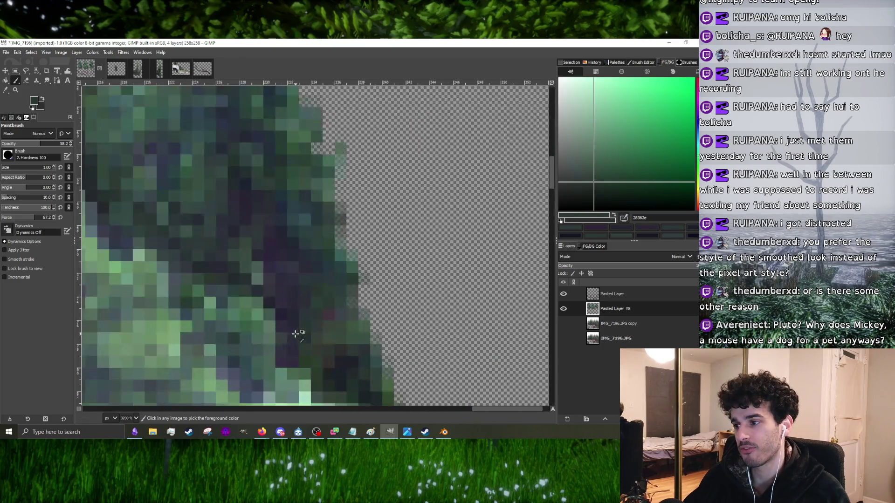
- Darken the paint colour to near-black green and keep painting edges with near-black foliage shades
{"action": "left_click_drag", "start_coordinate": [639, 193], "coordinate": [645, 193]}
{"action": "scroll", "coordinate": [202, 255], "scroll_direction": "down", "scroll_amount": 4, "text": "ctrl"}
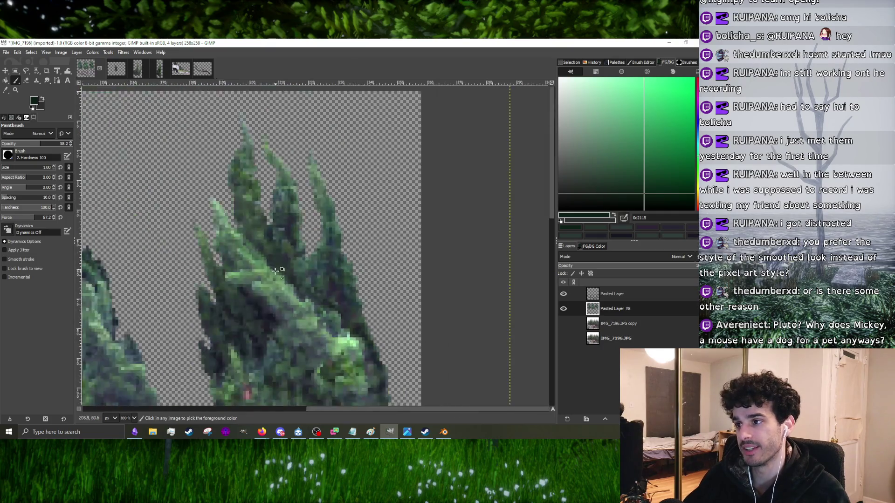
{"action": "scroll", "coordinate": [326, 292], "scroll_direction": "up", "scroll_amount": 4, "text": "ctrl"}
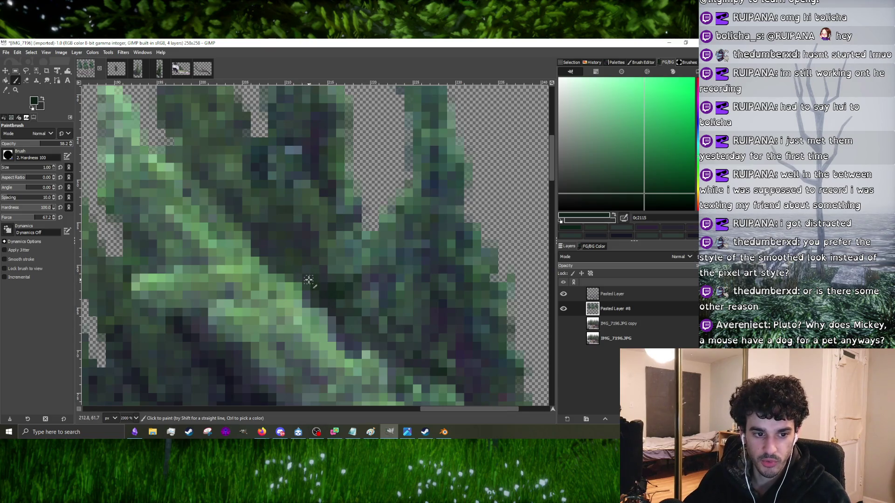
{"action": "scroll", "coordinate": [311, 285], "scroll_direction": "down", "scroll_amount": 1, "text": "ctrl"}
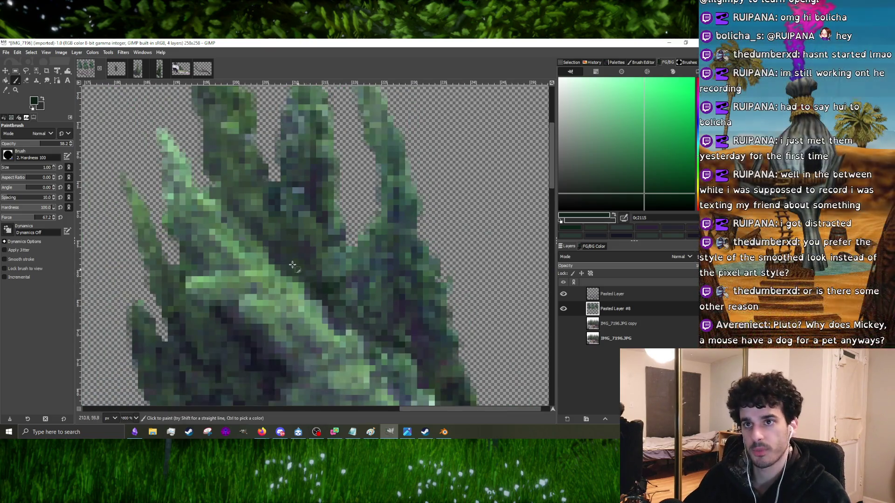
{"action": "left_click", "coordinate": [320, 298], "text": "ctrl"}
{"action": "left_click", "coordinate": [322, 295], "text": "ctrl"}
{"action": "scroll", "coordinate": [327, 283], "scroll_direction": "up", "scroll_amount": 1, "text": "ctrl"}
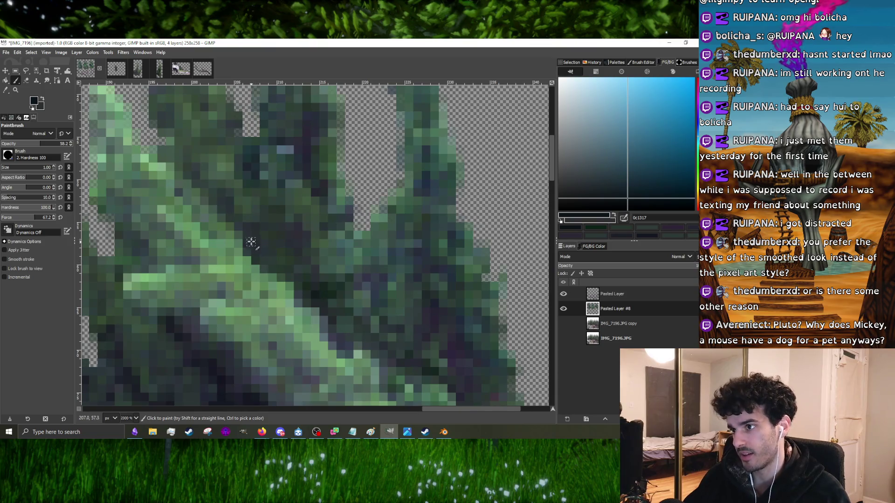
{"action": "scroll", "coordinate": [235, 226], "scroll_direction": "down", "scroll_amount": 5, "text": "ctrl"}
{"action": "scroll", "coordinate": [296, 247], "scroll_direction": "up", "scroll_amount": 4, "text": "ctrl"}
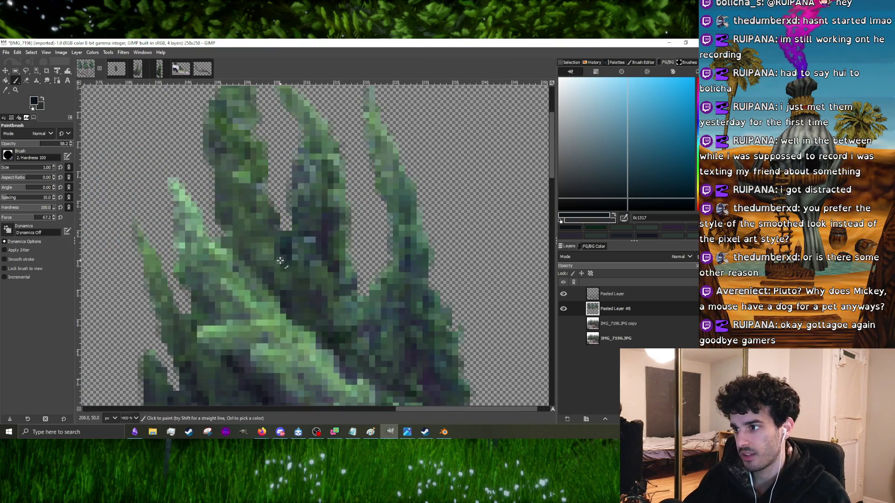
{"action": "scroll", "coordinate": [280, 260], "scroll_direction": "up", "scroll_amount": 2, "text": "ctrl"}
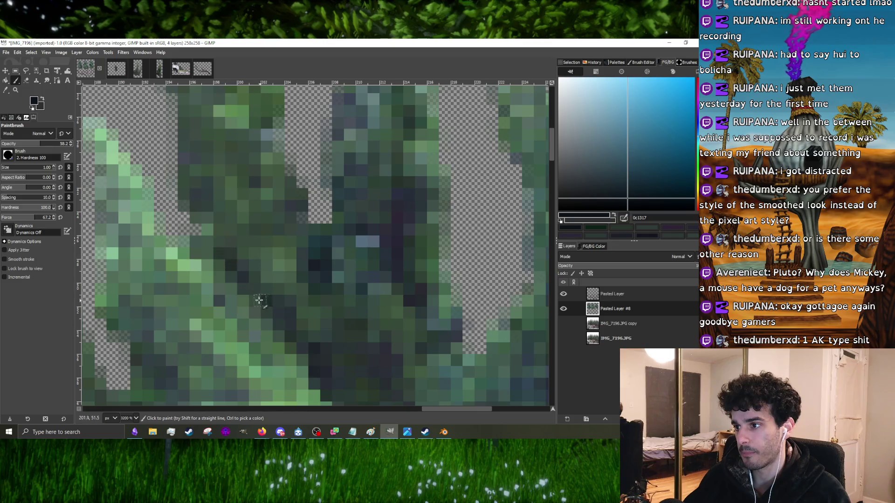
{"action": "scroll", "coordinate": [243, 224], "scroll_direction": "down", "scroll_amount": 4, "text": "ctrl"}
{"action": "scroll", "coordinate": [245, 216], "scroll_direction": "up", "scroll_amount": 1, "text": "ctrl"}
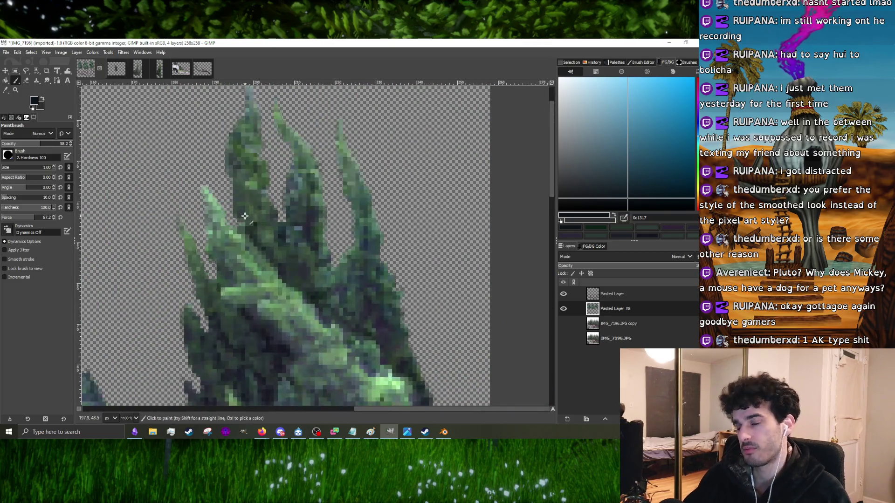
{"action": "scroll", "coordinate": [247, 219], "scroll_direction": "up", "scroll_amount": 3, "text": "ctrl"}
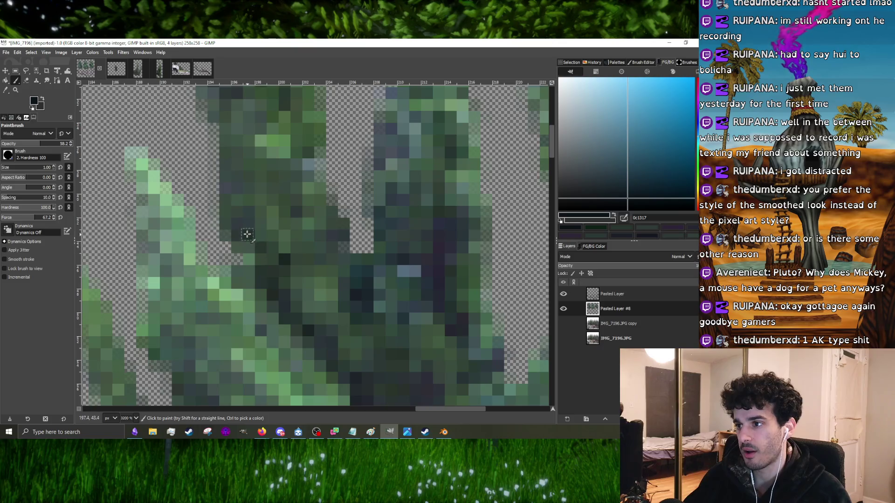
{"action": "scroll", "coordinate": [247, 234], "scroll_direction": "down", "scroll_amount": 3, "text": "ctrl"}
{"action": "scroll", "coordinate": [234, 335], "scroll_direction": "up", "scroll_amount": 2, "text": "ctrl"}
{"action": "scroll", "coordinate": [250, 358], "scroll_direction": "up", "scroll_amount": 2, "text": "ctrl"}
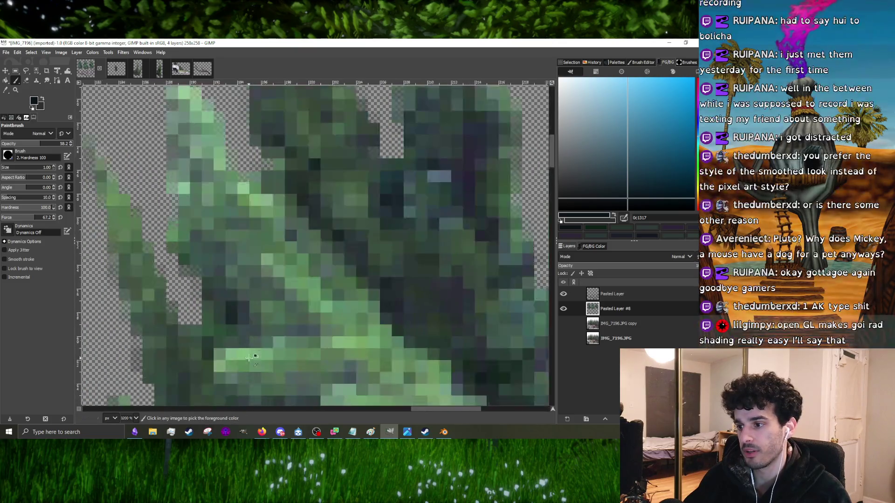
{"action": "scroll", "coordinate": [212, 289], "scroll_direction": "down", "scroll_amount": 2, "text": "ctrl"}
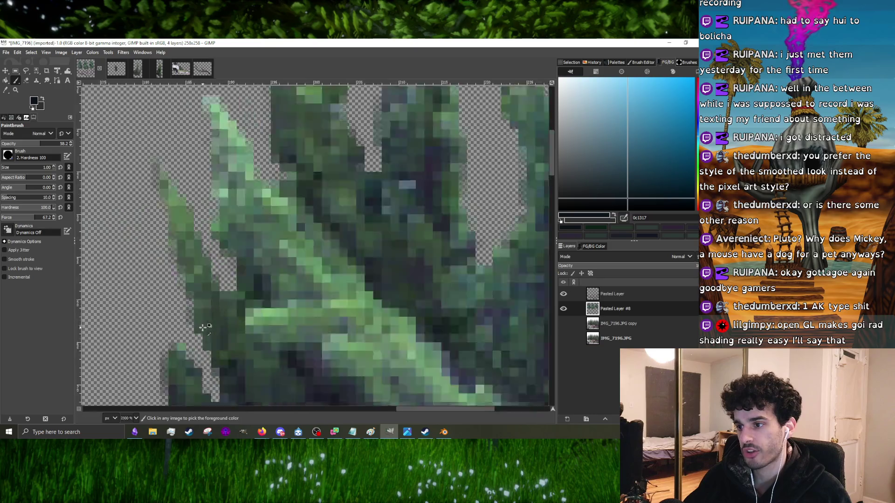
{"action": "scroll", "coordinate": [240, 302], "scroll_direction": "up", "scroll_amount": 1, "text": "ctrl"}
{"action": "scroll", "coordinate": [249, 310], "scroll_direction": "down", "scroll_amount": 3, "text": "ctrl"}
{"action": "scroll", "coordinate": [286, 320], "scroll_direction": "up", "scroll_amount": 5, "text": "ctrl"}
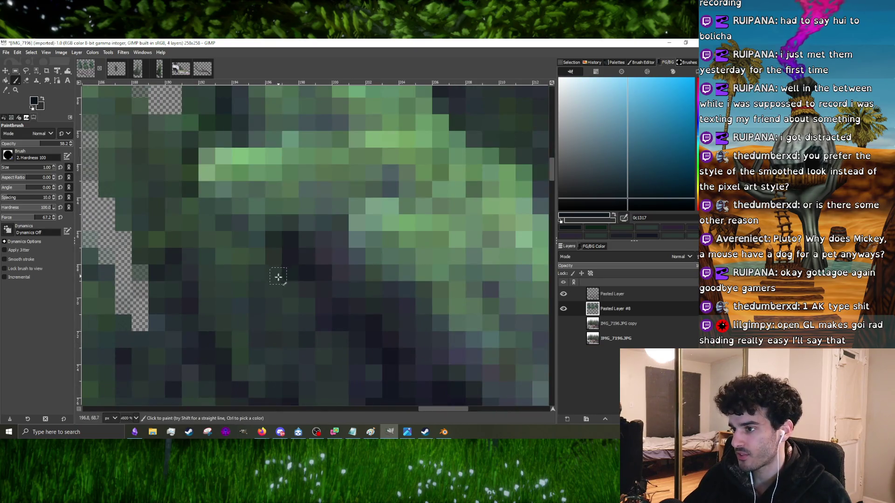
{"action": "scroll", "coordinate": [320, 299], "scroll_direction": "down", "scroll_amount": 4, "text": "ctrl"}
{"action": "scroll", "coordinate": [315, 304], "scroll_direction": "up", "scroll_amount": 3, "text": "ctrl"}
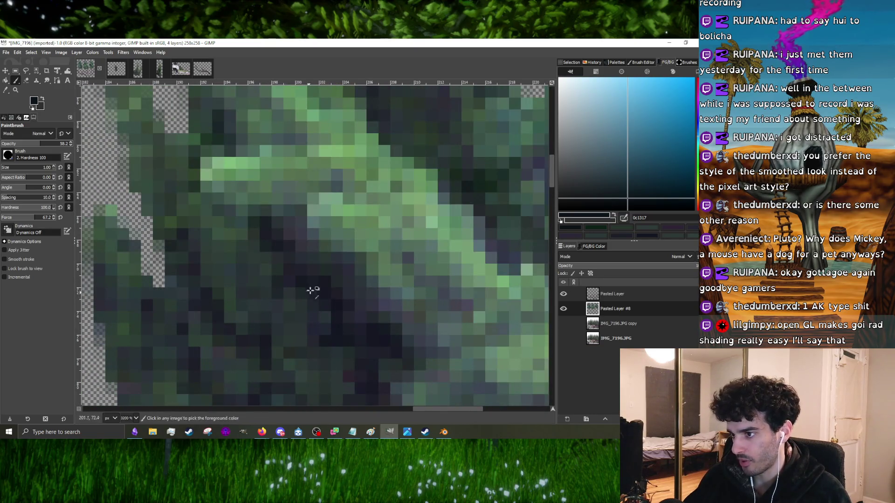
{"action": "scroll", "coordinate": [310, 291], "scroll_direction": "down", "scroll_amount": 4, "text": "ctrl"}
{"action": "scroll", "coordinate": [310, 295], "scroll_direction": "up", "scroll_amount": 3, "text": "ctrl"}
{"action": "scroll", "coordinate": [328, 292], "scroll_direction": "down", "scroll_amount": 4, "text": "ctrl"}
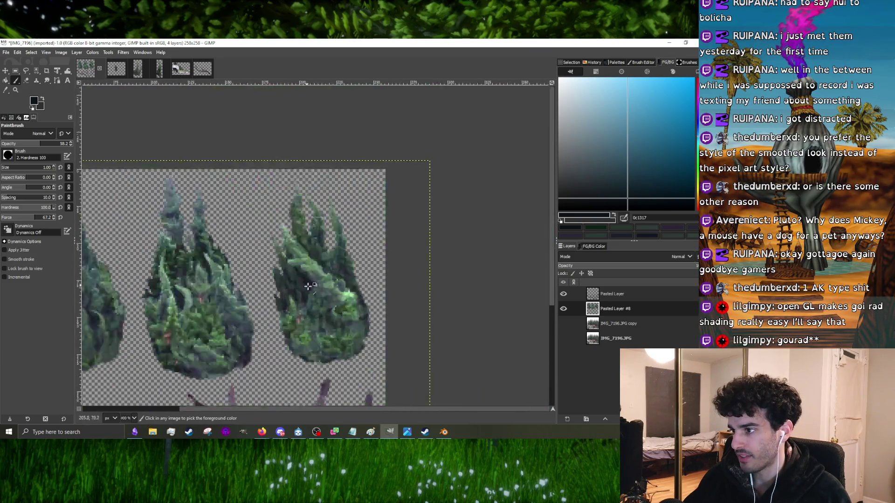
- Raise the Paintbrush size to 2 and paint dark pixels along the round bush's outline
{"action": "scroll", "coordinate": [310, 327], "scroll_direction": "up", "scroll_amount": 5, "text": "ctrl"}
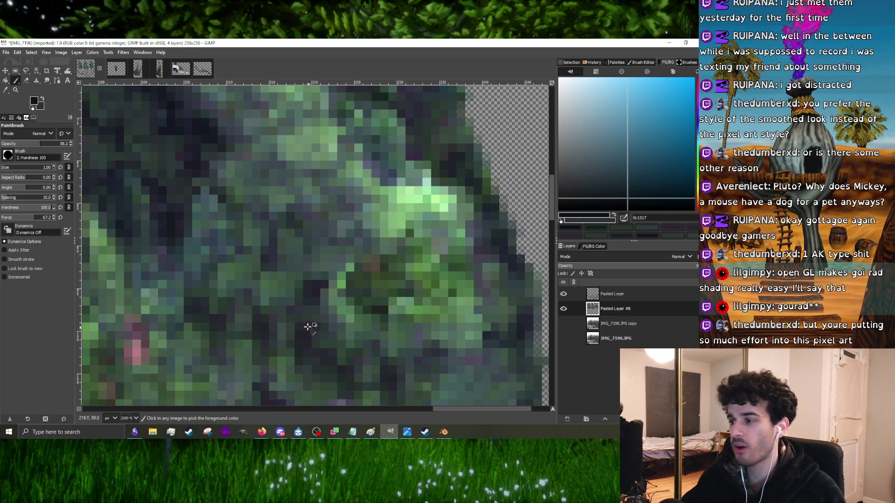
{"action": "scroll", "coordinate": [310, 326], "scroll_direction": "down", "scroll_amount": 5, "text": "ctrl"}
{"action": "scroll", "coordinate": [326, 267], "scroll_direction": "up", "scroll_amount": 4, "text": "ctrl"}
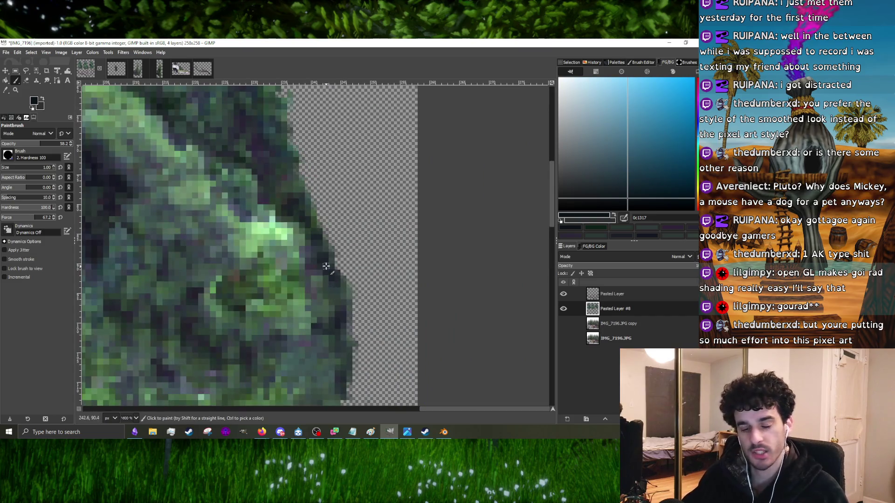
{"action": "scroll", "coordinate": [326, 266], "scroll_direction": "up", "scroll_amount": 2, "text": "ctrl"}
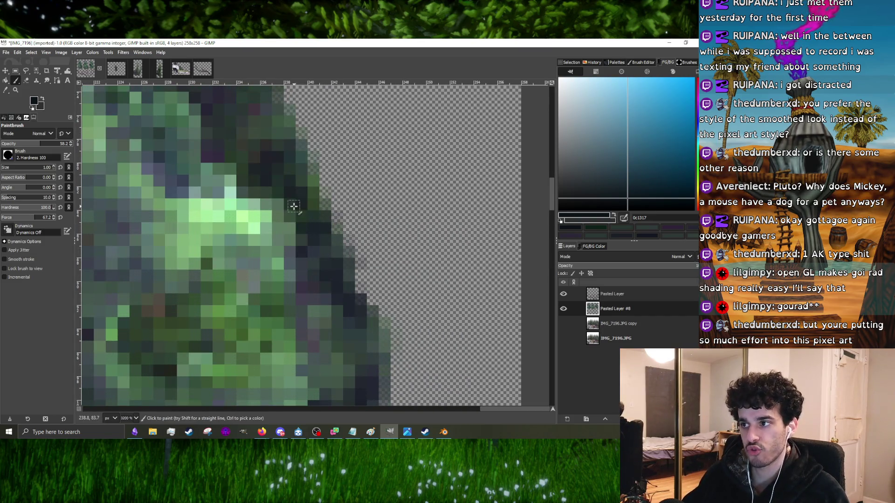
{"action": "scroll", "coordinate": [294, 206], "scroll_direction": "down", "scroll_amount": 4, "text": "ctrl"}
{"action": "scroll", "coordinate": [306, 247], "scroll_direction": "up", "scroll_amount": 3, "text": "ctrl"}
{"action": "scroll", "coordinate": [308, 261], "scroll_direction": "down", "scroll_amount": 3, "text": "ctrl"}
{"action": "scroll", "coordinate": [313, 302], "scroll_direction": "up", "scroll_amount": 4, "text": "ctrl"}
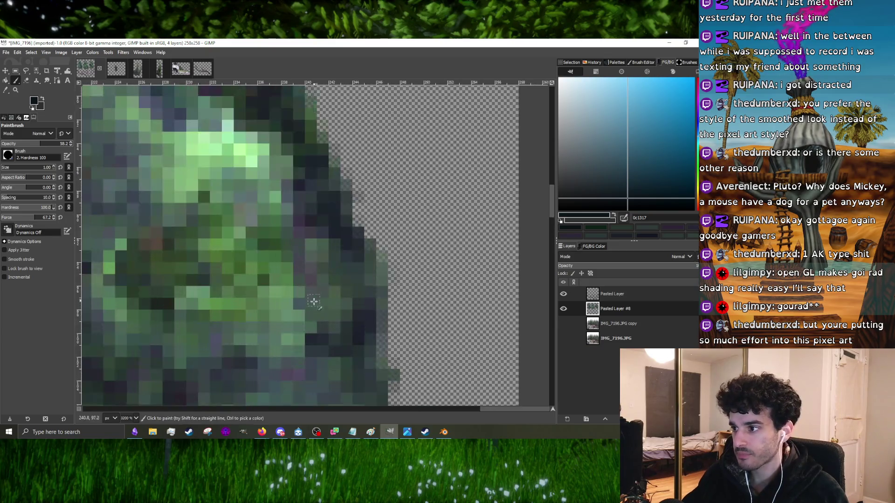
{"action": "scroll", "coordinate": [335, 333], "scroll_direction": "down", "scroll_amount": 3, "text": "ctrl"}
{"action": "scroll", "coordinate": [340, 286], "scroll_direction": "up", "scroll_amount": 3, "text": "ctrl"}
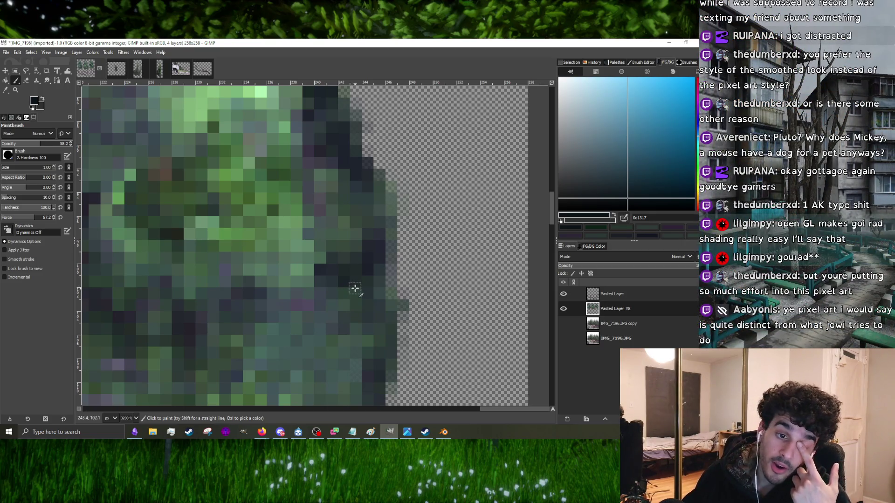
{"action": "scroll", "coordinate": [359, 281], "scroll_direction": "down", "scroll_amount": 5, "text": "ctrl"}
{"action": "key", "text": "bracketright"}
{"action": "scroll", "coordinate": [341, 293], "scroll_direction": "up", "scroll_amount": 3, "text": "ctrl"}
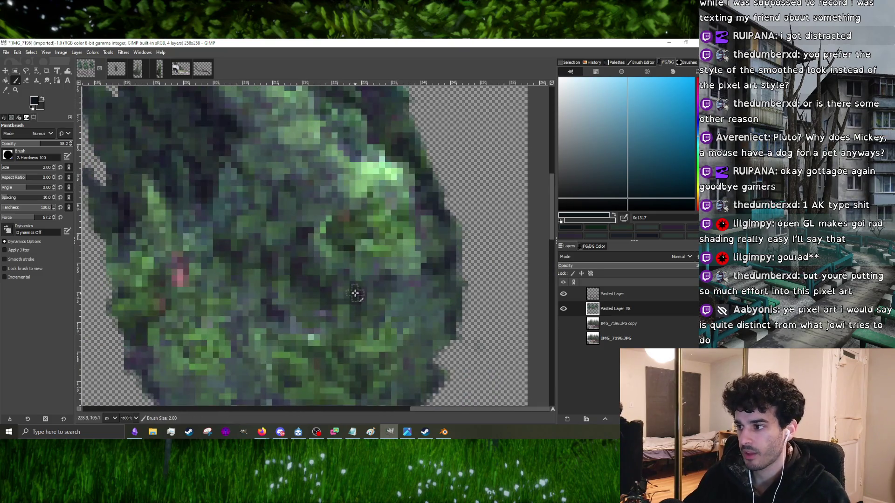
{"action": "scroll", "coordinate": [445, 267], "scroll_direction": "down", "scroll_amount": 4, "text": "ctrl"}
{"action": "scroll", "coordinate": [260, 287], "scroll_direction": "up", "scroll_amount": 3, "text": "ctrl"}
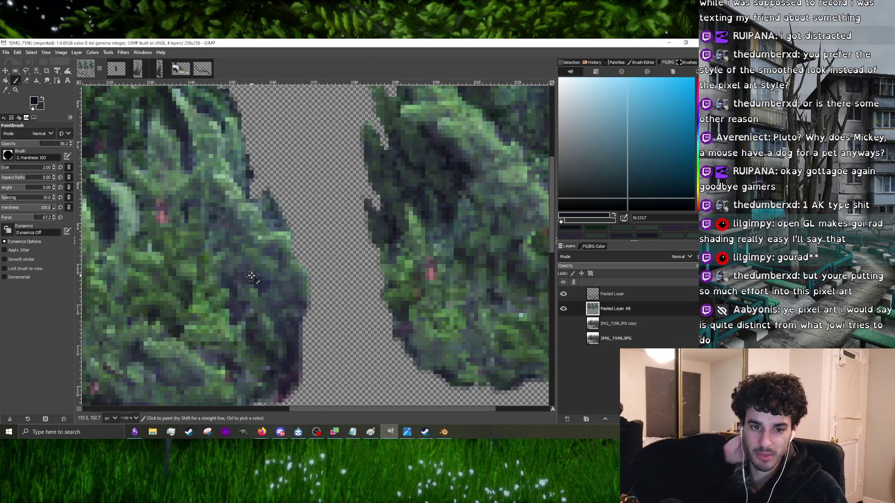
{"action": "scroll", "coordinate": [251, 275], "scroll_direction": "down", "scroll_amount": 1, "text": "ctrl"}
{"action": "scroll", "coordinate": [251, 276], "scroll_direction": "down", "scroll_amount": 1, "text": "ctrl"}
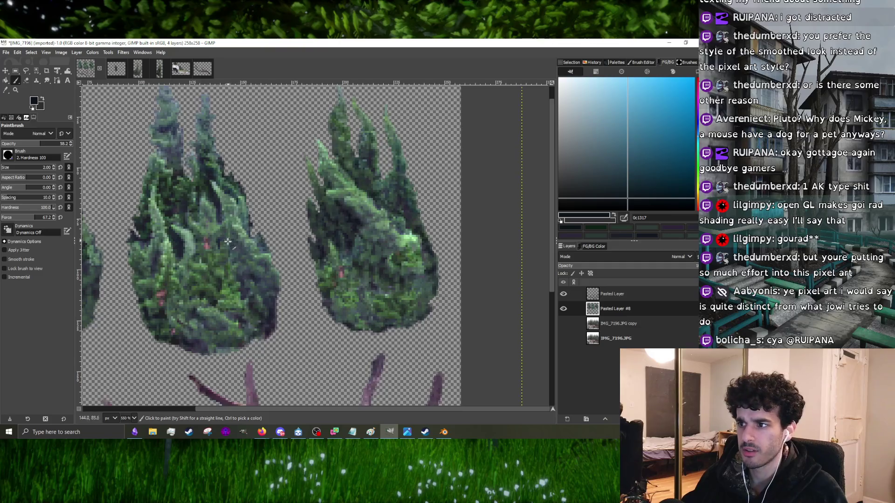
- Shrink the Paintbrush to 1 pixel and zoom in on the pink speckles in the bush
{"action": "scroll", "coordinate": [228, 242], "scroll_direction": "up", "scroll_amount": 2, "text": "ctrl"}
{"action": "scroll", "coordinate": [266, 226], "scroll_direction": "down", "scroll_amount": 1, "text": "ctrl"}
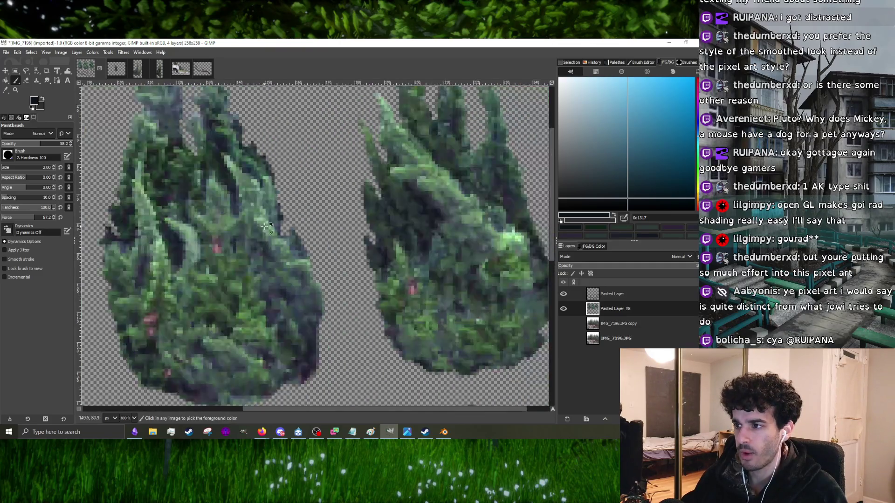
{"action": "scroll", "coordinate": [265, 226], "scroll_direction": "up", "scroll_amount": 3, "text": "ctrl"}
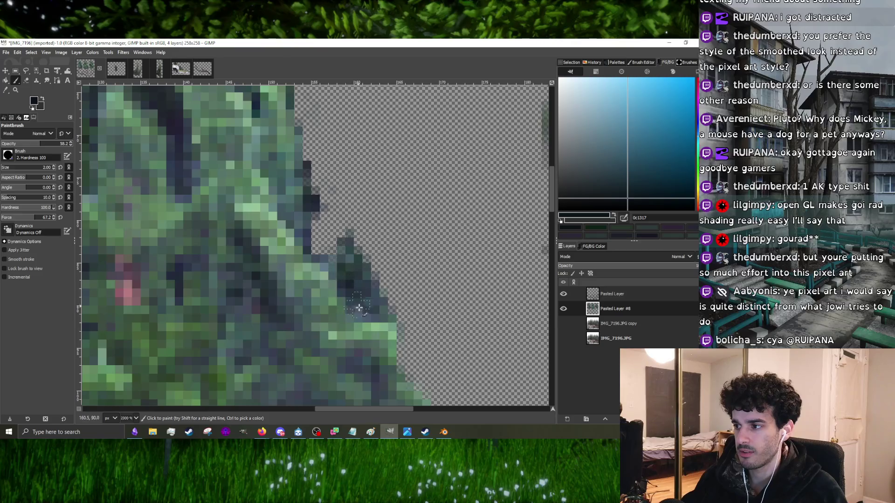
{"action": "scroll", "coordinate": [336, 270], "scroll_direction": "down", "scroll_amount": 3, "text": "ctrl"}
{"action": "scroll", "coordinate": [324, 263], "scroll_direction": "up", "scroll_amount": 3, "text": "ctrl"}
{"action": "key", "text": "bracketleft"}
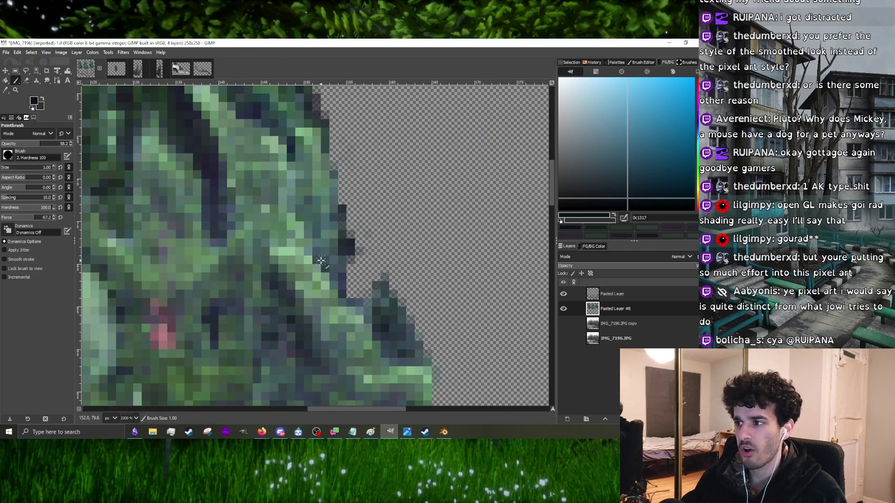
{"action": "scroll", "coordinate": [320, 260], "scroll_direction": "down", "scroll_amount": 3, "text": "ctrl"}
{"action": "scroll", "coordinate": [310, 258], "scroll_direction": "up", "scroll_amount": 3, "text": "ctrl"}
{"action": "scroll", "coordinate": [290, 271], "scroll_direction": "down", "scroll_amount": 4, "text": "ctrl"}
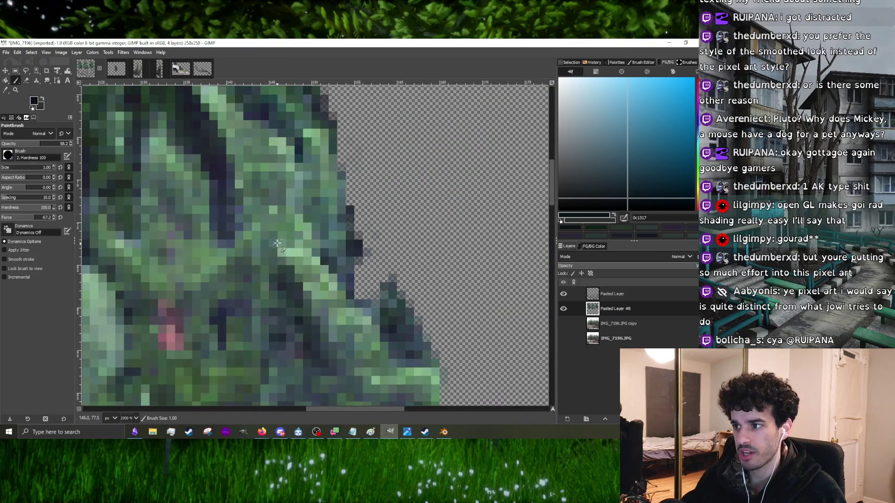
{"action": "scroll", "coordinate": [287, 266], "scroll_direction": "up", "scroll_amount": 4, "text": "ctrl"}
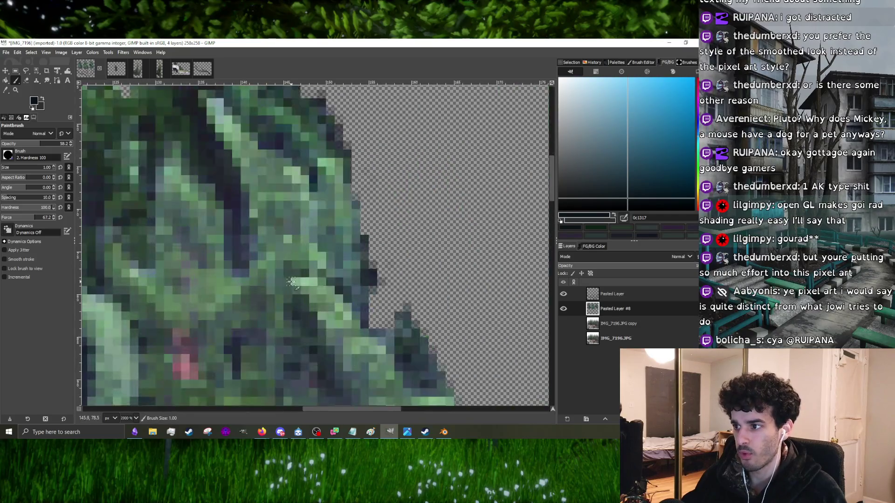
{"action": "scroll", "coordinate": [305, 269], "scroll_direction": "down", "scroll_amount": 3, "text": "ctrl"}
{"action": "scroll", "coordinate": [305, 269], "scroll_direction": "up", "scroll_amount": 4, "text": "ctrl"}
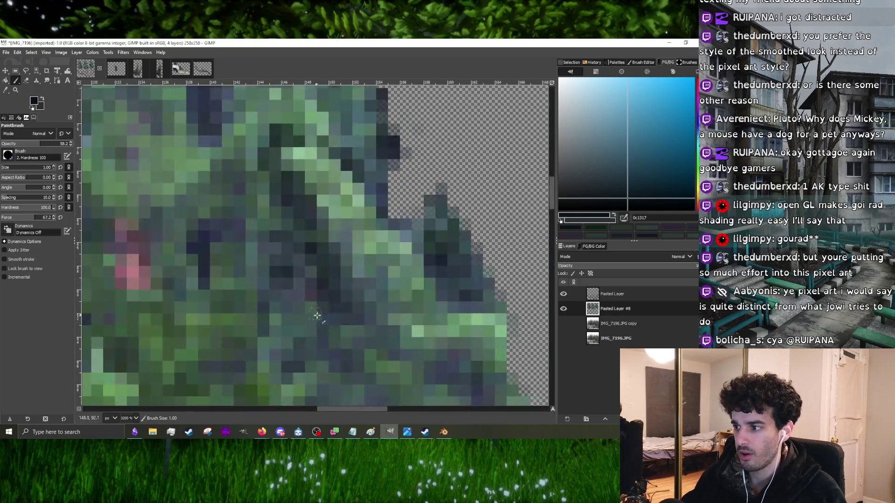
{"action": "scroll", "coordinate": [285, 280], "scroll_direction": "down", "scroll_amount": 3, "text": "ctrl"}
{"action": "scroll", "coordinate": [286, 228], "scroll_direction": "up", "scroll_amount": 3, "text": "ctrl"}
- Sample dark, light, pale and mid greens from the foliage surrounding the pink speckles
{"action": "left_click", "coordinate": [285, 232], "text": "ctrl"}
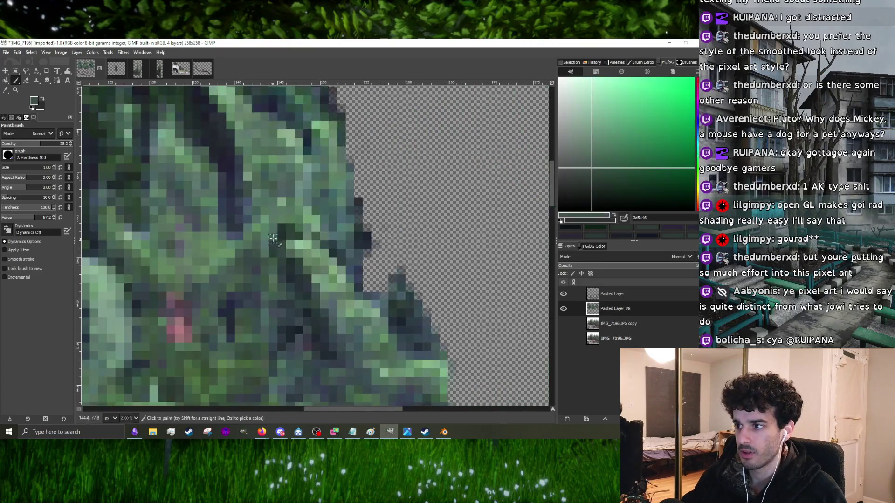
{"action": "left_click", "coordinate": [279, 230], "text": "ctrl"}
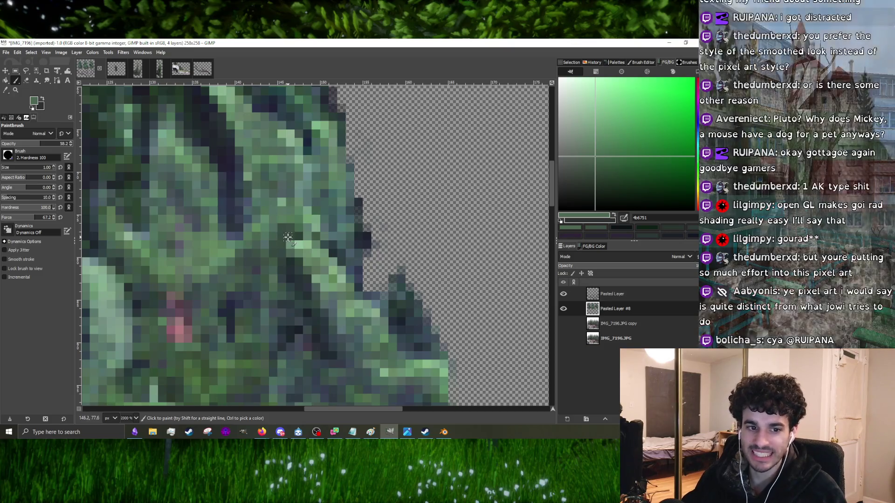
{"action": "scroll", "coordinate": [278, 311], "scroll_direction": "down", "scroll_amount": 3, "text": "ctrl"}
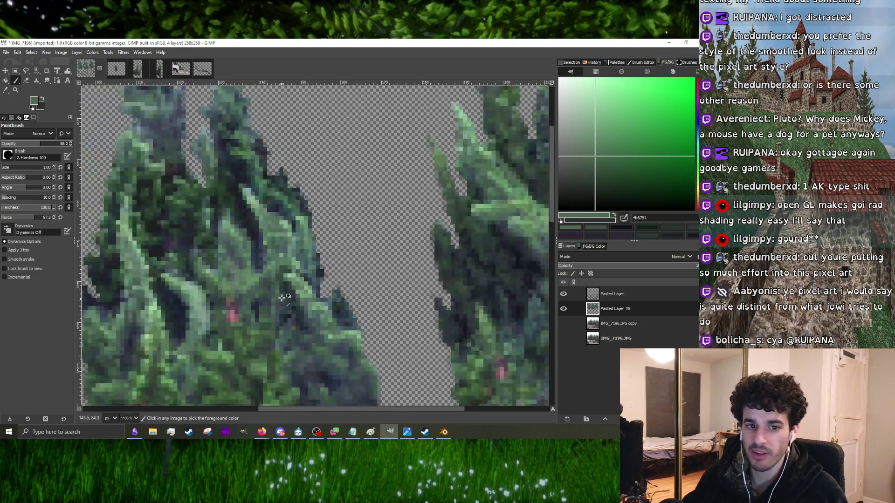
{"action": "scroll", "coordinate": [274, 282], "scroll_direction": "up", "scroll_amount": 3, "text": "ctrl"}
{"action": "left_click", "coordinate": [275, 261], "text": "ctrl"}
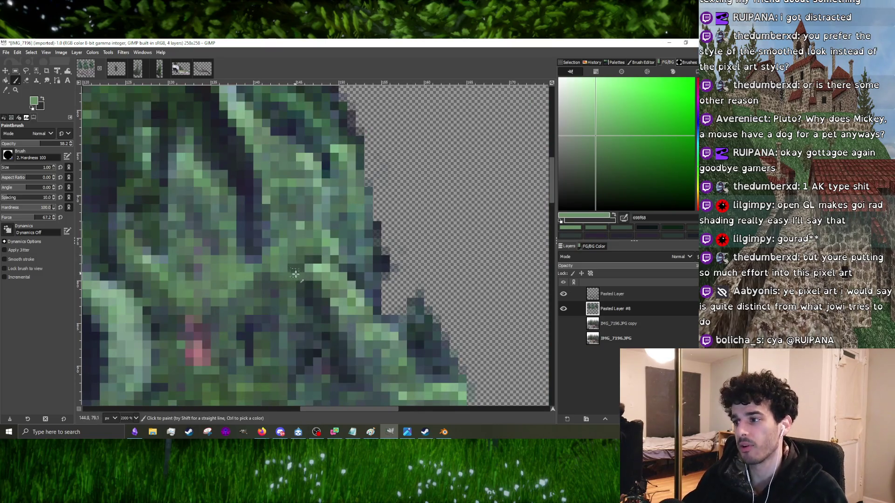
{"action": "left_click", "coordinate": [299, 277], "text": "ctrl"}
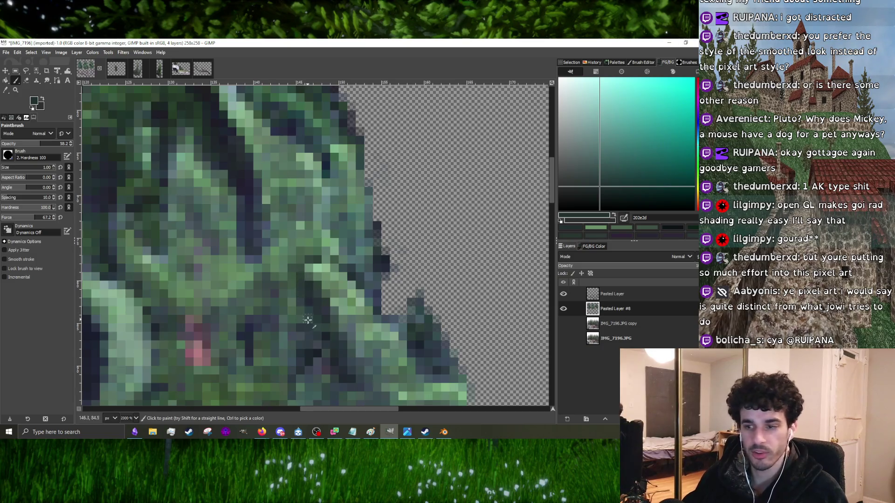
{"action": "key", "text": "grave"}
{"action": "key", "text": "grave"}
{"action": "left_click", "coordinate": [314, 291], "text": "ctrl"}
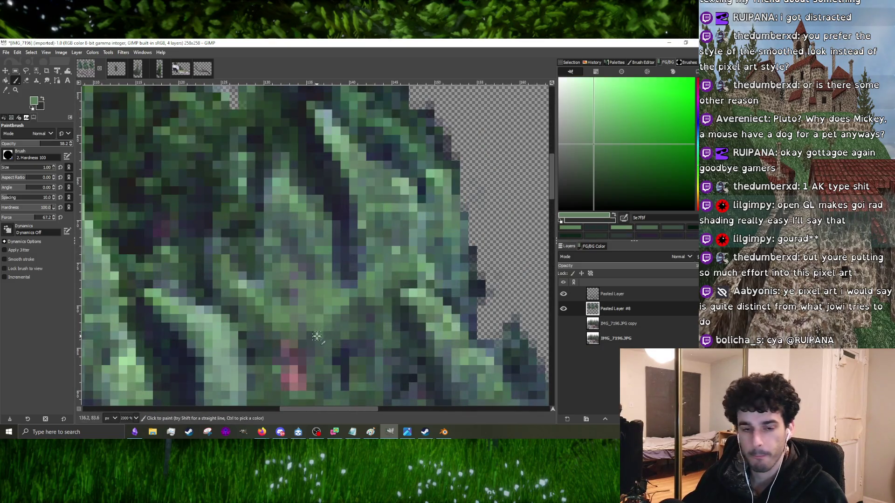
{"action": "scroll", "coordinate": [313, 266], "scroll_direction": "down", "scroll_amount": 2, "text": "ctrl"}
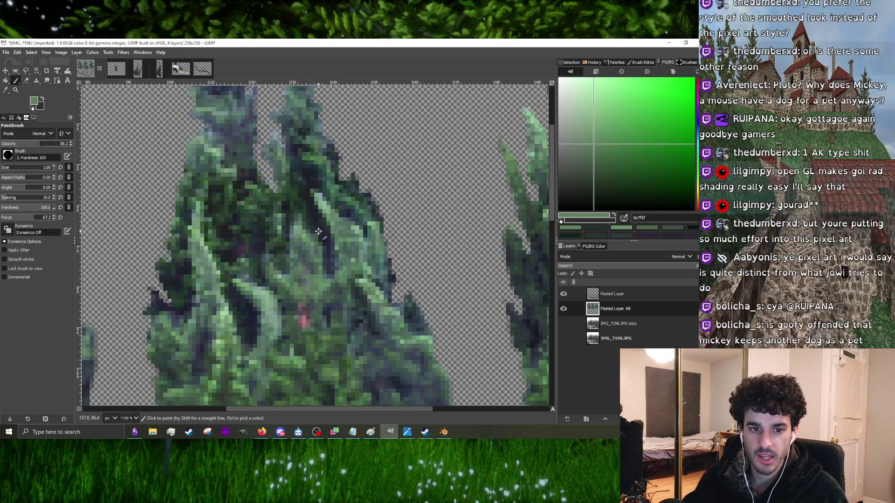
{"action": "key", "text": "ctrl"}
{"action": "scroll", "coordinate": [318, 229], "scroll_direction": "down", "scroll_amount": 1, "text": "ctrl"}
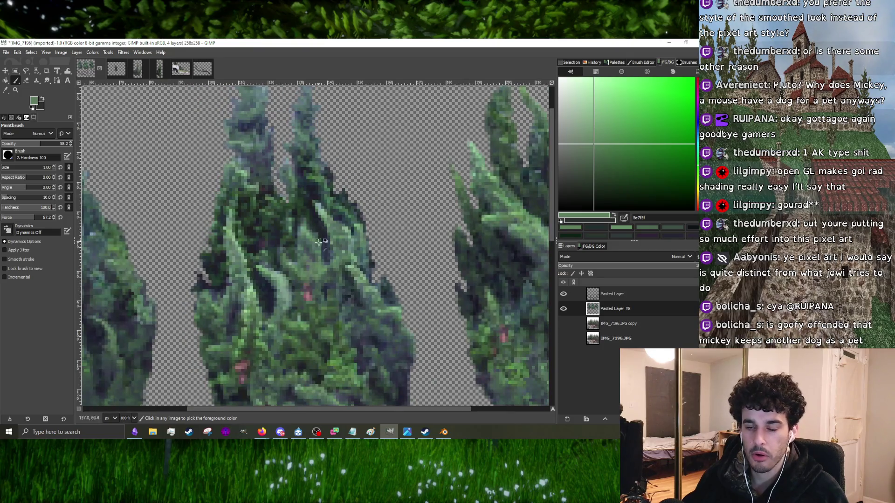
{"action": "scroll", "coordinate": [312, 280], "scroll_direction": "up", "scroll_amount": 2, "text": "ctrl"}
{"action": "left_click", "coordinate": [298, 285], "text": "ctrl"}
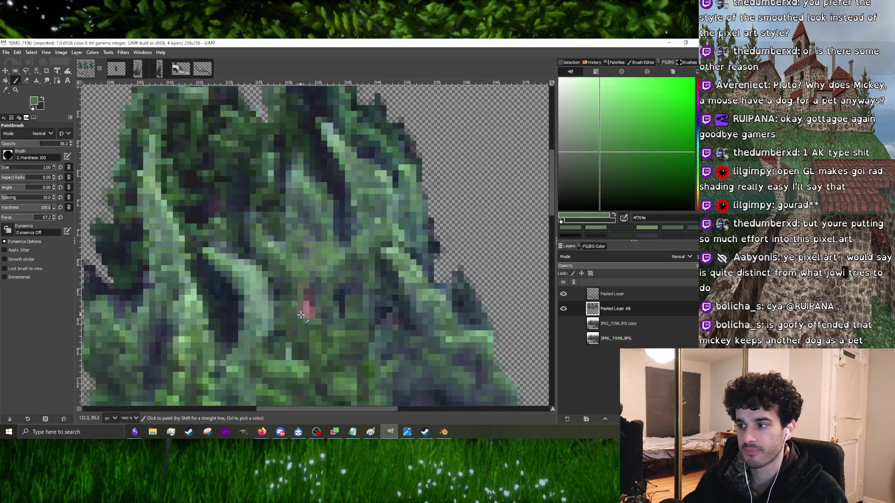
{"action": "scroll", "coordinate": [293, 282], "scroll_direction": "up", "scroll_amount": 1, "text": "ctrl"}
- Paint over the pink pixels with green, adding a few dark green pixels and light highlights
{"action": "left_click", "coordinate": [322, 313], "text": "ctrl"}
{"action": "left_click", "coordinate": [313, 299]}
{"action": "left_click", "coordinate": [311, 284]}
{"action": "left_click", "coordinate": [312, 275]}
{"action": "left_click", "coordinate": [308, 305]}
{"action": "left_click", "coordinate": [315, 302], "text": "ctrl"}
{"action": "left_click", "coordinate": [307, 311]}
{"action": "left_click", "coordinate": [301, 289]}
{"action": "scroll", "coordinate": [311, 276], "scroll_direction": "down", "scroll_amount": 4, "text": "ctrl"}
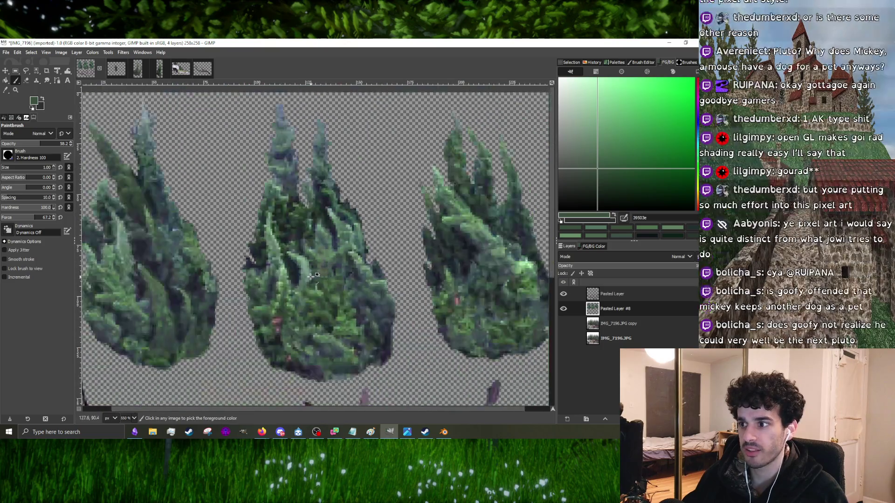
{"action": "scroll", "coordinate": [311, 277], "scroll_direction": "up", "scroll_amount": 3, "text": "ctrl"}
{"action": "left_click", "coordinate": [311, 276], "text": "ctrl"}
{"action": "left_click", "coordinate": [295, 287]}
{"action": "scroll", "coordinate": [311, 265], "scroll_direction": "down", "scroll_amount": 4, "text": "ctrl"}
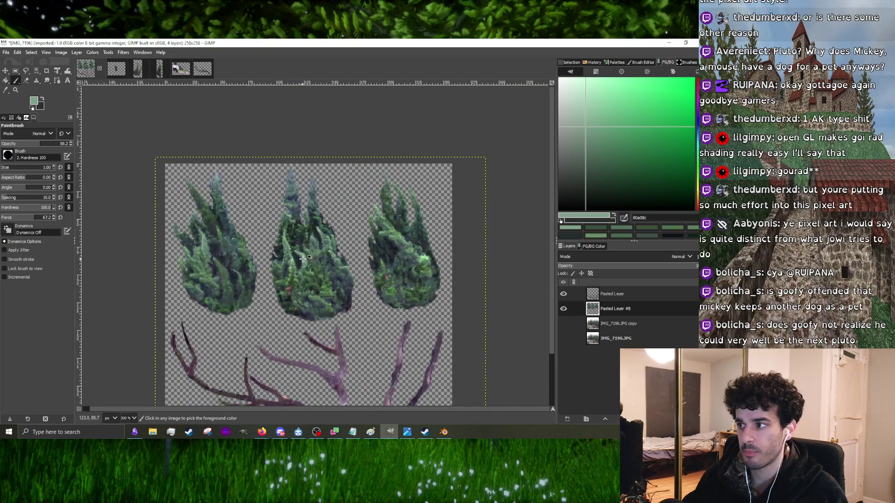
- Sample a very dark colour from the middle bush and paint a dark pixel into its foliage
{"action": "scroll", "coordinate": [303, 258], "scroll_direction": "up", "scroll_amount": 4, "text": "ctrl"}
{"action": "left_click", "coordinate": [278, 265], "text": "ctrl"}
{"action": "scroll", "coordinate": [298, 264], "scroll_direction": "up", "scroll_amount": 4, "text": "ctrl"}
{"action": "left_click", "coordinate": [307, 216]}
- Pick up several foliage greens and a dark blue shadow colour from the bush
{"action": "scroll", "coordinate": [336, 270], "scroll_direction": "down", "scroll_amount": 4, "text": "ctrl"}
{"action": "left_click", "coordinate": [340, 284], "text": "ctrl"}
{"action": "scroll", "coordinate": [344, 299], "scroll_direction": "up", "scroll_amount": 4, "text": "ctrl"}
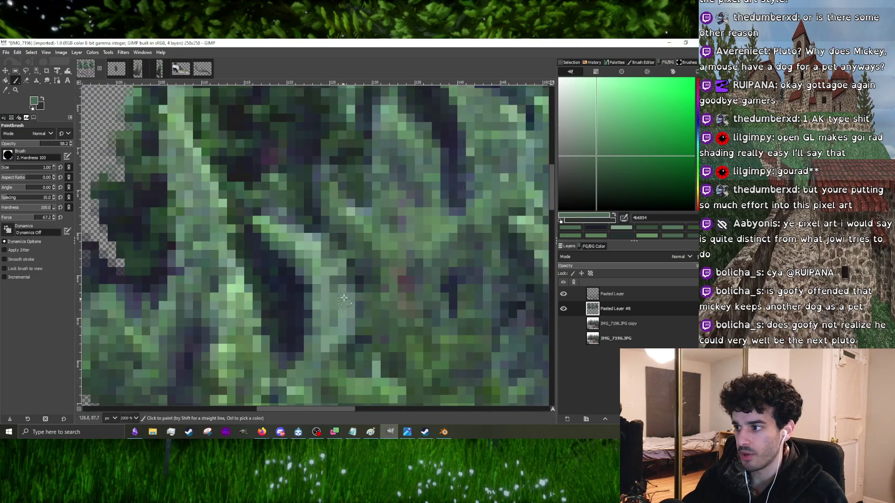
{"action": "left_click", "coordinate": [278, 301], "text": "ctrl"}
{"action": "left_click", "coordinate": [295, 307], "text": "ctrl"}
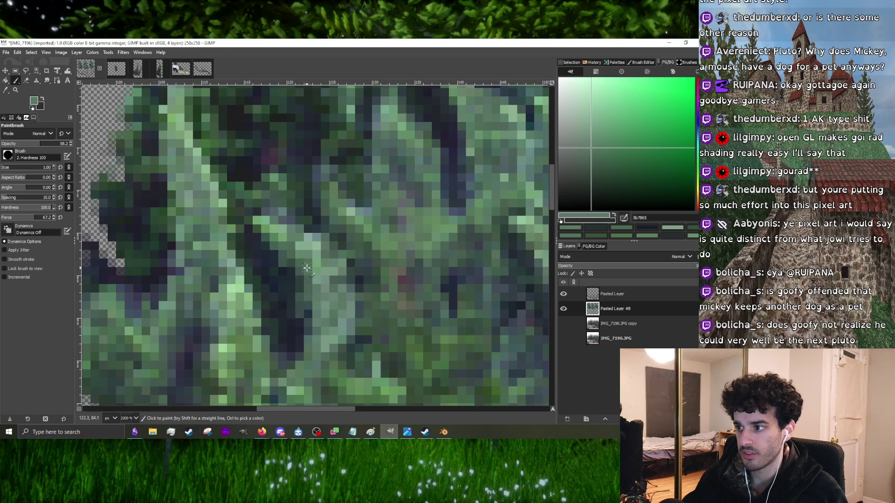
{"action": "left_click", "coordinate": [309, 345], "text": "ctrl"}
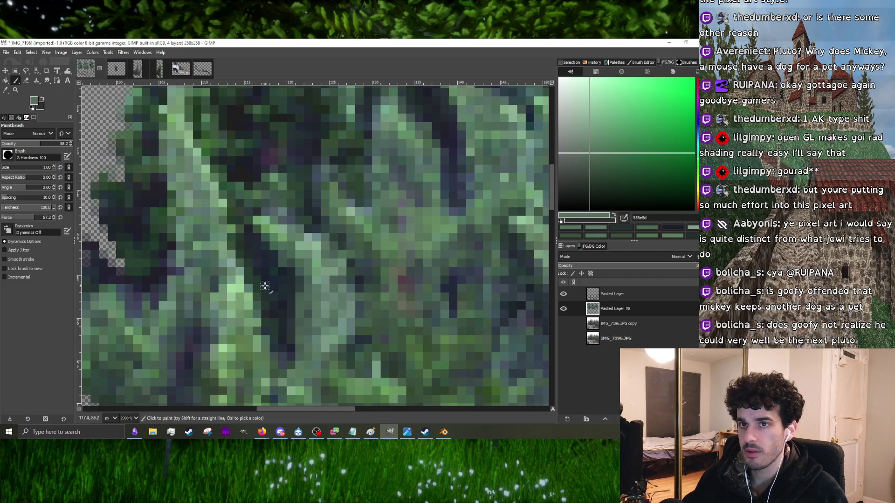
{"action": "left_click", "coordinate": [265, 261], "text": "ctrl"}
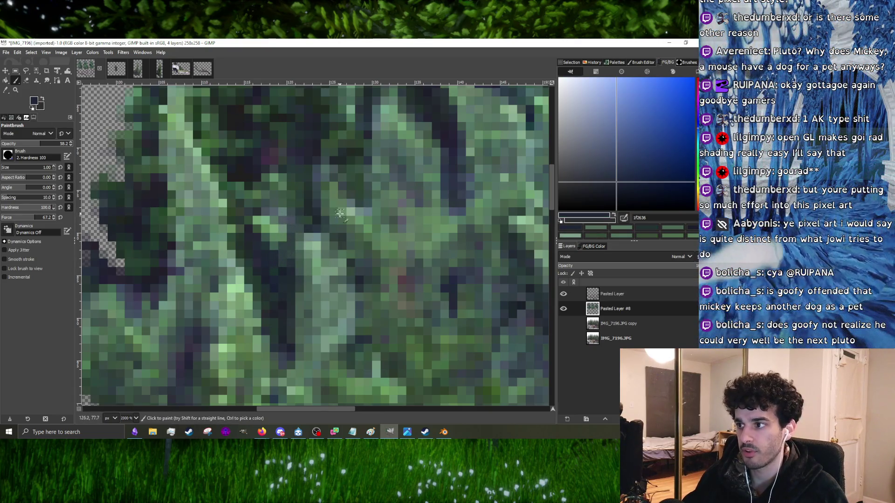
{"action": "left_click", "coordinate": [372, 252], "text": "ctrl"}
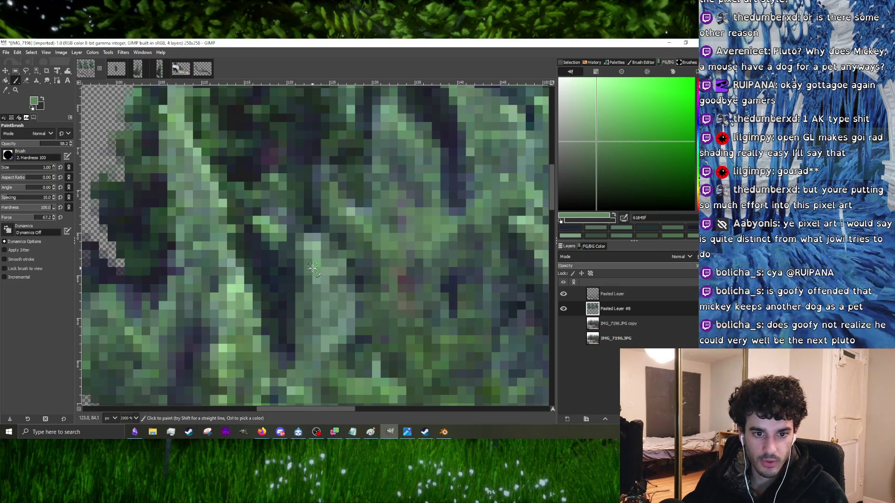
- Paint a green stroke into the foliage, then sample a muted green and darker shadow shades
{"action": "left_click_drag", "start_coordinate": [291, 244], "coordinate": [282, 223]}
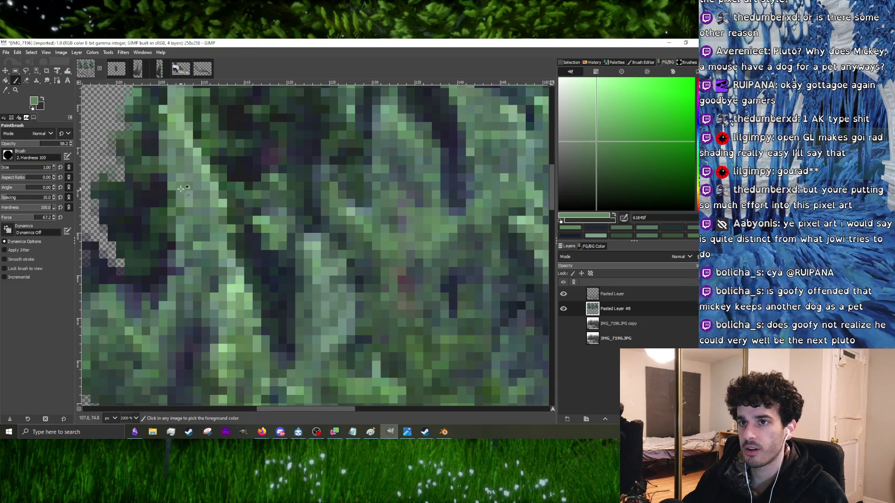
{"action": "left_click", "coordinate": [270, 260], "text": "ctrl"}
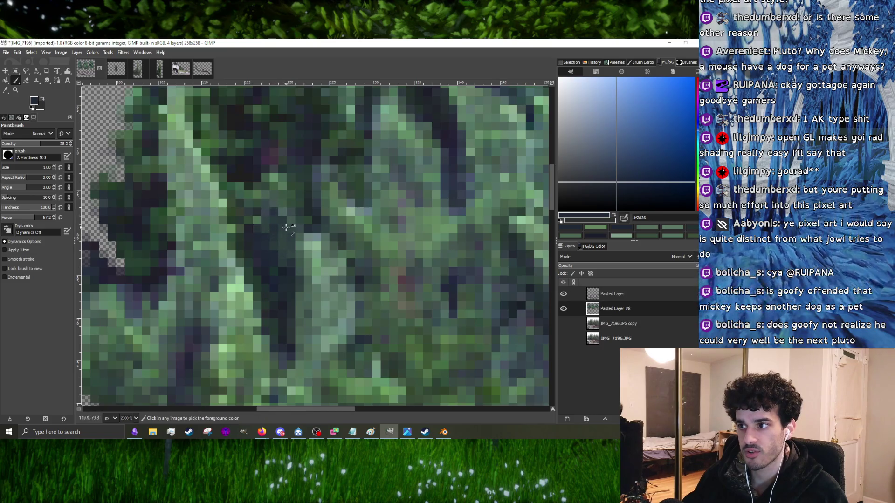
{"action": "scroll", "coordinate": [293, 224], "scroll_direction": "down", "scroll_amount": 2, "text": "ctrl"}
{"action": "scroll", "coordinate": [293, 224], "scroll_direction": "up", "scroll_amount": 2, "text": "ctrl"}
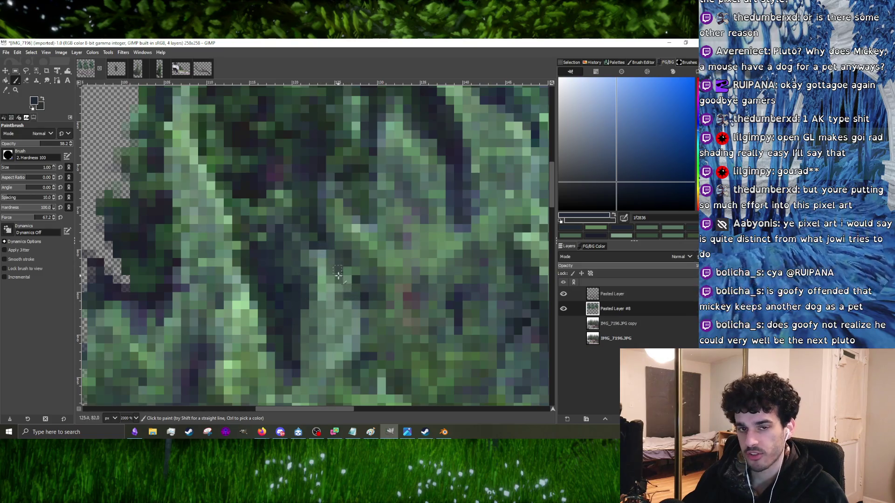
{"action": "scroll", "coordinate": [343, 278], "scroll_direction": "down", "scroll_amount": 2, "text": "ctrl"}
{"action": "scroll", "coordinate": [322, 259], "scroll_direction": "up", "scroll_amount": 1, "text": "ctrl"}
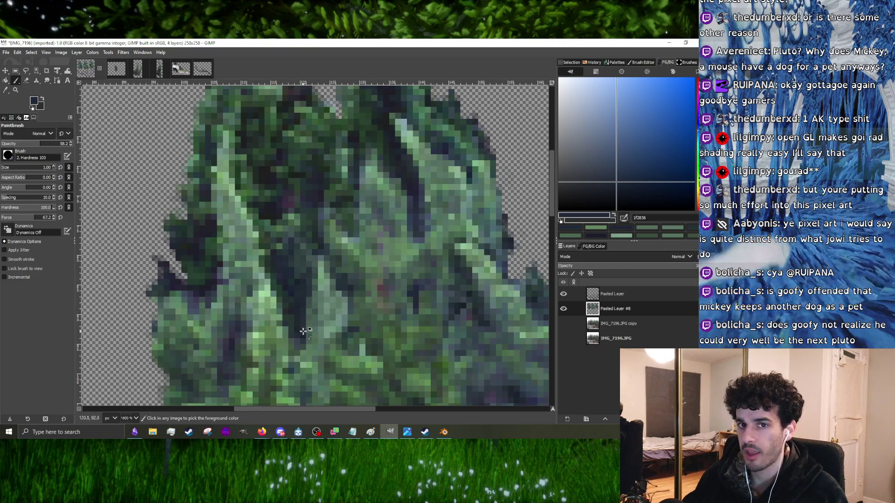
{"action": "scroll", "coordinate": [303, 331], "scroll_direction": "up", "scroll_amount": 2, "text": "ctrl"}
{"action": "left_click", "coordinate": [310, 314], "text": "ctrl"}
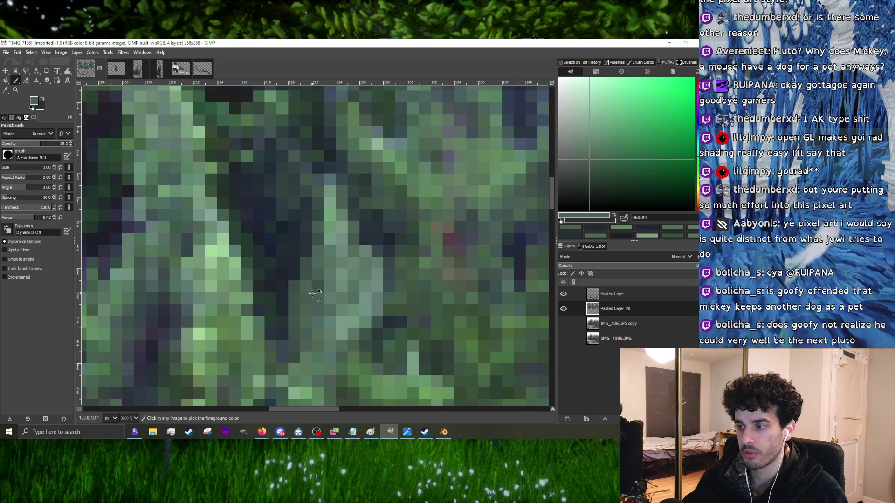
{"action": "scroll", "coordinate": [312, 293], "scroll_direction": "down", "scroll_amount": 1, "text": "ctrl"}
{"action": "left_click", "coordinate": [360, 264], "text": "ctrl"}
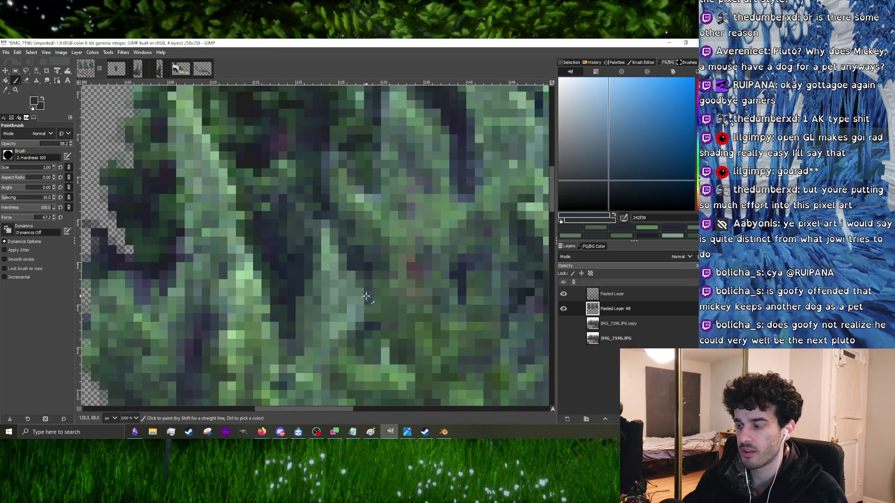
{"action": "scroll", "coordinate": [339, 246], "scroll_direction": "down", "scroll_amount": 4, "text": "ctrl"}
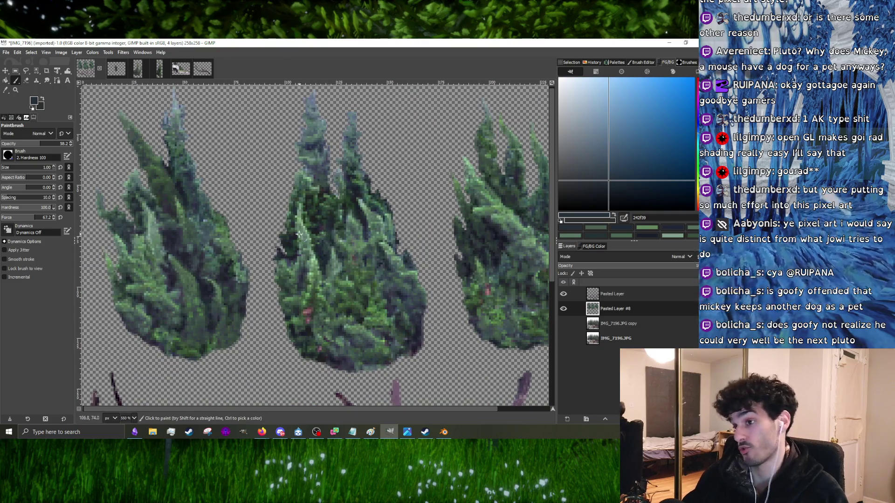
- Sample the dark navy 141427 from the left tree's shadows and paint the stray pixel with it
{"action": "scroll", "coordinate": [158, 263], "scroll_direction": "up", "scroll_amount": 1, "text": "ctrl"}
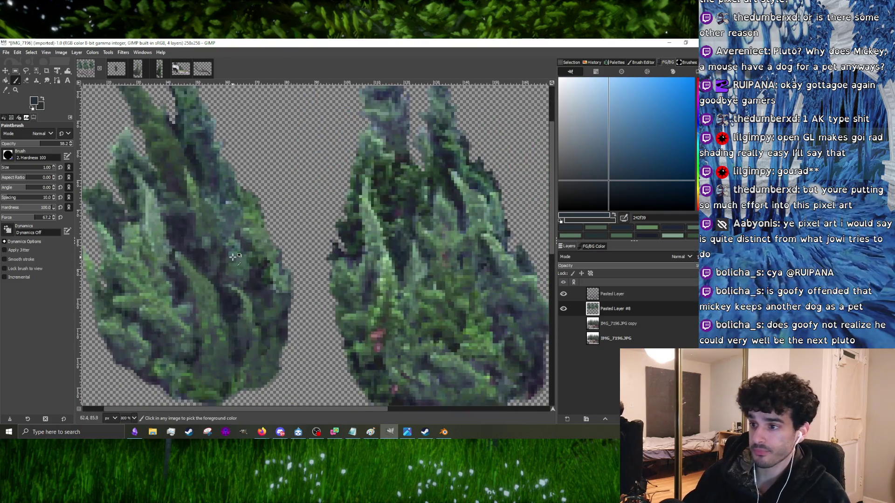
{"action": "left_click", "coordinate": [418, 260], "text": "ctrl"}
{"action": "scroll", "coordinate": [180, 271], "scroll_direction": "up", "scroll_amount": 4, "text": "ctrl"}
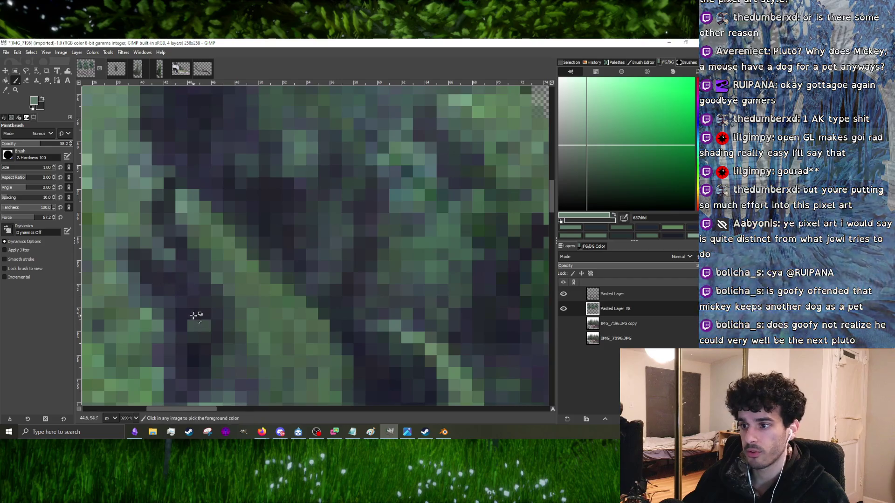
{"action": "left_click", "coordinate": [208, 314], "text": "ctrl"}
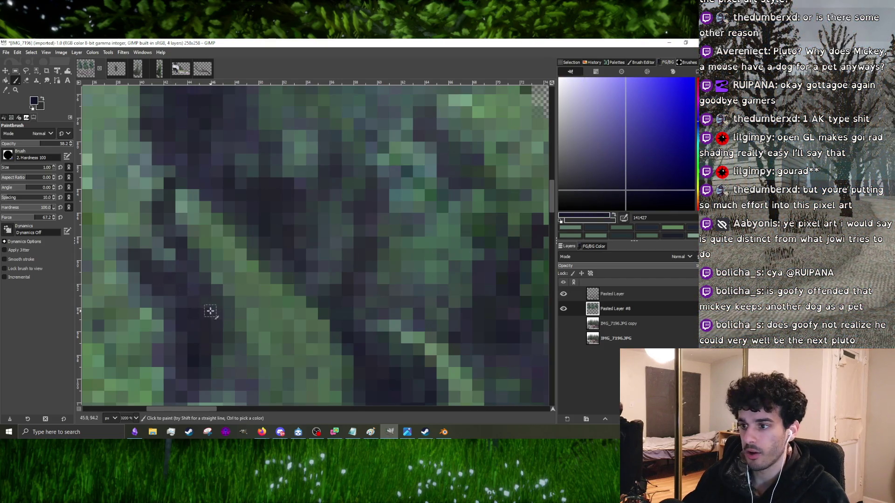
{"action": "left_click", "coordinate": [204, 291]}
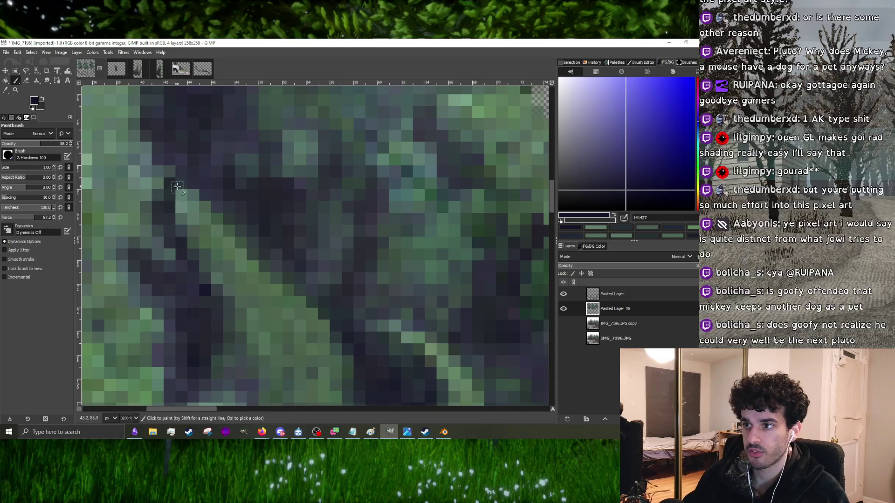
- Zoom in and out to inspect the retouched foliage of the left tree
{"action": "scroll", "coordinate": [275, 259], "scroll_direction": "down", "scroll_amount": 3, "text": "ctrl"}
{"action": "scroll", "coordinate": [275, 259], "scroll_direction": "up", "scroll_amount": 2, "text": "ctrl"}
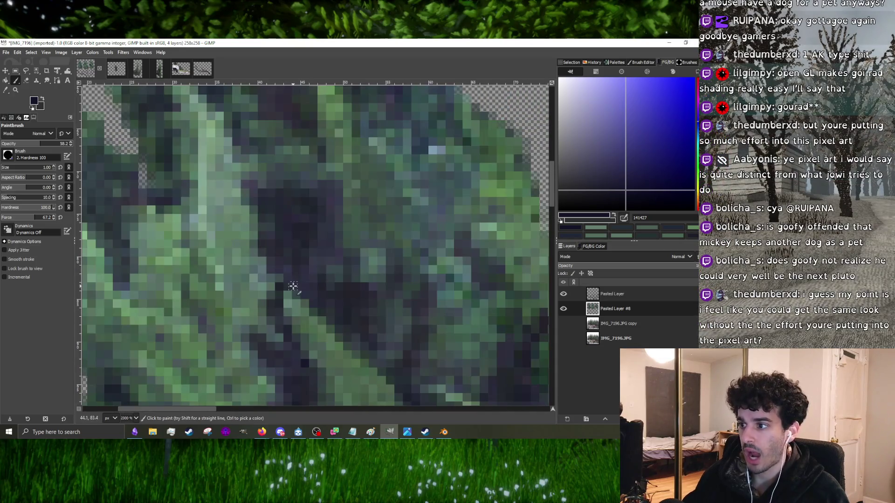
{"action": "scroll", "coordinate": [292, 285], "scroll_direction": "down", "scroll_amount": 2, "text": "ctrl"}
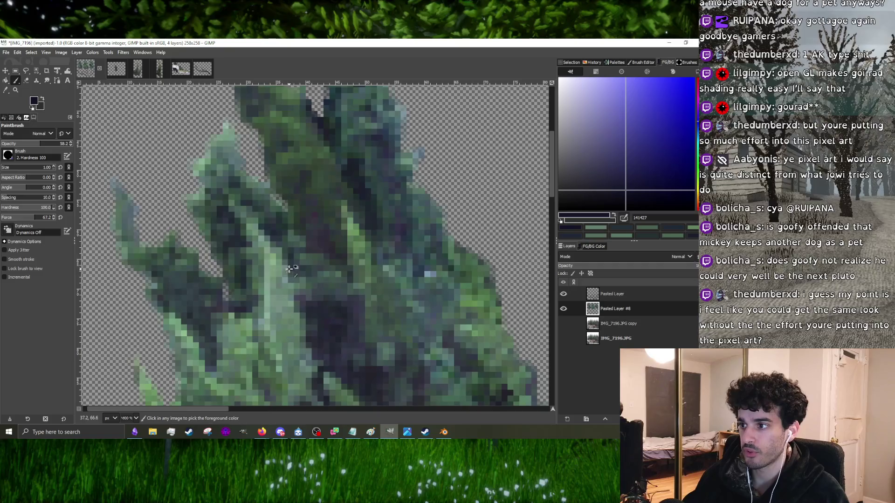
{"action": "scroll", "coordinate": [289, 268], "scroll_direction": "up", "scroll_amount": 1, "text": "ctrl"}
{"action": "scroll", "coordinate": [260, 301], "scroll_direction": "down", "scroll_amount": 1, "text": "ctrl"}
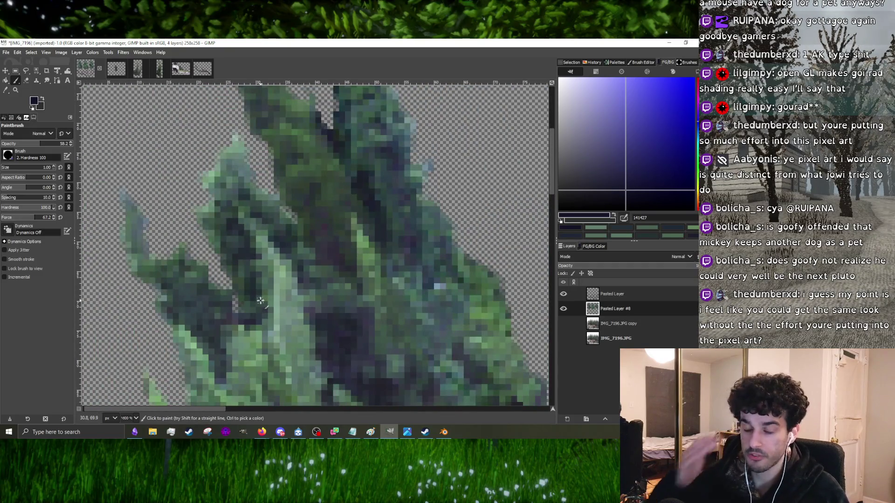
{"action": "scroll", "coordinate": [376, 223], "scroll_direction": "down", "scroll_amount": 1, "text": "ctrl"}
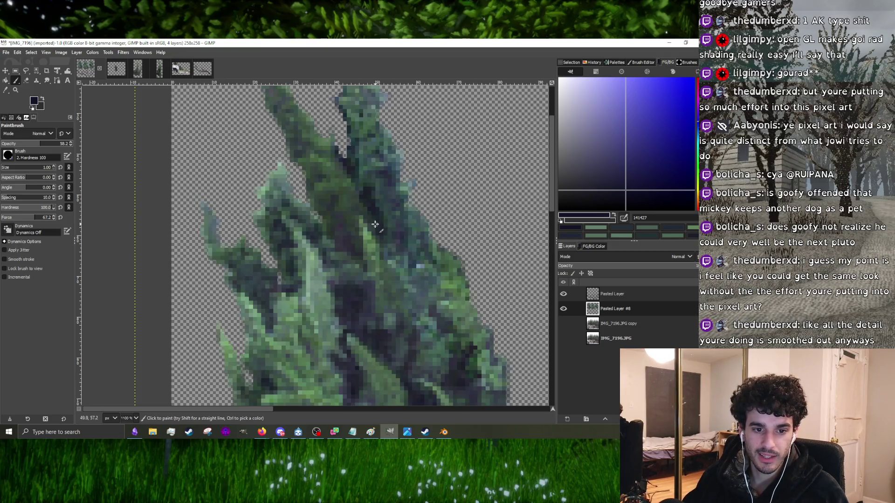
{"action": "scroll", "coordinate": [365, 231], "scroll_direction": "up", "scroll_amount": 3, "text": "ctrl"}
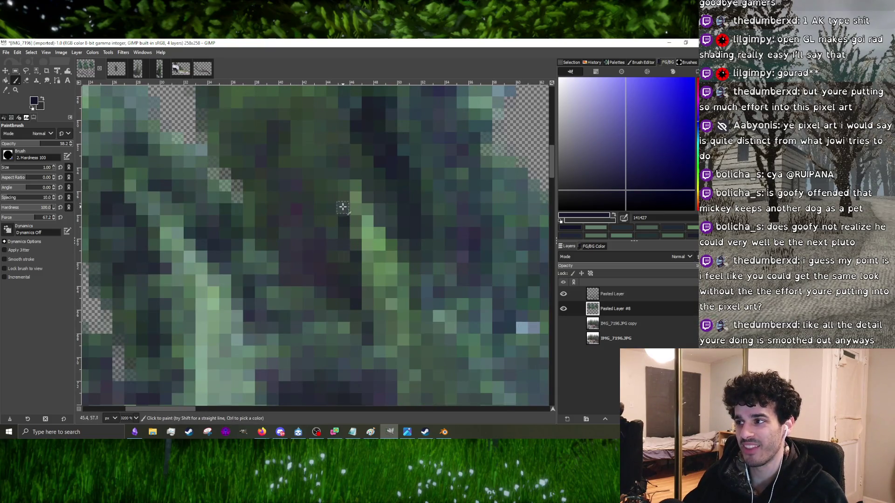
{"action": "scroll", "coordinate": [322, 237], "scroll_direction": "down", "scroll_amount": 2, "text": "ctrl"}
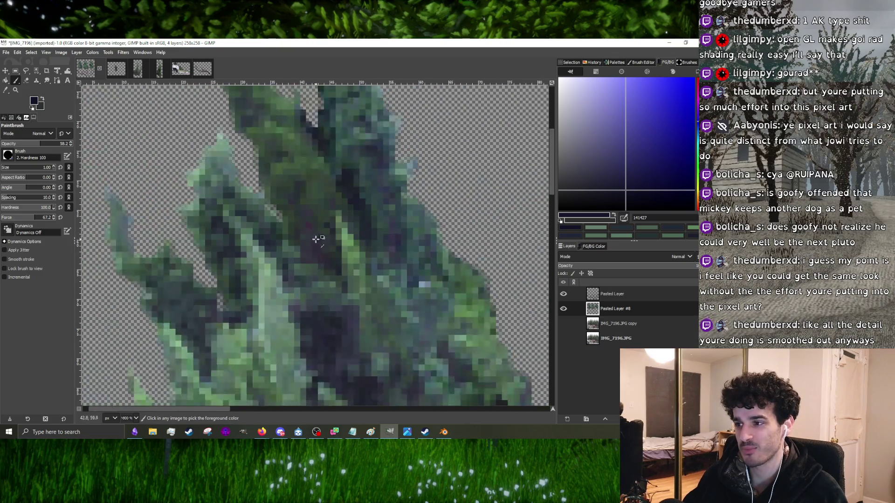
{"action": "scroll", "coordinate": [226, 297], "scroll_direction": "up", "scroll_amount": 1, "text": "ctrl"}
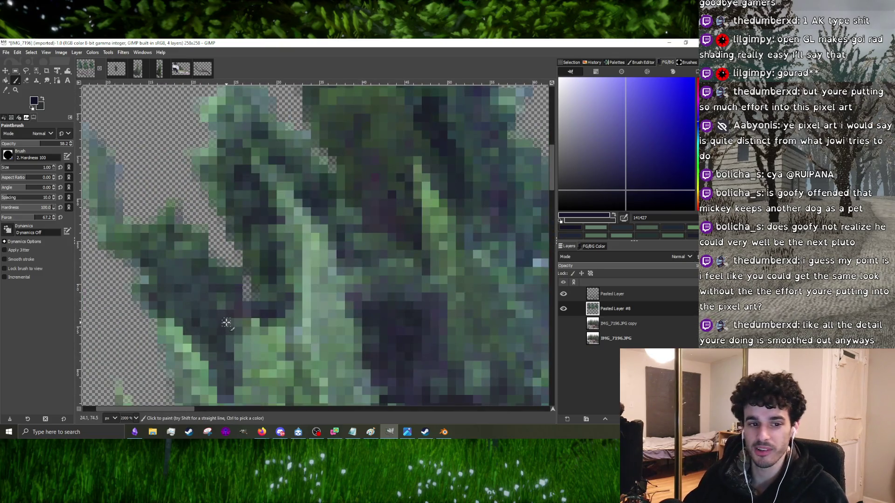
{"action": "scroll", "coordinate": [238, 302], "scroll_direction": "down", "scroll_amount": 2, "text": "ctrl"}
{"action": "scroll", "coordinate": [264, 322], "scroll_direction": "up", "scroll_amount": 2, "text": "ctrl"}
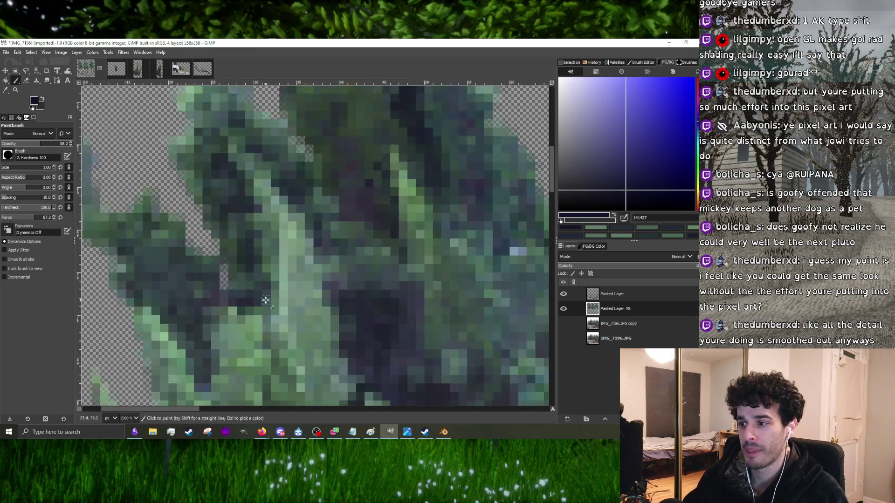
{"action": "scroll", "coordinate": [274, 301], "scroll_direction": "down", "scroll_amount": 4, "text": "ctrl"}
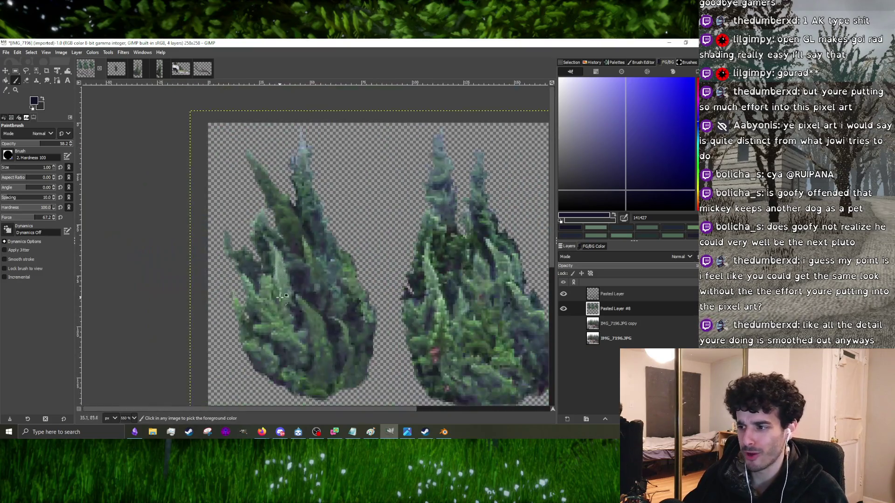
- Sample greens from the tree and paint green over the dark pixels along the branch
{"action": "scroll", "coordinate": [293, 291], "scroll_direction": "up", "scroll_amount": 2, "text": "ctrl"}
{"action": "scroll", "coordinate": [313, 283], "scroll_direction": "down", "scroll_amount": 2, "text": "ctrl"}
{"action": "scroll", "coordinate": [313, 283], "scroll_direction": "up", "scroll_amount": 3, "text": "ctrl"}
{"action": "left_click", "coordinate": [287, 306], "text": "ctrl"}
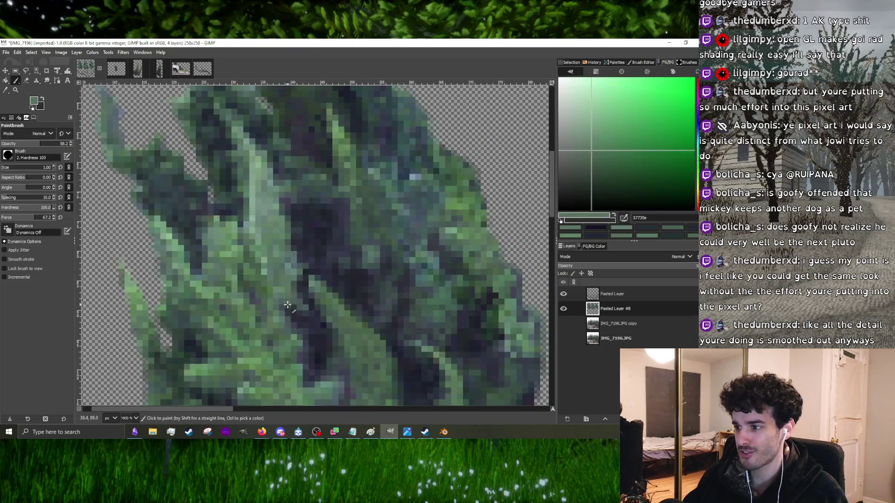
{"action": "scroll", "coordinate": [282, 303], "scroll_direction": "down", "scroll_amount": 3, "text": "ctrl"}
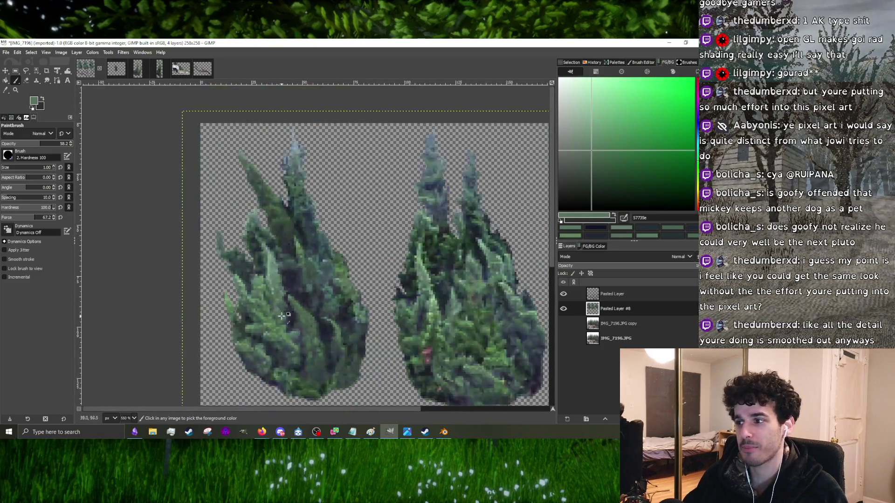
{"action": "scroll", "coordinate": [280, 299], "scroll_direction": "up", "scroll_amount": 4, "text": "ctrl"}
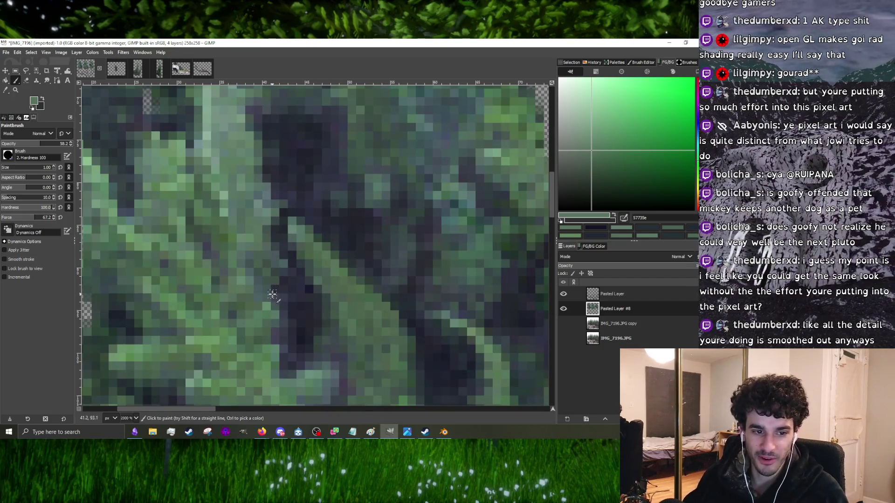
{"action": "scroll", "coordinate": [273, 295], "scroll_direction": "down", "scroll_amount": 4, "text": "ctrl"}
{"action": "scroll", "coordinate": [279, 287], "scroll_direction": "up", "scroll_amount": 5, "text": "ctrl"}
{"action": "left_click", "coordinate": [259, 311], "text": "ctrl"}
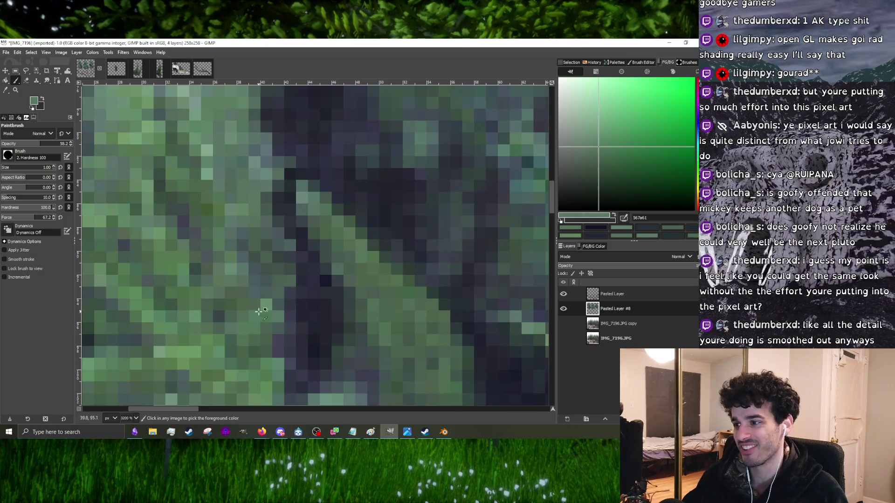
{"action": "scroll", "coordinate": [306, 300], "scroll_direction": "down", "scroll_amount": 1, "text": "ctrl"}
{"action": "left_click", "coordinate": [308, 300], "text": "ctrl"}
{"action": "mouse_move", "coordinate": [308, 301]}
{"action": "left_mouse_down"}
{"action": "mouse_move", "coordinate": [332, 343]}
{"action": "mouse_move", "coordinate": [316, 331]}
{"action": "left_mouse_up"}
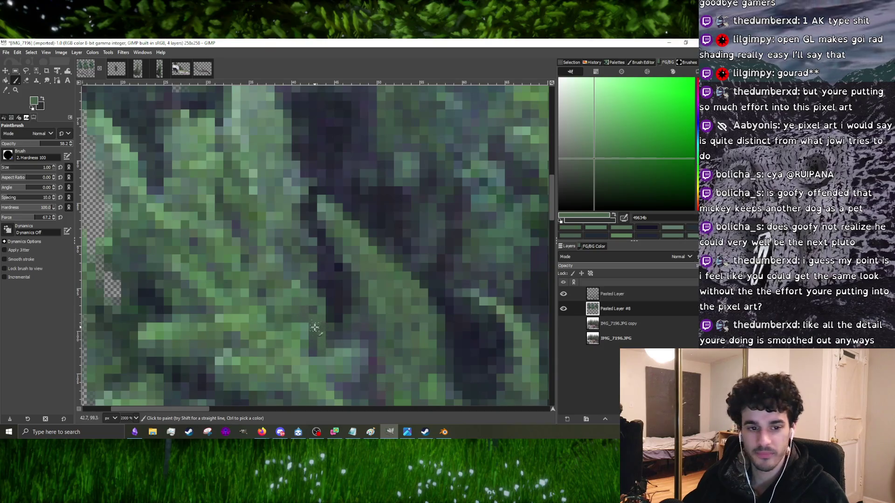
- Sample dark grey, purple-grey and deeper shadow shades plus a light grey-green from the tree
{"action": "scroll", "coordinate": [317, 316], "scroll_direction": "down", "scroll_amount": 3, "text": "ctrl"}
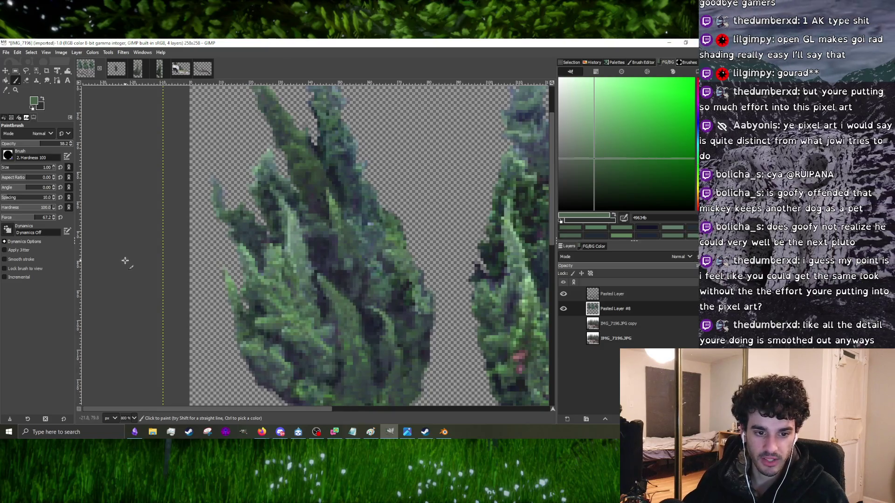
{"action": "left_click", "coordinate": [335, 275], "text": "ctrl"}
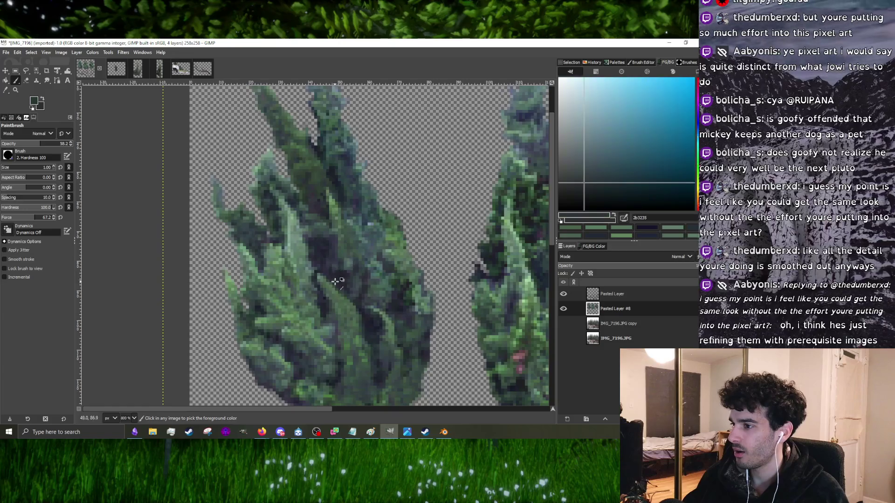
{"action": "scroll", "coordinate": [322, 309], "scroll_direction": "up", "scroll_amount": 3, "text": "ctrl"}
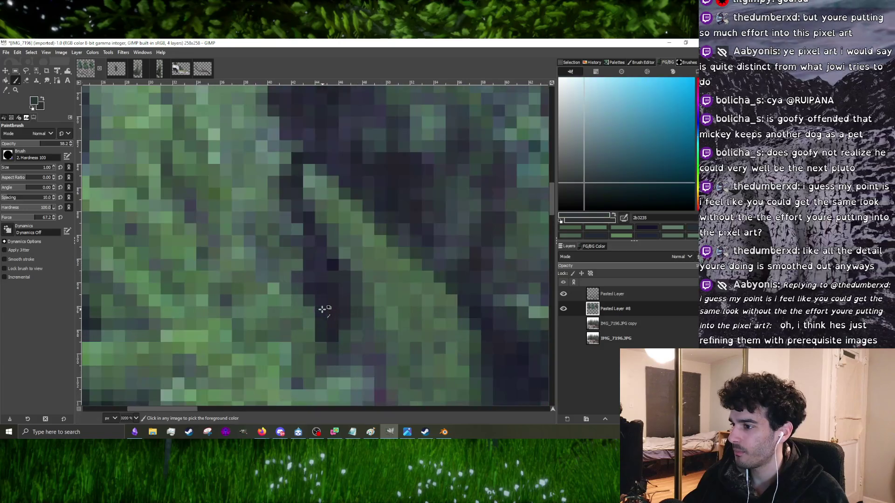
{"action": "left_click", "coordinate": [326, 276], "text": "ctrl"}
{"action": "scroll", "coordinate": [320, 286], "scroll_direction": "down", "scroll_amount": 4, "text": "ctrl"}
{"action": "scroll", "coordinate": [317, 286], "scroll_direction": "up", "scroll_amount": 4, "text": "ctrl"}
{"action": "left_click", "coordinate": [321, 310], "text": "ctrl"}
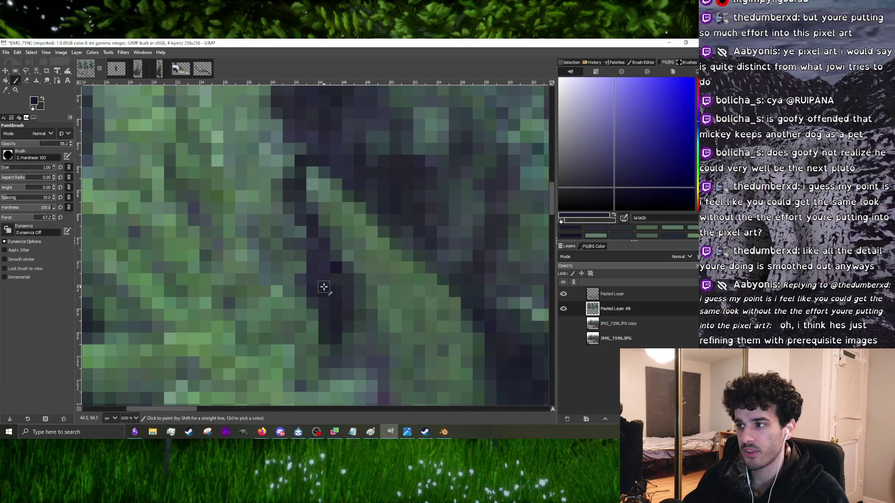
{"action": "scroll", "coordinate": [300, 256], "scroll_direction": "down", "scroll_amount": 4, "text": "ctrl"}
{"action": "scroll", "coordinate": [300, 256], "scroll_direction": "up", "scroll_amount": 3, "text": "ctrl"}
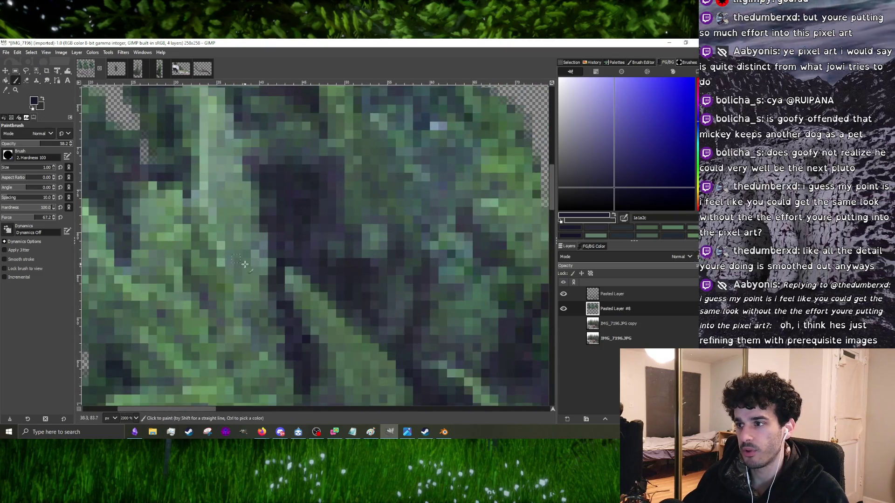
{"action": "left_click", "coordinate": [262, 251], "text": "ctrl"}
{"action": "scroll", "coordinate": [289, 353], "scroll_direction": "down", "scroll_amount": 4, "text": "ctrl"}
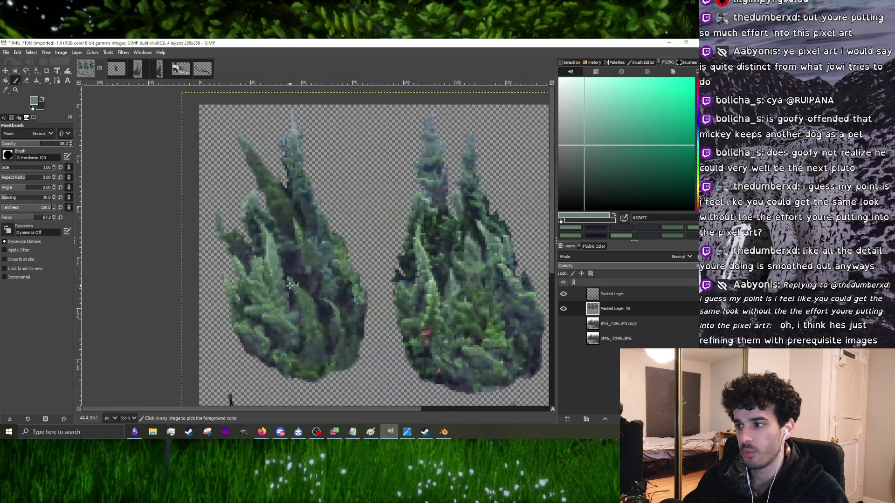
{"action": "scroll", "coordinate": [295, 250], "scroll_direction": "up", "scroll_amount": 5, "text": "ctrl"}
{"action": "left_click", "coordinate": [295, 251], "text": "ctrl"}
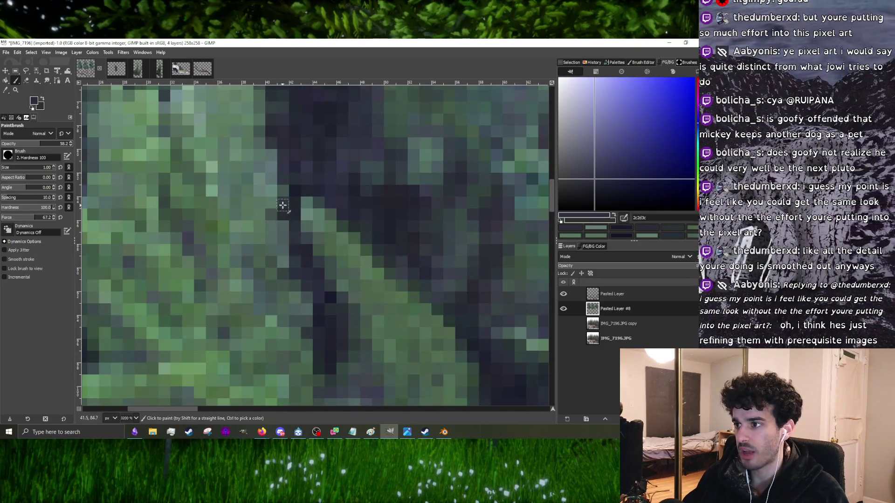
- Briefly enlarge the brush, then return it to size 2
{"action": "scroll", "coordinate": [282, 203], "scroll_direction": "down", "scroll_amount": 5, "text": "ctrl"}
{"action": "scroll", "coordinate": [252, 229], "scroll_direction": "down", "scroll_amount": 4, "text": "ctrl"}
{"action": "scroll", "coordinate": [321, 224], "scroll_direction": "up", "scroll_amount": 5, "text": "ctrl"}
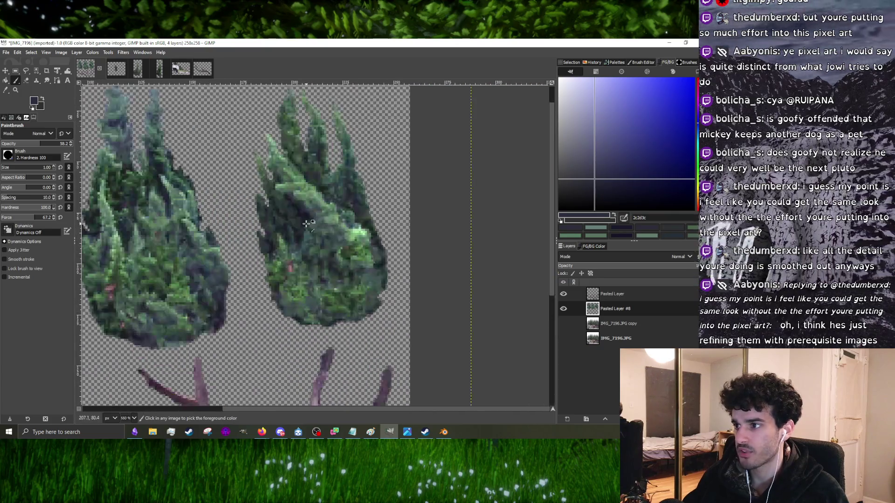
{"action": "scroll", "coordinate": [297, 228], "scroll_direction": "down", "scroll_amount": 3, "text": "ctrl"}
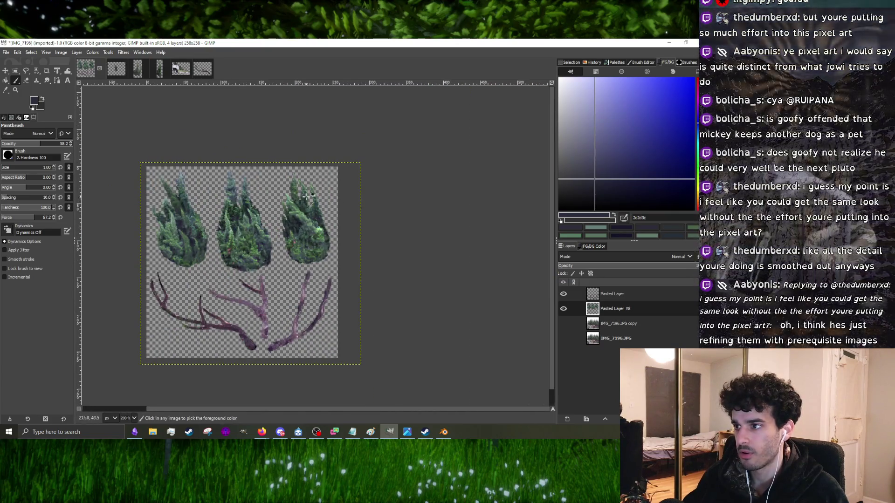
{"action": "scroll", "coordinate": [319, 187], "scroll_direction": "down", "scroll_amount": 2, "text": "ctrl"}
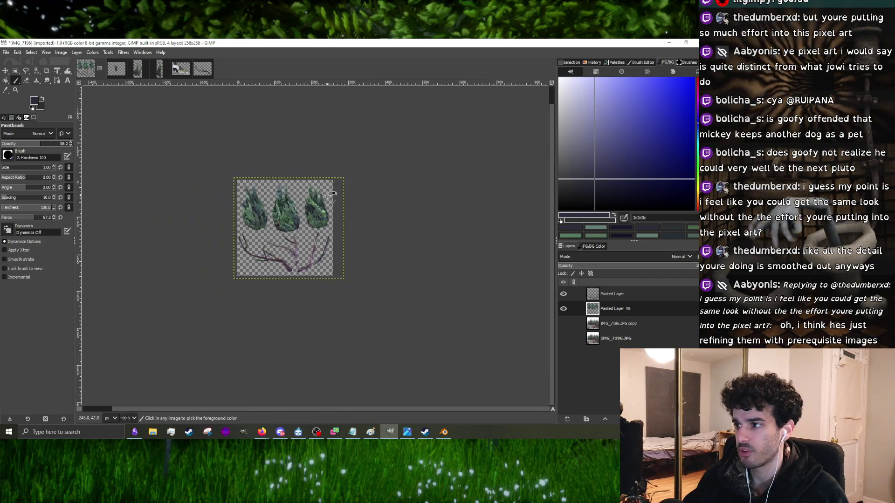
{"action": "scroll", "coordinate": [310, 205], "scroll_direction": "up", "scroll_amount": 5, "text": "ctrl"}
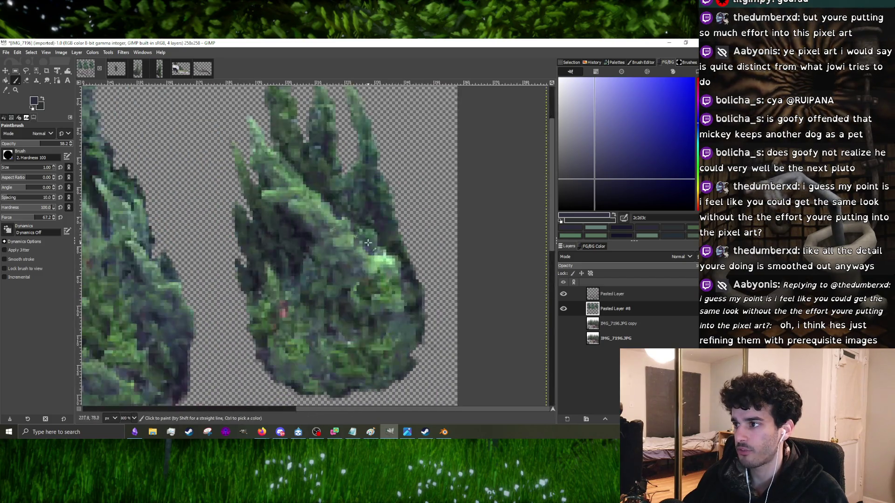
{"action": "scroll", "coordinate": [368, 274], "scroll_direction": "down", "scroll_amount": 2, "text": "ctrl"}
{"action": "scroll", "coordinate": [354, 283], "scroll_direction": "up", "scroll_amount": 2, "text": "ctrl"}
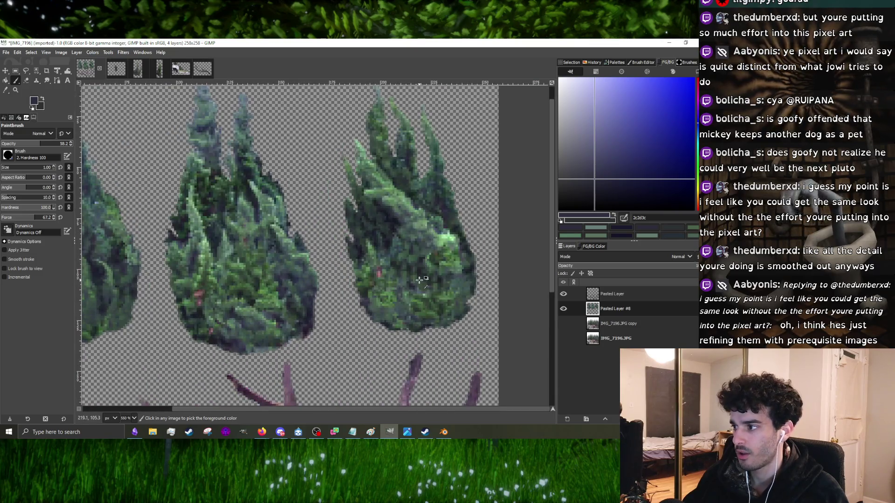
{"action": "key", "text": "bracketright"}
{"action": "key", "text": "bracketleft"}
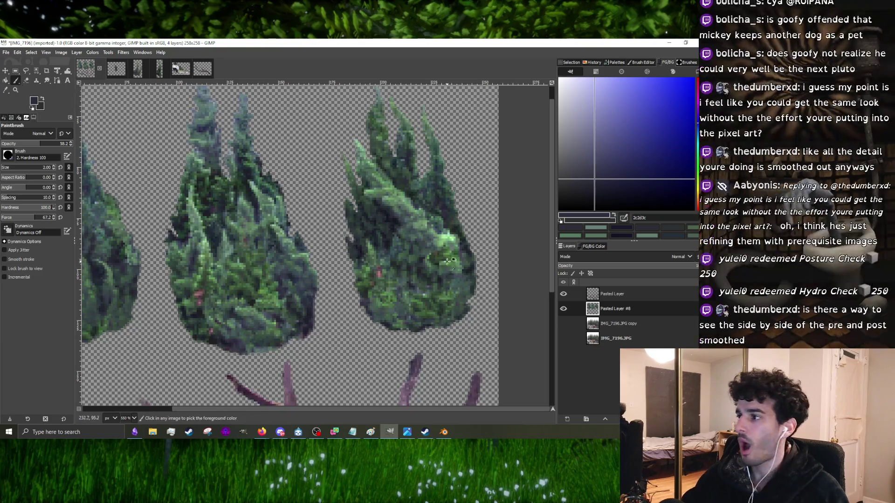
- Pick a dark teal from the bush as the foreground paint colour
{"action": "scroll", "coordinate": [439, 256], "scroll_direction": "down", "scroll_amount": 2, "text": "ctrl"}
{"action": "scroll", "coordinate": [438, 256], "scroll_direction": "up", "scroll_amount": 3, "text": "ctrl"}
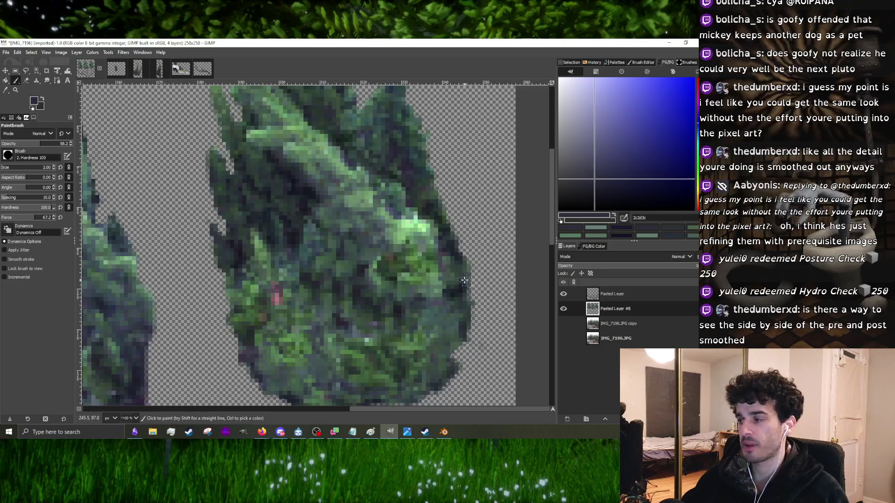
{"action": "scroll", "coordinate": [464, 281], "scroll_direction": "down", "scroll_amount": 2, "text": "ctrl"}
{"action": "scroll", "coordinate": [411, 281], "scroll_direction": "up", "scroll_amount": 3, "text": "ctrl"}
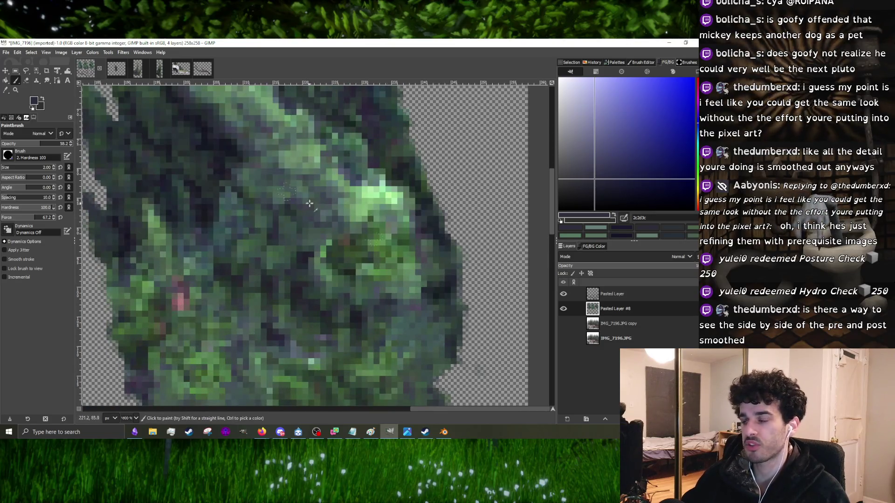
{"action": "left_click", "coordinate": [426, 307], "text": "ctrl"}
{"action": "scroll", "coordinate": [426, 309], "scroll_direction": "down", "scroll_amount": 4, "text": "ctrl"}
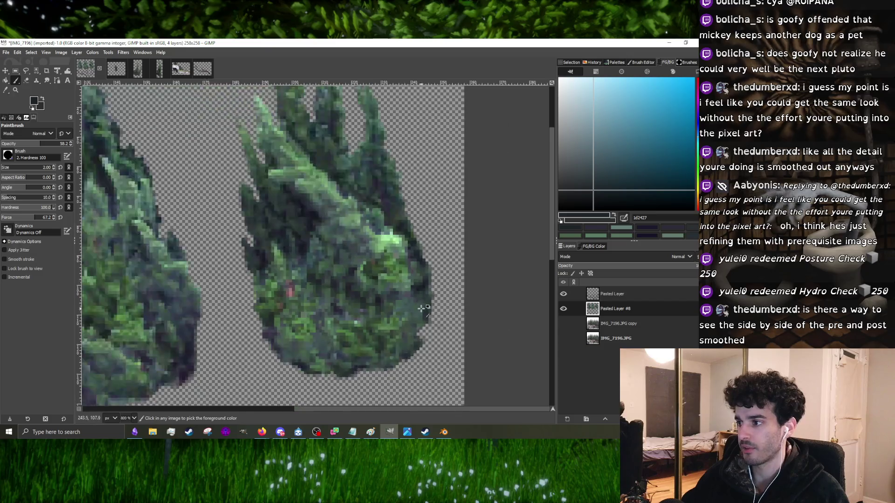
{"action": "scroll", "coordinate": [420, 317], "scroll_direction": "up", "scroll_amount": 4, "text": "ctrl"}
{"action": "scroll", "coordinate": [403, 323], "scroll_direction": "down", "scroll_amount": 1, "text": "ctrl"}
{"action": "scroll", "coordinate": [403, 323], "scroll_direction": "down", "scroll_amount": 4, "text": "ctrl"}
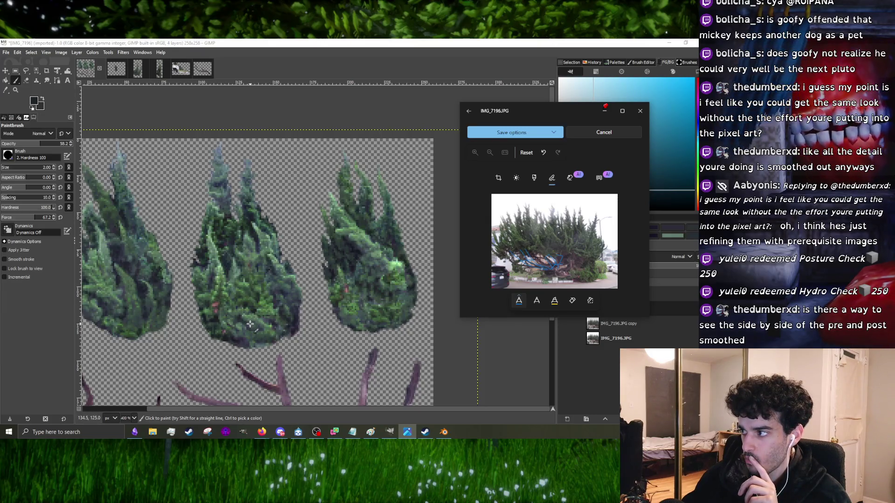
- Zoom GIMP out to the whole texture sheet, then minimise the Photos reference and GIMP
{"action": "scroll", "coordinate": [312, 313], "scroll_direction": "down", "scroll_amount": 4, "text": "ctrl"}
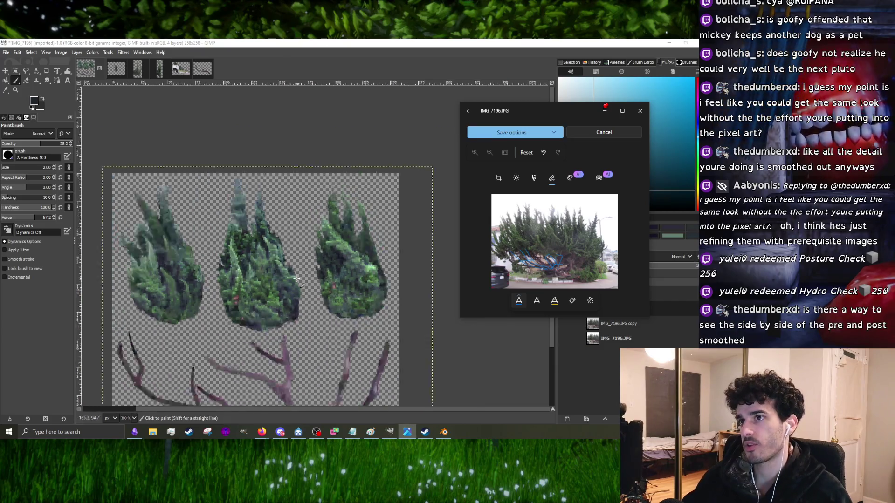
{"action": "scroll", "coordinate": [319, 308], "scroll_direction": "up", "scroll_amount": 3, "text": "ctrl"}
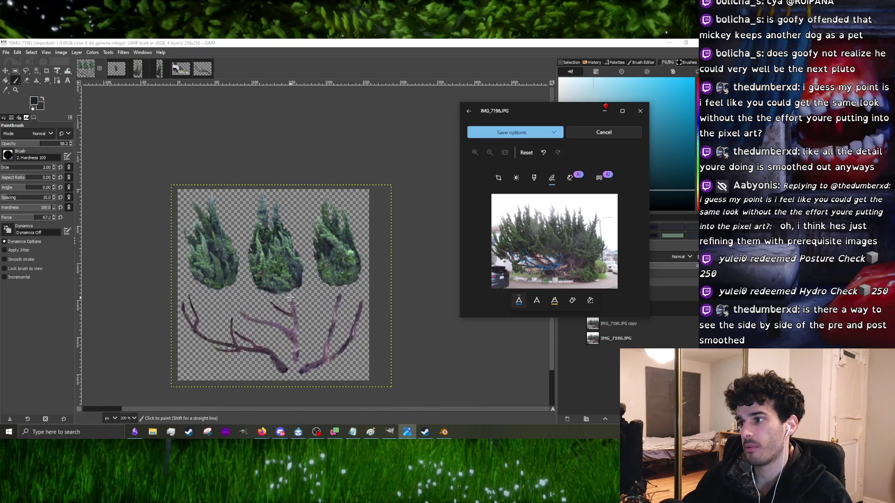
{"action": "scroll", "coordinate": [269, 291], "scroll_direction": "down", "scroll_amount": 3, "text": "ctrl"}
{"action": "scroll", "coordinate": [257, 288], "scroll_direction": "up", "scroll_amount": 2, "text": "ctrl"}
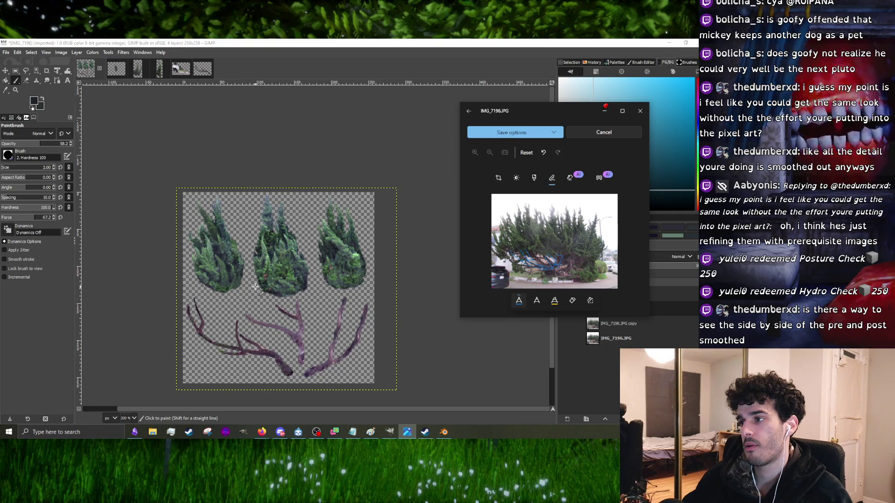
{"action": "left_click", "coordinate": [604, 117]}
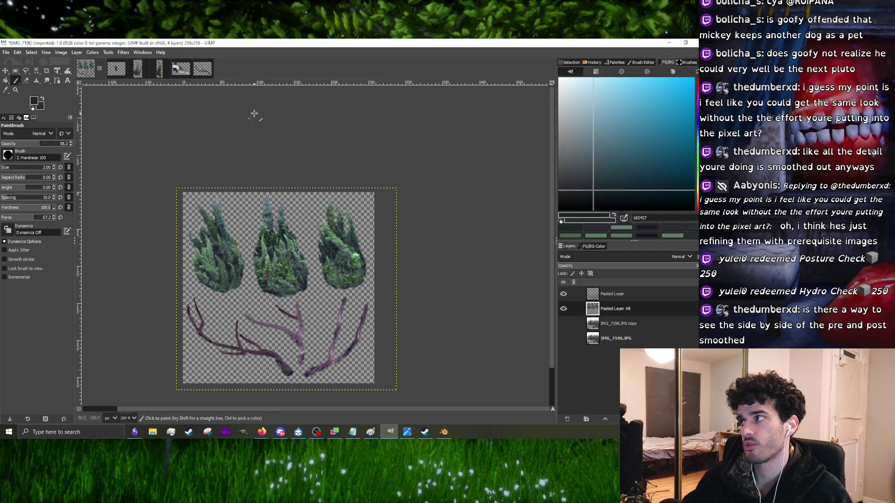
{"action": "left_click", "coordinate": [673, 43]}
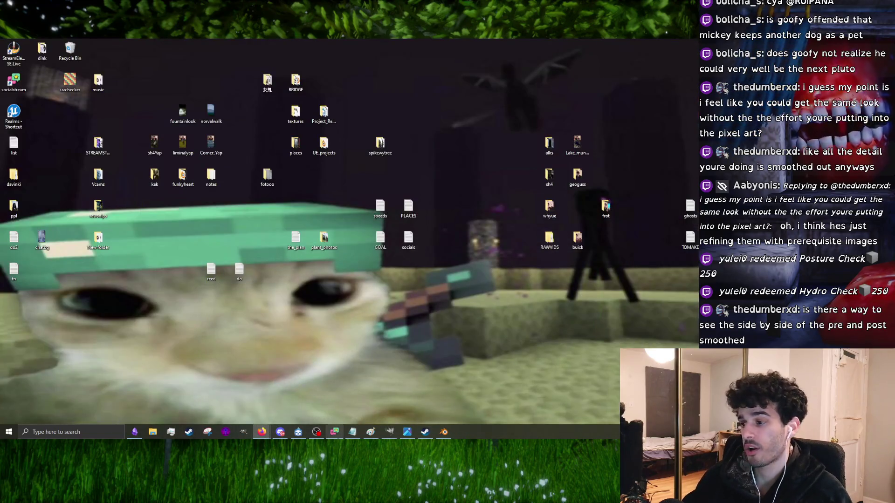
- Restore Blender and enlarge the 3D viewport by resizing the neighbouring editors
{"action": "left_click", "coordinate": [444, 432]}
{"action": "scroll", "coordinate": [362, 241], "scroll_direction": "down", "scroll_amount": 5}
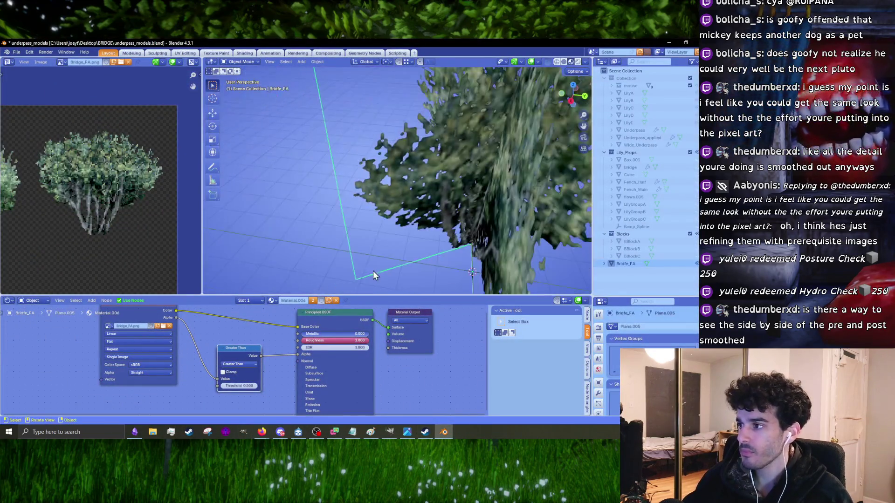
{"action": "left_click_drag", "start_coordinate": [371, 299], "coordinate": [371, 391]}
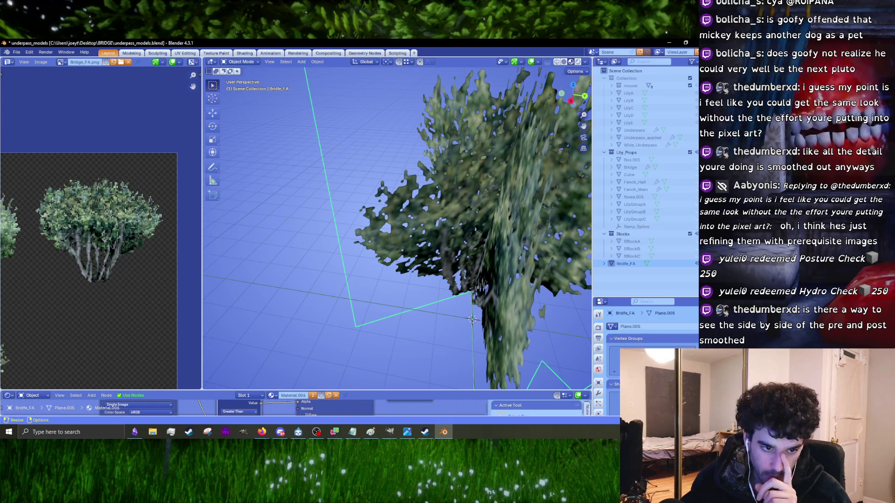
{"action": "left_click_drag", "start_coordinate": [202, 252], "coordinate": [109, 252]}
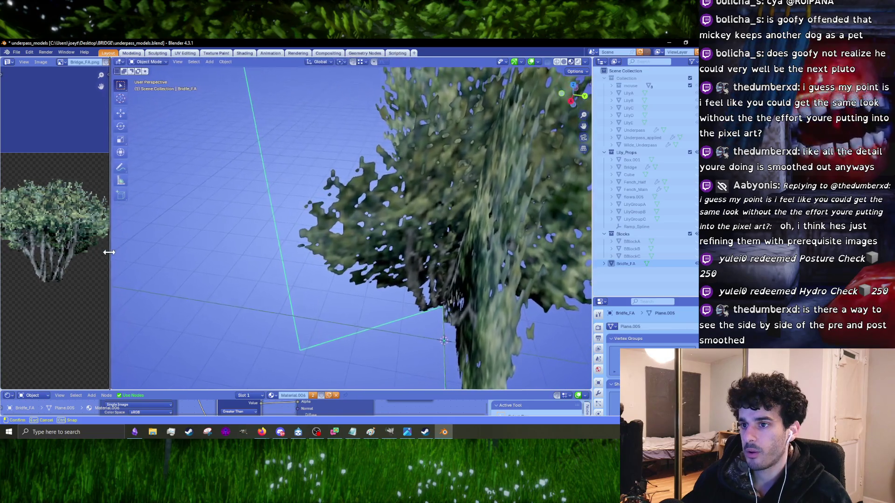
{"action": "scroll", "coordinate": [258, 259], "scroll_direction": "down", "scroll_amount": 5}
{"action": "mouse_move", "coordinate": [259, 259]}
{"action": "middle_mouse_down"}
{"action": "mouse_move", "coordinate": [232, 248]}
{"action": "mouse_move", "coordinate": [341, 321]}
{"action": "middle_mouse_up"}
- Select the Bridfe_FA bush plane and hide it with H, leaving the viewport empty
{"action": "left_click", "coordinate": [373, 279]}
{"action": "middle_click_drag", "start_coordinate": [361, 280], "coordinate": [364, 279]}
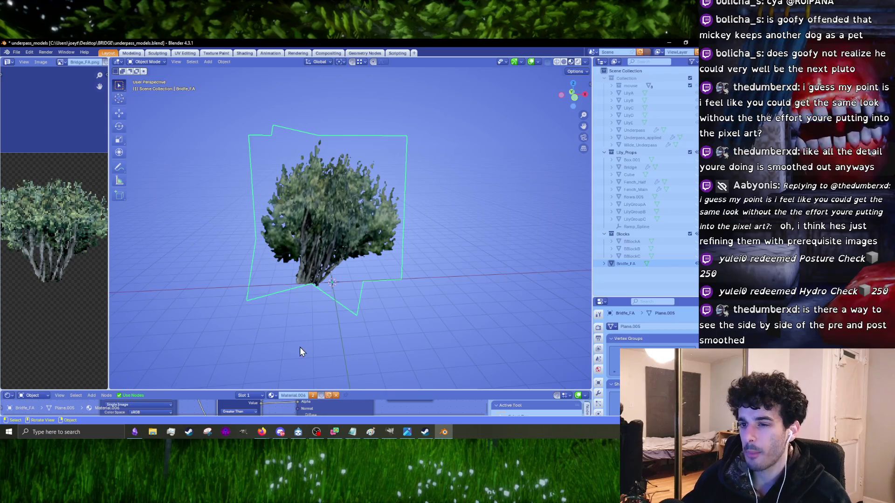
{"action": "middle_click_drag", "start_coordinate": [413, 259], "coordinate": [385, 267]}
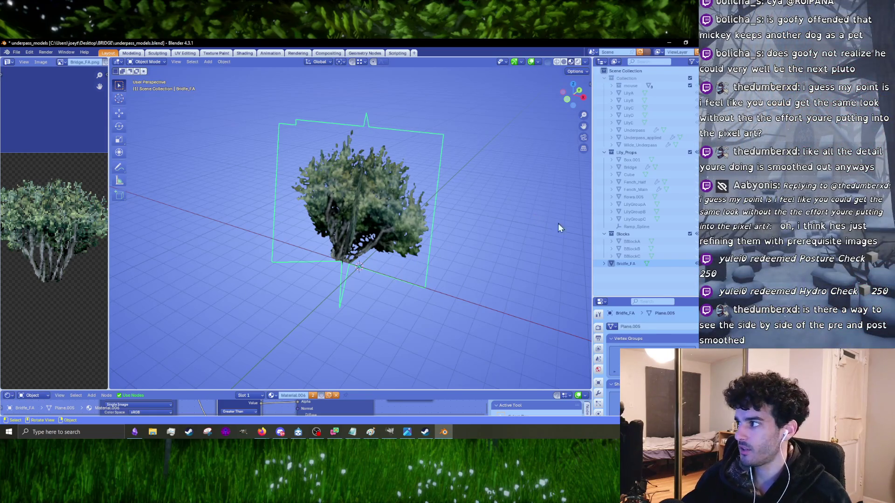
{"action": "left_click_drag", "start_coordinate": [590, 235], "coordinate": [577, 237]}
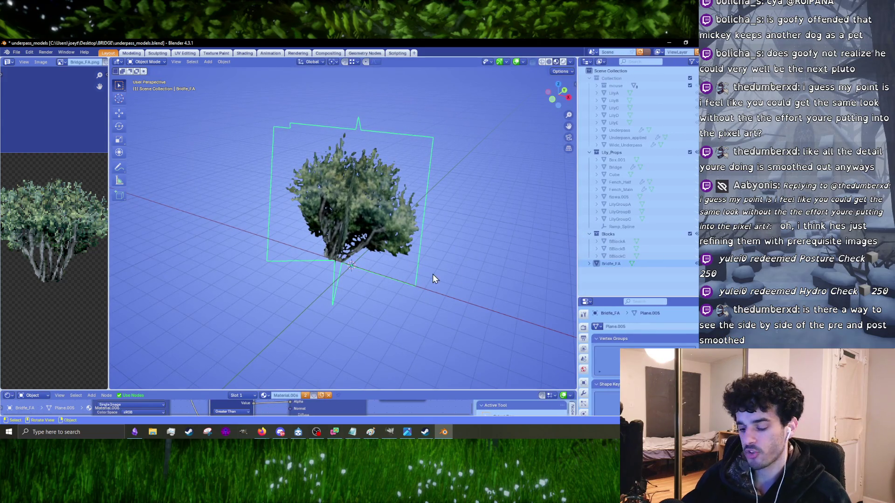
{"action": "key", "text": "h"}
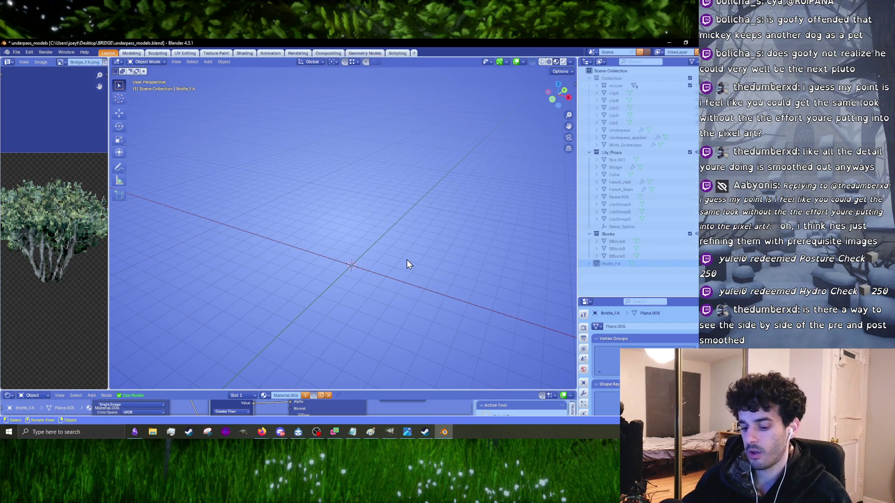
{"action": "key", "text": "shift+a"}
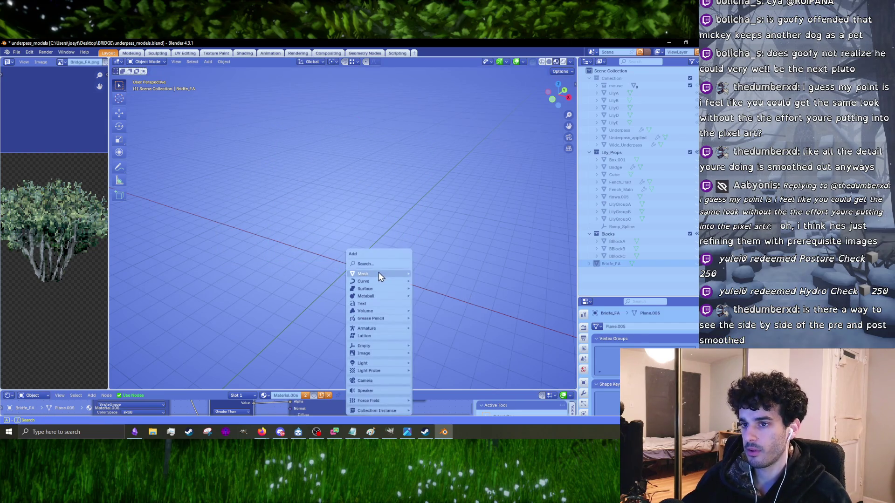
{"action": "mouse_move", "coordinate": [378, 273]}
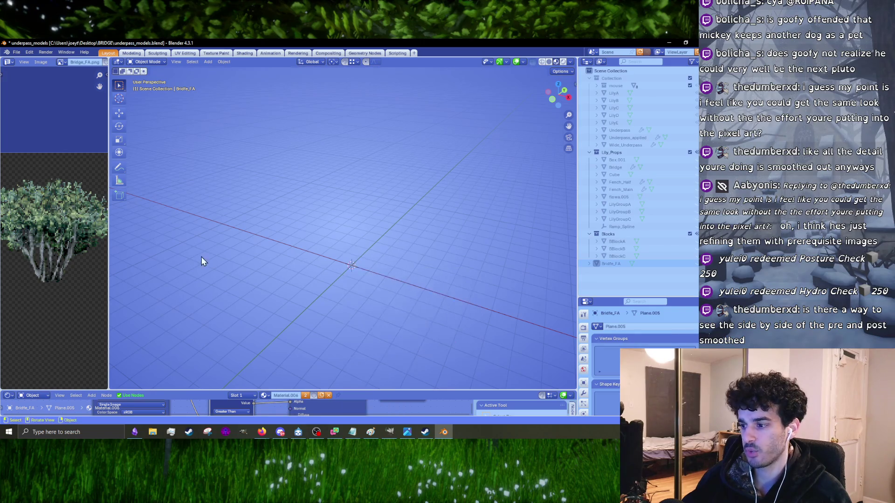
{"action": "left_click", "coordinate": [390, 432]}
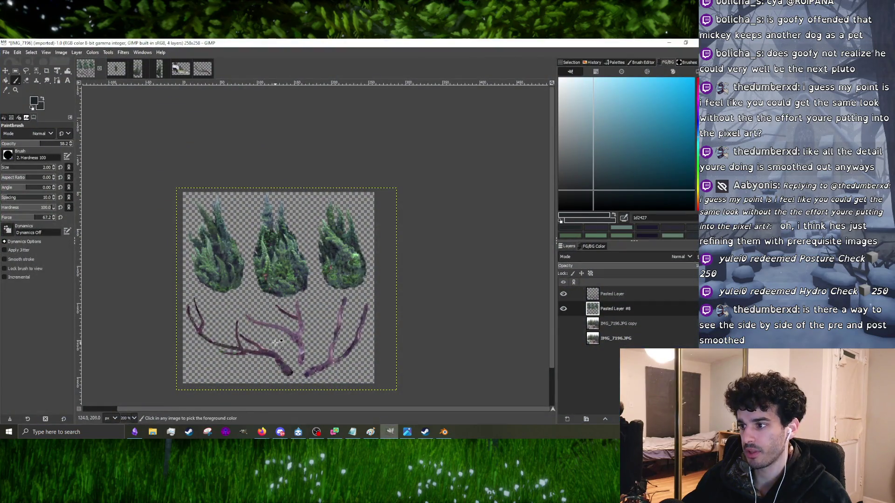
- Convert IMG_7196 to Indexed mode with an optimum 256-colour palette and no dithering
{"action": "left_click", "coordinate": [65, 53]}
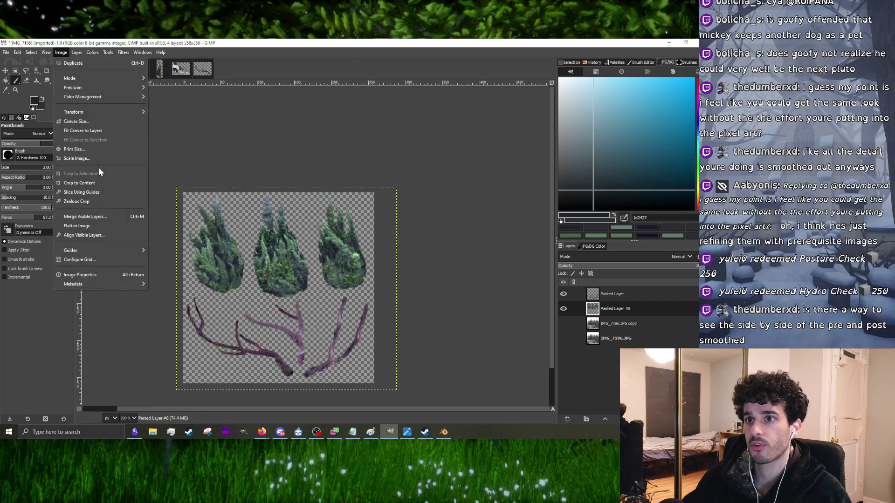
{"action": "mouse_move", "coordinate": [102, 78]}
{"action": "left_click", "coordinate": [167, 96]}
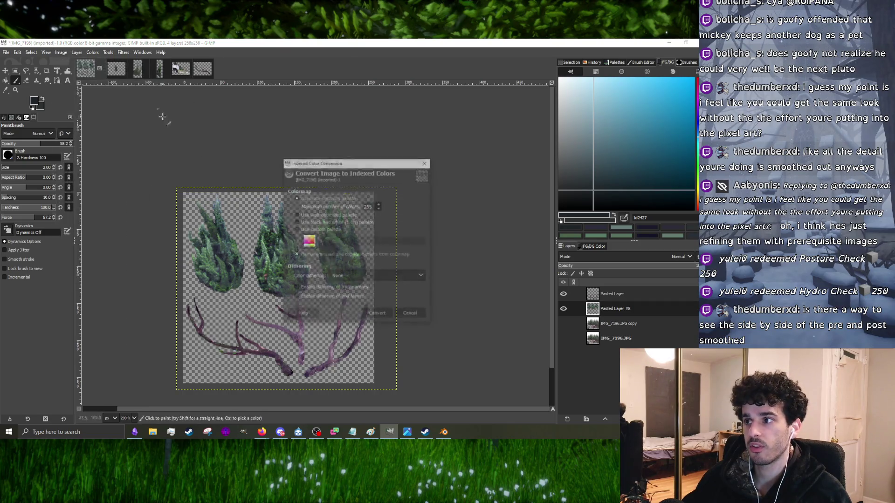
{"action": "left_click", "coordinate": [371, 206]}
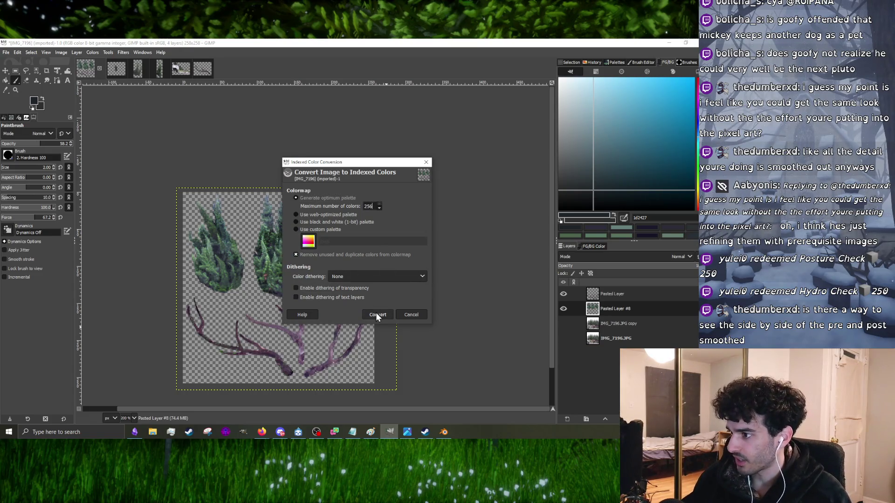
{"action": "left_click", "coordinate": [378, 314]}
{"action": "scroll", "coordinate": [364, 211], "scroll_direction": "up", "scroll_amount": 4, "text": "ctrl"}
{"action": "scroll", "coordinate": [363, 211], "scroll_direction": "down", "scroll_amount": 2, "text": "ctrl"}
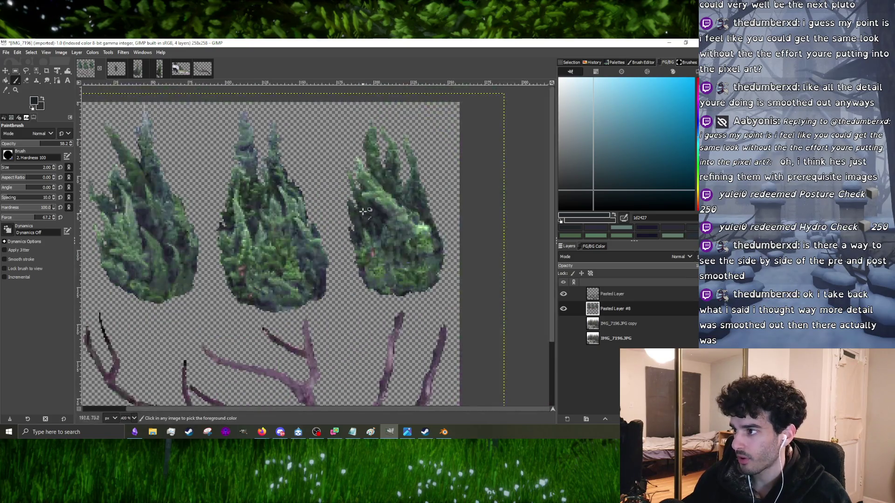
{"action": "scroll", "coordinate": [364, 211], "scroll_direction": "up", "scroll_amount": 2, "text": "ctrl"}
{"action": "scroll", "coordinate": [359, 284], "scroll_direction": "down", "scroll_amount": 2, "text": "ctrl"}
{"action": "left_click", "coordinate": [61, 53]}
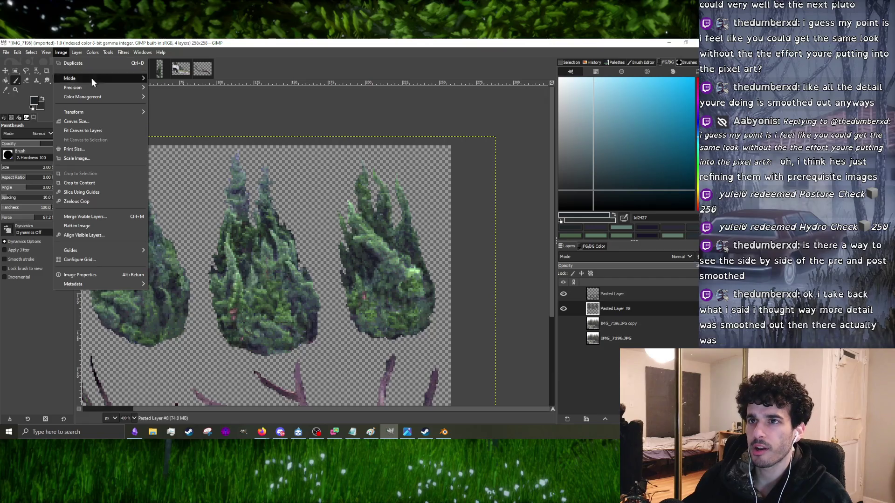
- Switch the image back to RGB and start exporting it under a new 'Br…' name
{"action": "mouse_move", "coordinate": [78, 79]}
{"action": "left_click", "coordinate": [166, 80]}
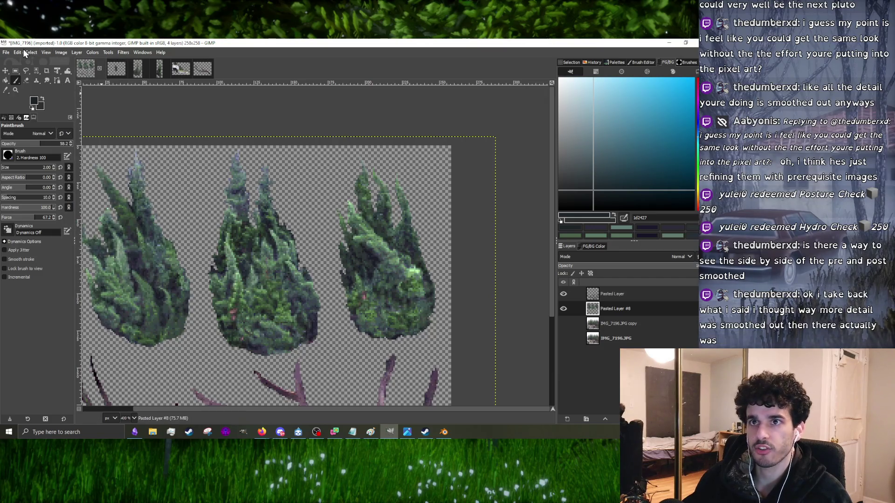
{"action": "left_click", "coordinate": [6, 53]}
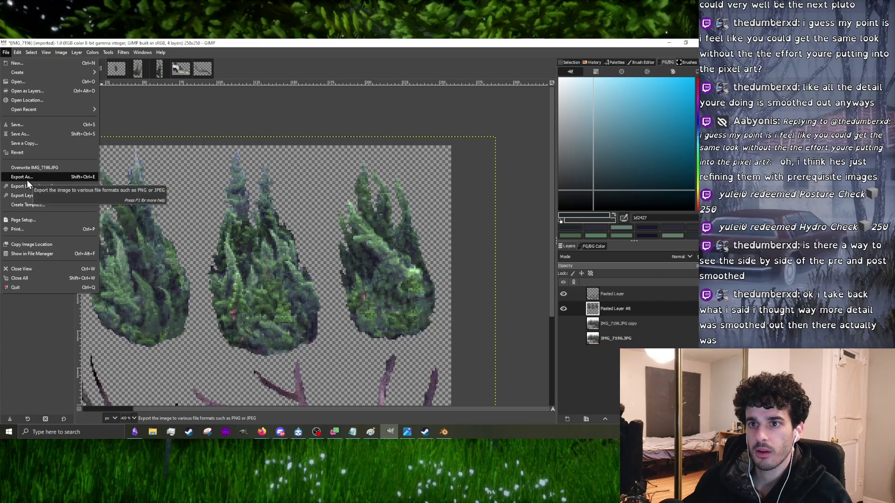
{"action": "left_click", "coordinate": [26, 180]}
{"action": "key", "text": "Right"}
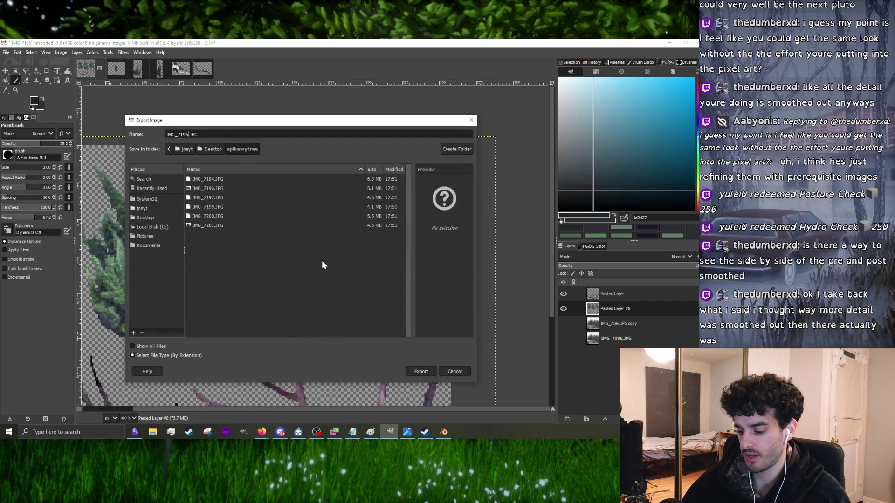
{"action": "key", "text": "BackSpace"}
{"action": "key", "text": "BackSpace"}
{"action": "key", "text": "BackSpace"}
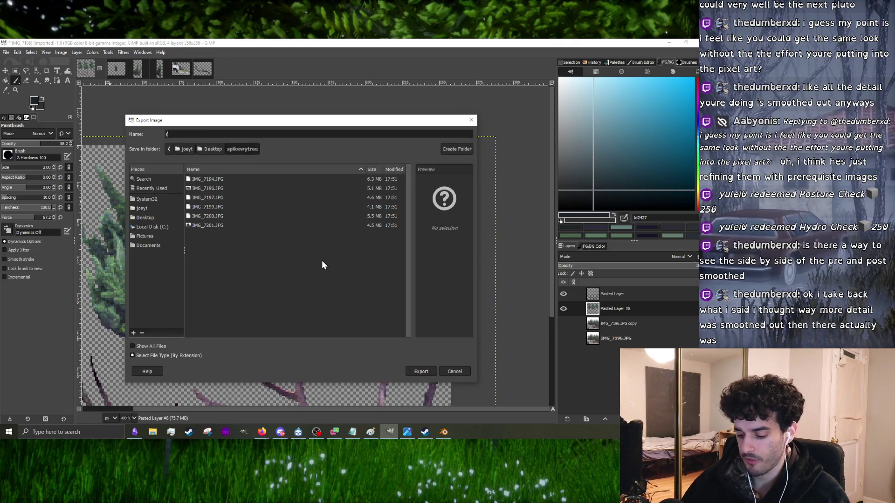
{"action": "type", "text": "bRIDGE"}
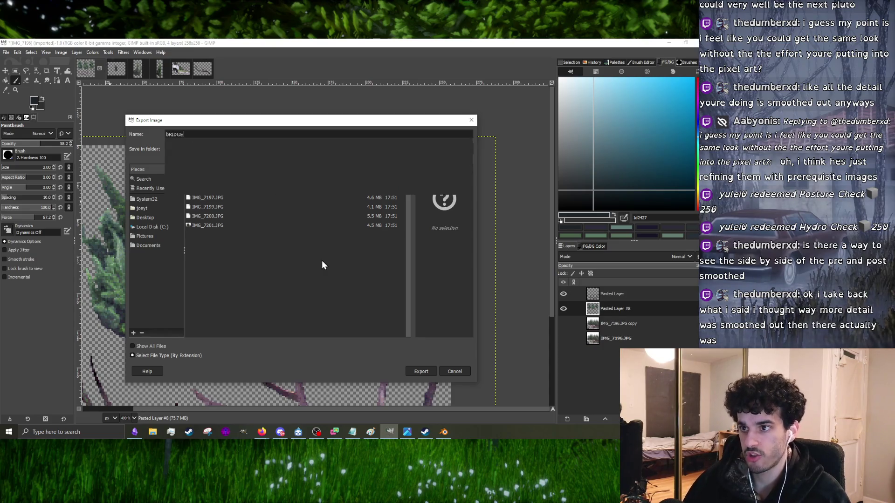
{"action": "key", "text": "BackSpace"}
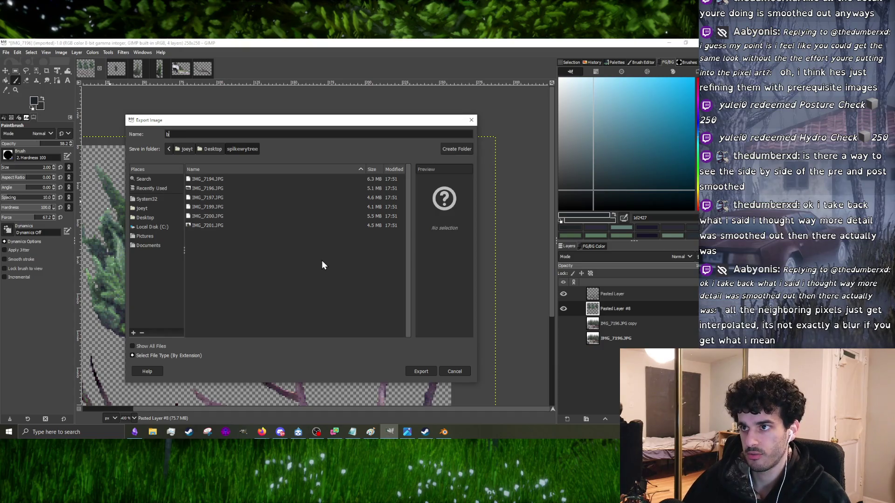
{"action": "key", "text": "BackSpace"}
{"action": "type", "text": "Bridge_FB"}
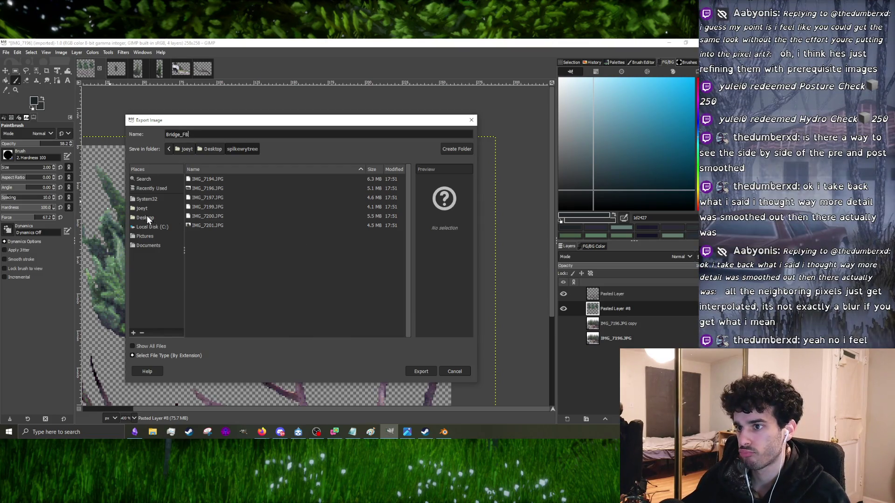
- Try exporting into Desktop\textures as Bridge_FB.png, declining to overwrite the existing file
{"action": "left_click", "coordinate": [146, 216]}
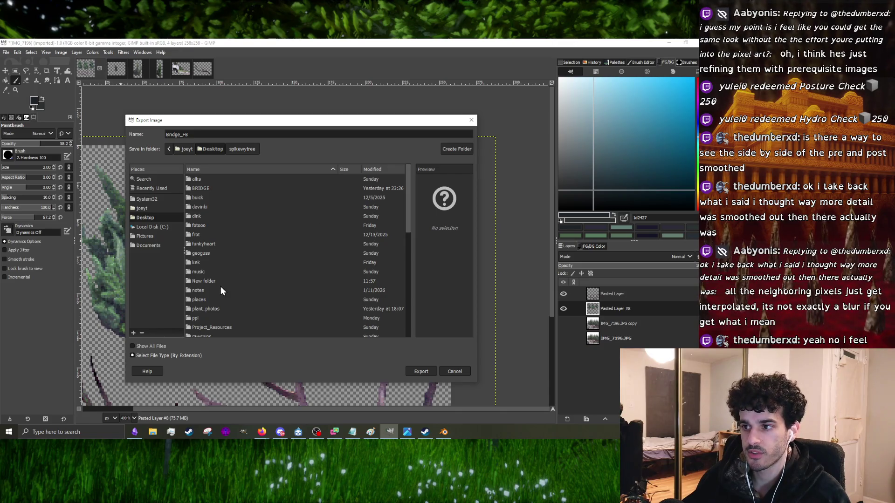
{"action": "scroll", "coordinate": [228, 269], "scroll_direction": "down", "scroll_amount": 3}
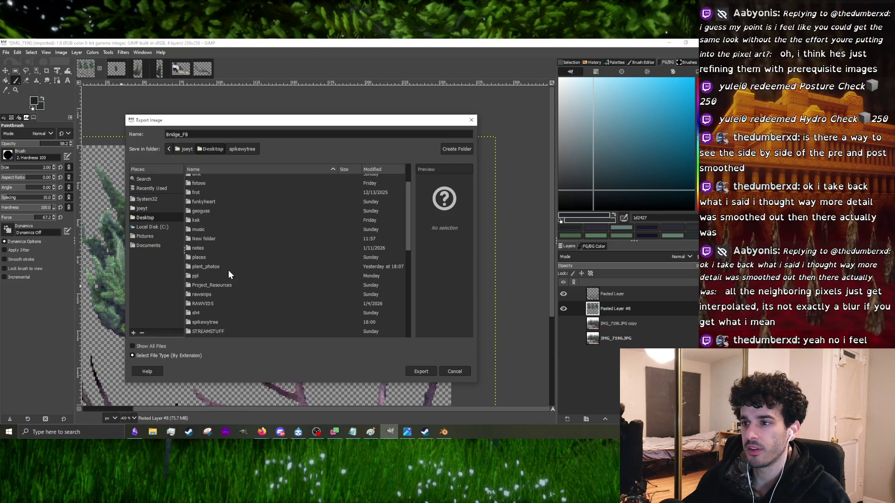
{"action": "scroll", "coordinate": [211, 286], "scroll_direction": "down", "scroll_amount": 3}
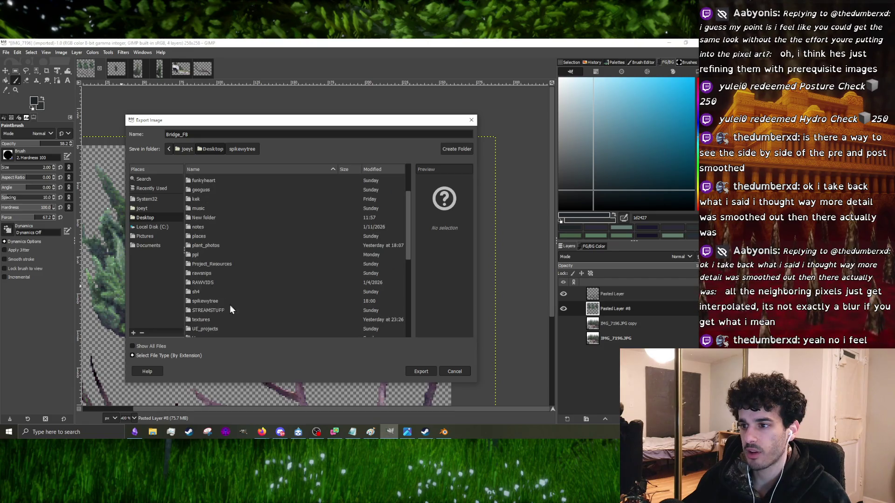
{"action": "double_click", "coordinate": [214, 300]}
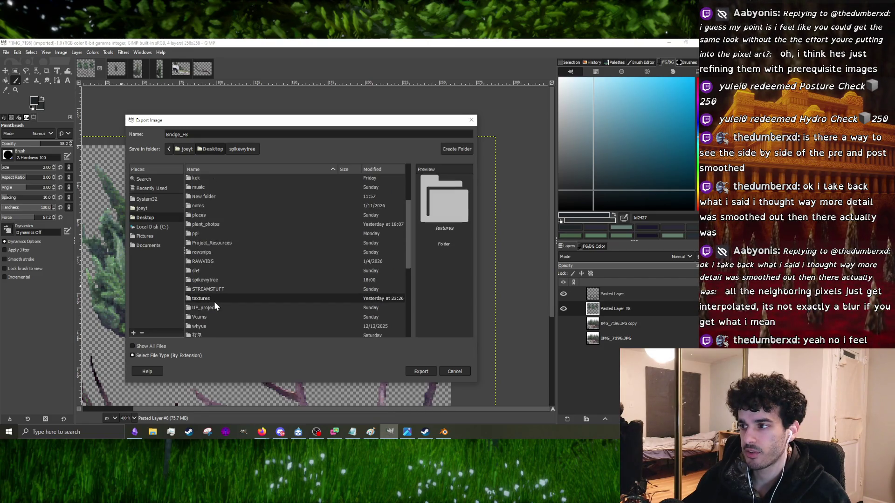
{"action": "scroll", "coordinate": [230, 261], "scroll_direction": "down", "scroll_amount": 10}
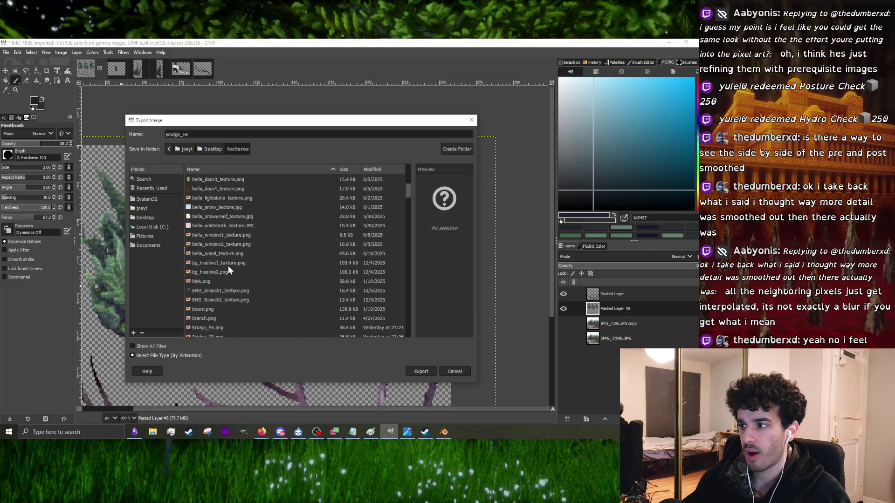
{"action": "left_click", "coordinate": [412, 368]}
{"action": "left_click", "coordinate": [350, 290]}
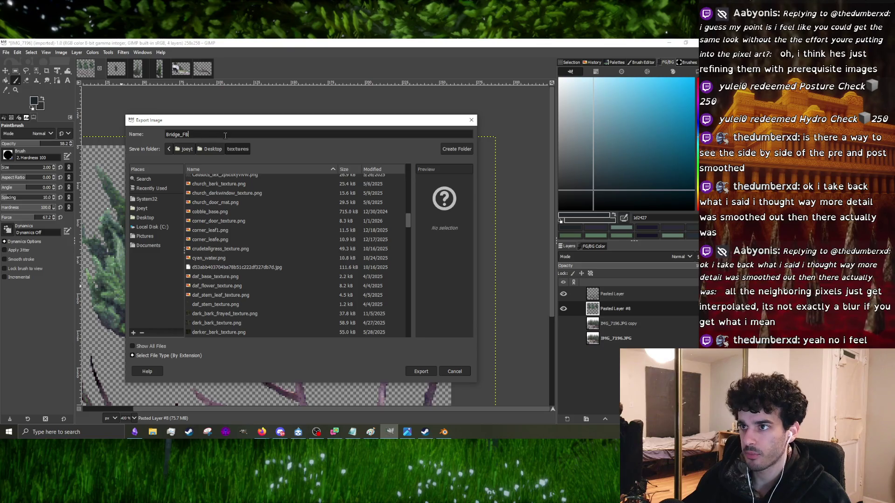
{"action": "type", "text": ".png"}
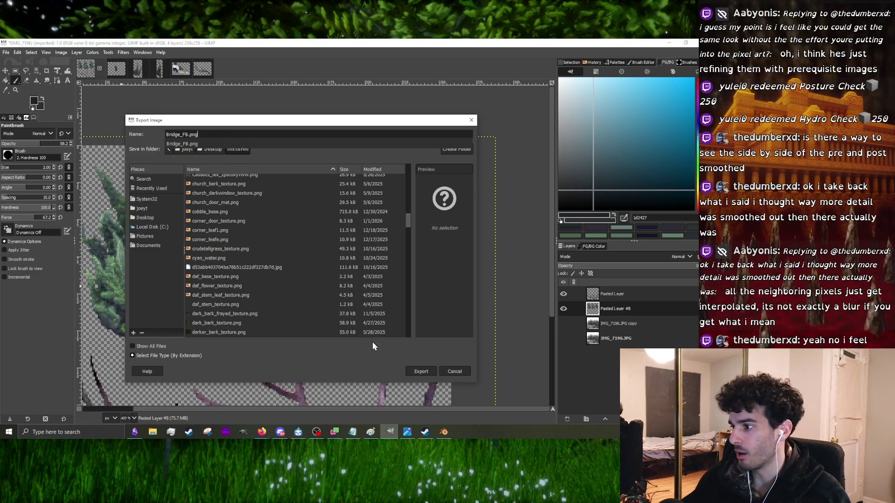
{"action": "left_click", "coordinate": [422, 371]}
{"action": "left_click", "coordinate": [423, 371]}
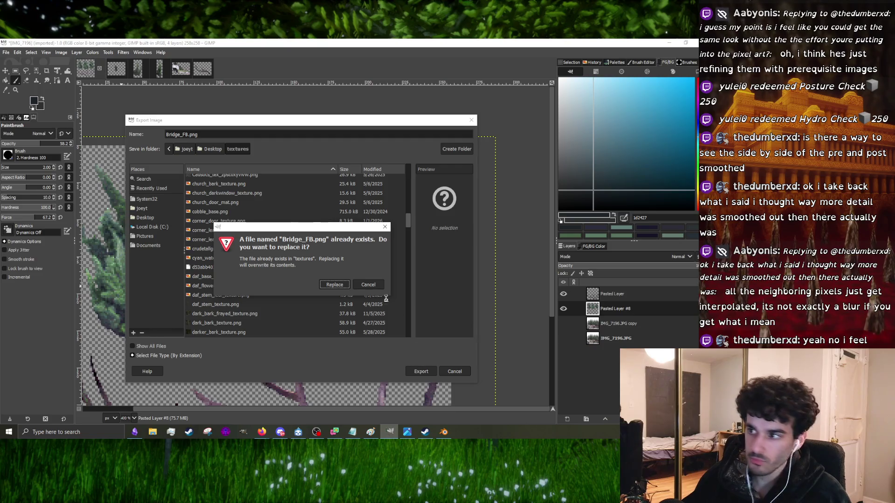
{"action": "left_click", "coordinate": [385, 228]}
- Preview the existing Bridge_FB.png in the textures folder, then cancel the export
{"action": "scroll", "coordinate": [248, 226], "scroll_direction": "down", "scroll_amount": 5}
{"action": "scroll", "coordinate": [292, 217], "scroll_direction": "up", "scroll_amount": 6}
{"action": "scroll", "coordinate": [285, 224], "scroll_direction": "up", "scroll_amount": 2}
{"action": "scroll", "coordinate": [285, 224], "scroll_direction": "up", "scroll_amount": 2}
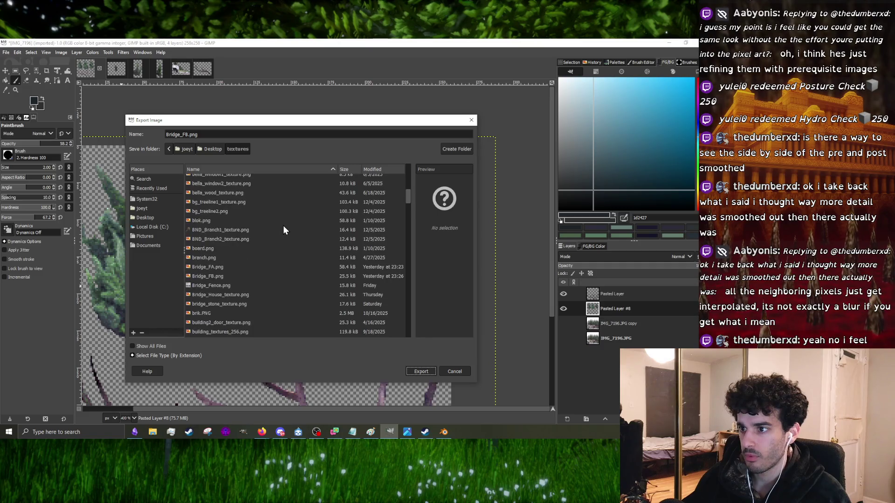
{"action": "left_click", "coordinate": [217, 276]}
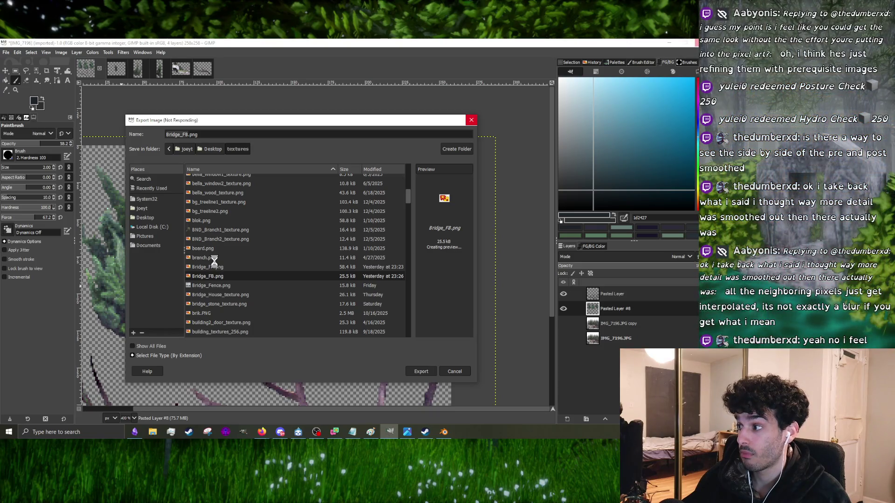
{"action": "key", "text": "Escape"}
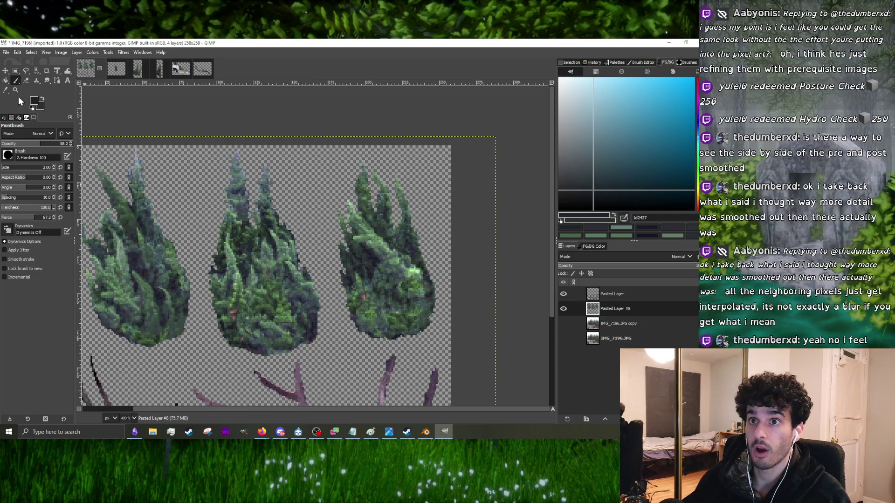
- Export the image as Bridge_FC.png, accepting the default PNG options
{"action": "left_click", "coordinate": [6, 54]}
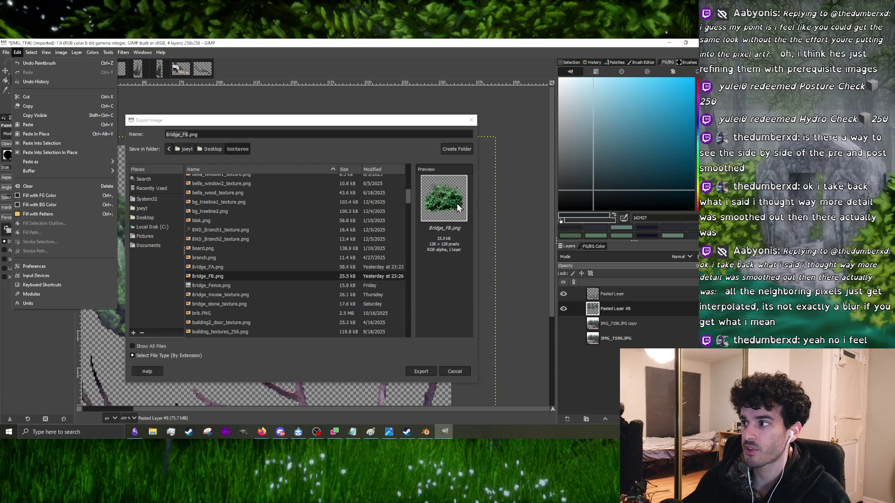
{"action": "left_click", "coordinate": [188, 135]}
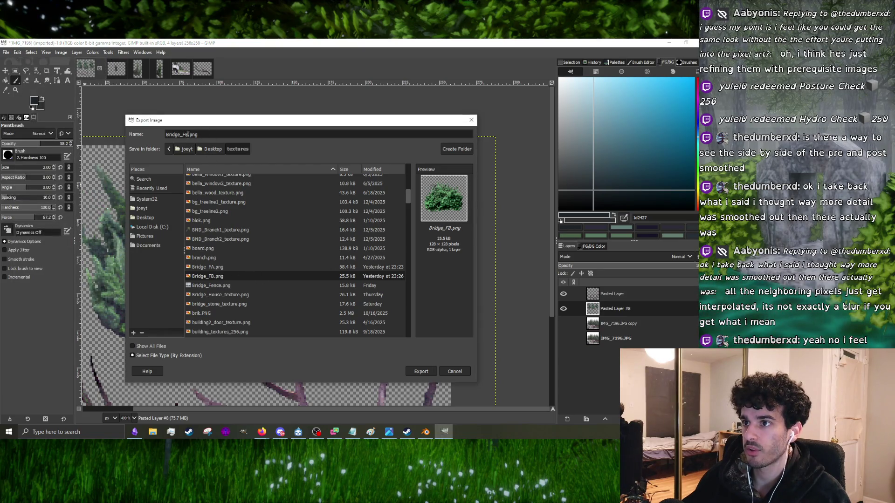
{"action": "key", "text": "BackSpace"}
{"action": "type", "text": "C"}
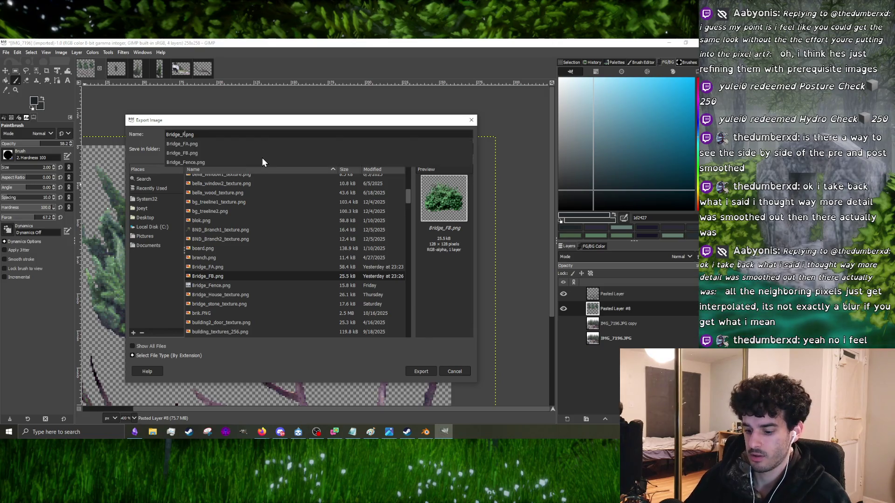
{"action": "left_click", "coordinate": [415, 371]}
{"action": "left_click", "coordinate": [357, 331]}
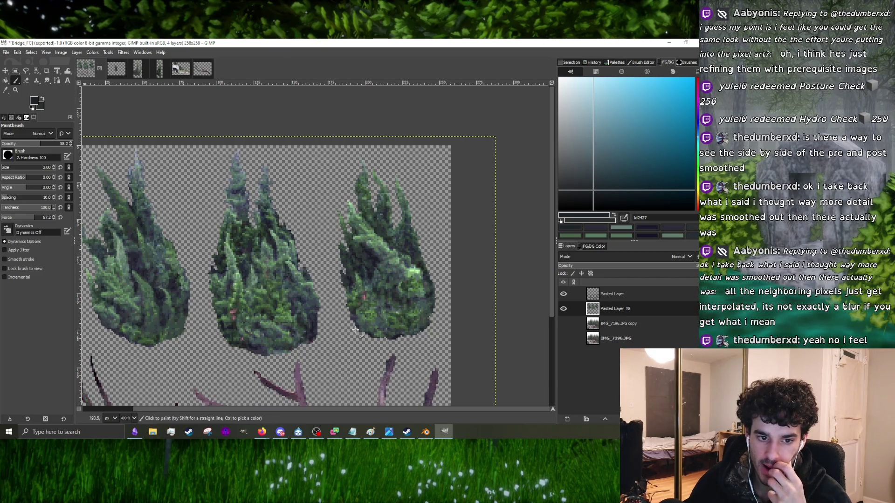
- Minimize GIMP so Blender's scene is back in front
{"action": "scroll", "coordinate": [322, 270], "scroll_direction": "up", "scroll_amount": 2, "text": "ctrl"}
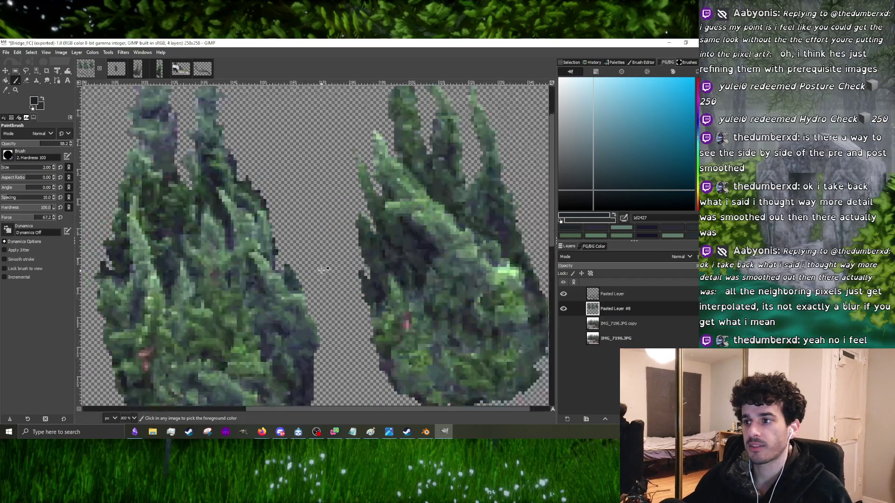
{"action": "scroll", "coordinate": [323, 269], "scroll_direction": "up", "scroll_amount": 1, "text": "ctrl"}
{"action": "left_click", "coordinate": [5, 70]}
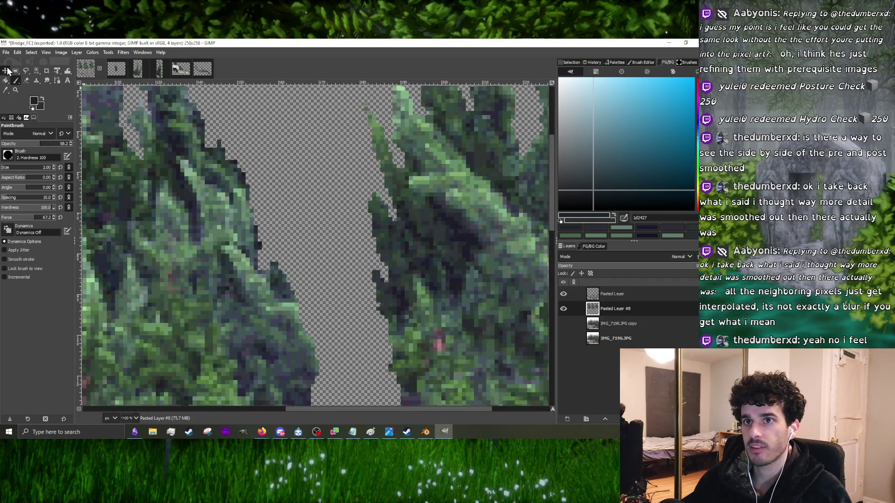
{"action": "left_click", "coordinate": [56, 53]}
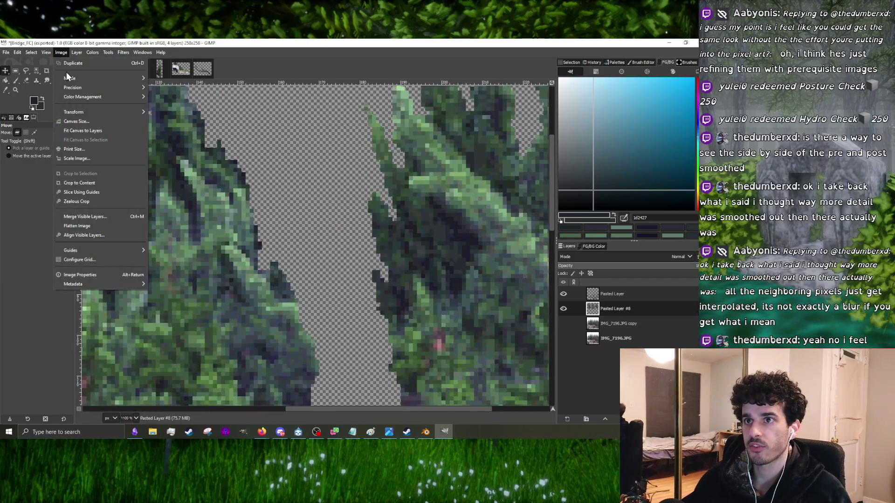
{"action": "left_click", "coordinate": [664, 50]}
{"action": "left_click", "coordinate": [669, 43]}
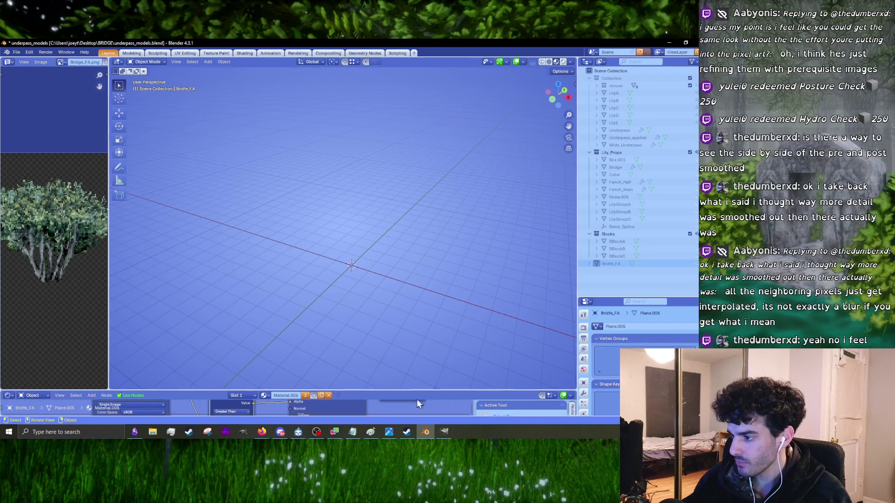
- Move the Paint sketch to the left edge and widen it, and raise the Notepad notes window
{"action": "left_click", "coordinate": [370, 432]}
{"action": "left_click_drag", "start_coordinate": [267, 103], "coordinate": [79, 101]}
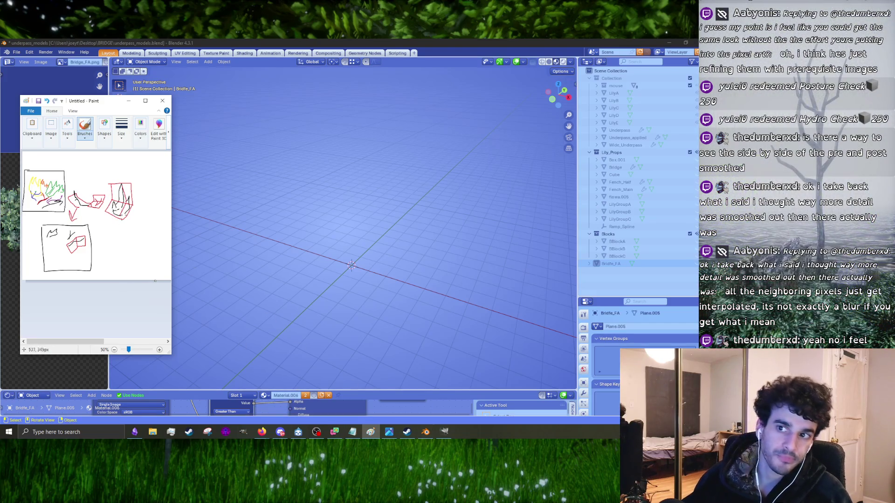
{"action": "left_click_drag", "start_coordinate": [172, 256], "coordinate": [268, 257]}
{"action": "left_click", "coordinate": [326, 205]}
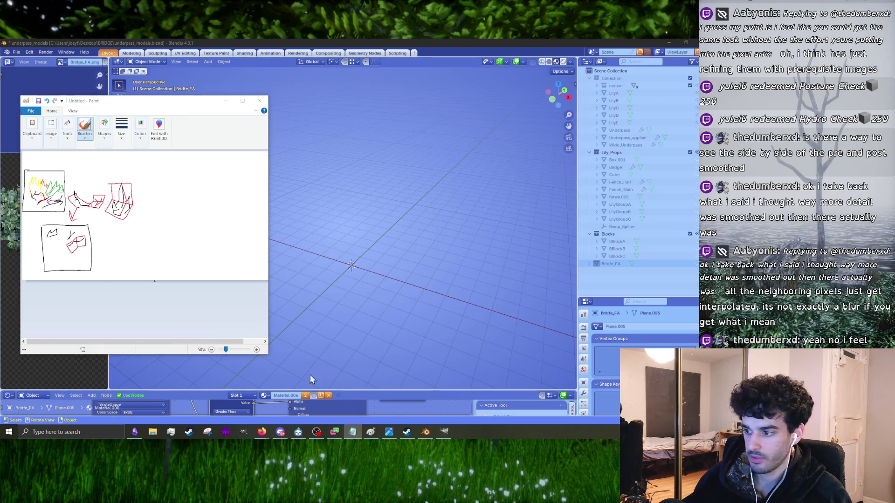
{"action": "key", "text": "alt+Tab"}
{"action": "mouse_move", "coordinate": [607, 142]}
{"action": "left_mouse_down"}
{"action": "mouse_move", "coordinate": [583, 61]}
{"action": "mouse_move", "coordinate": [610, 70]}
{"action": "left_mouse_up"}
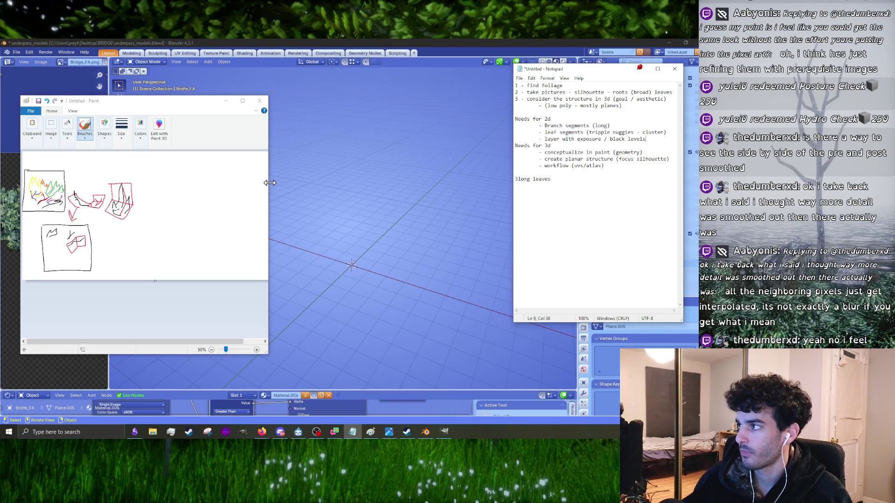
- Draw a red loop on the sketch, move the reference bush photo up-right, and narrow Paint
{"action": "left_click", "coordinate": [389, 432]}
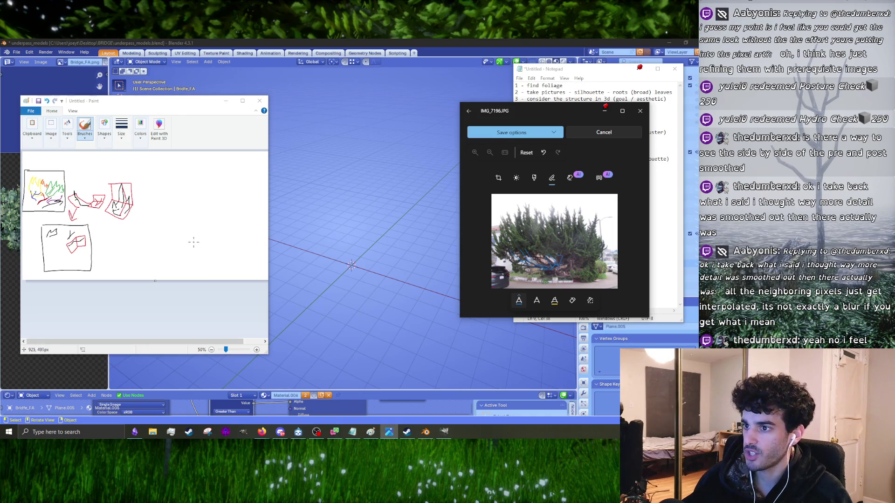
{"action": "left_click", "coordinate": [195, 247]}
{"action": "mouse_move", "coordinate": [195, 245]}
{"action": "left_mouse_down"}
{"action": "mouse_move", "coordinate": [154, 223]}
{"action": "mouse_move", "coordinate": [196, 241]}
{"action": "left_mouse_up"}
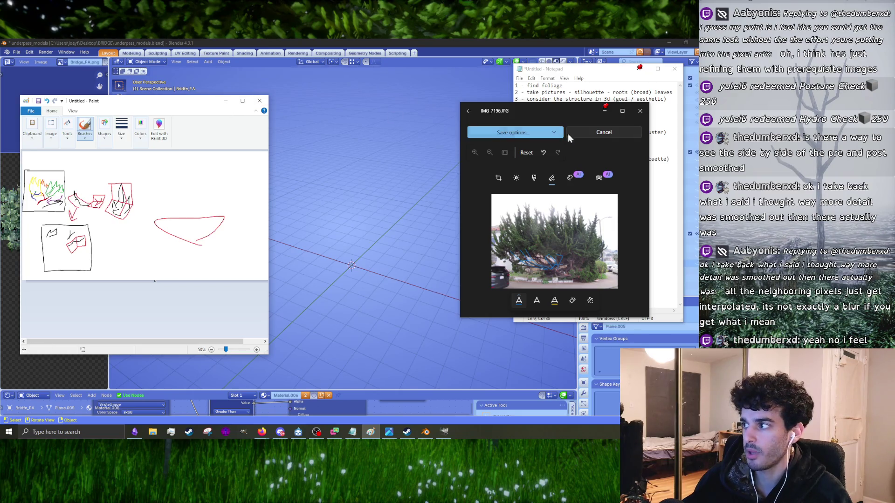
{"action": "left_click", "coordinate": [604, 112]}
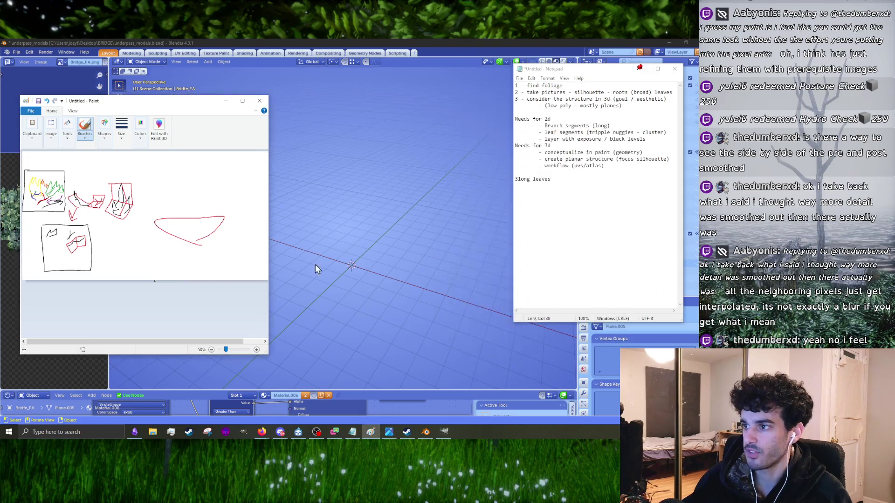
{"action": "left_click", "coordinate": [385, 434]}
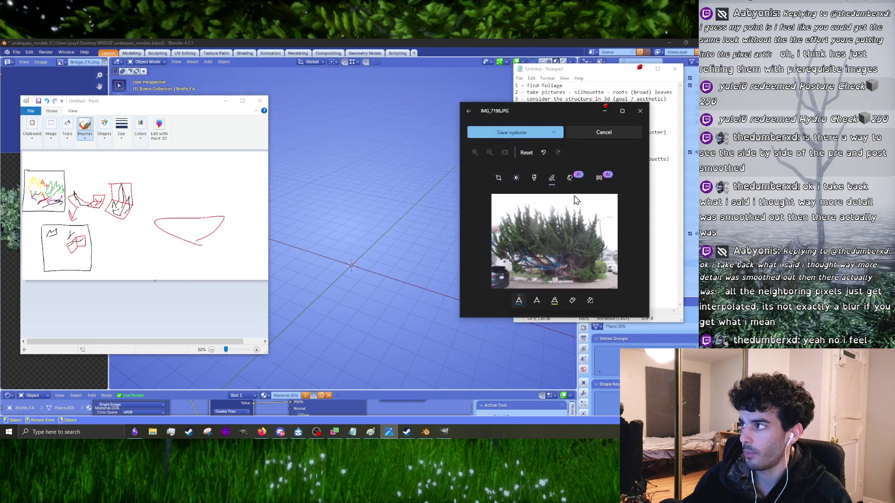
{"action": "mouse_move", "coordinate": [564, 118]}
{"action": "left_mouse_down"}
{"action": "mouse_move", "coordinate": [610, 148]}
{"action": "mouse_move", "coordinate": [612, 91]}
{"action": "left_mouse_up"}
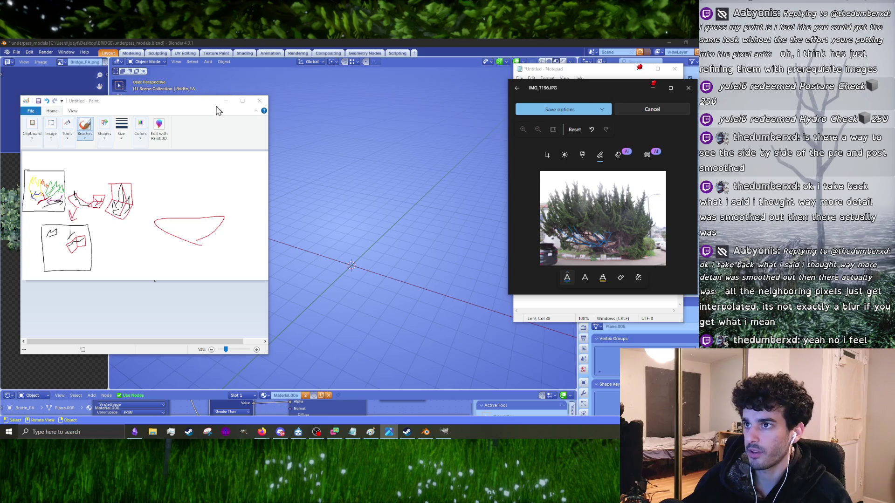
{"action": "left_click_drag", "start_coordinate": [263, 162], "coordinate": [142, 162]}
{"action": "left_click_drag", "start_coordinate": [84, 102], "coordinate": [79, 101]}
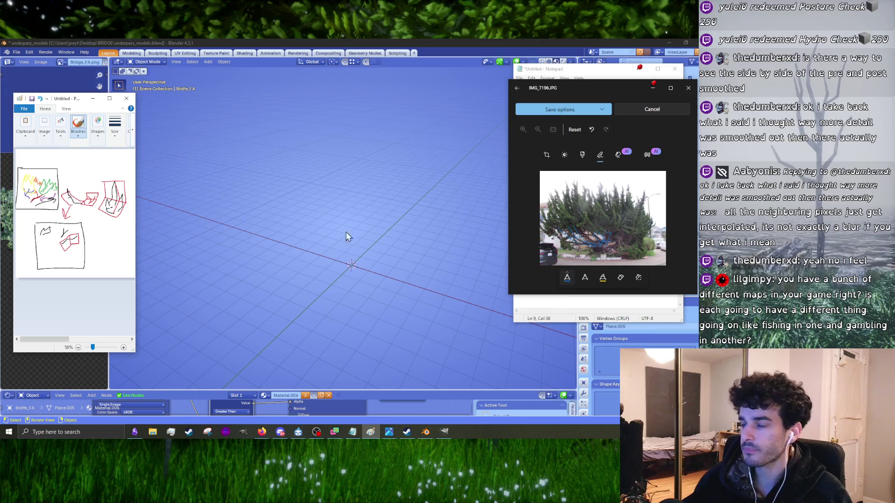
- Pin the Paint sketch always on top and orbit Blender to a near top-down view
{"action": "left_click", "coordinate": [356, 291]}
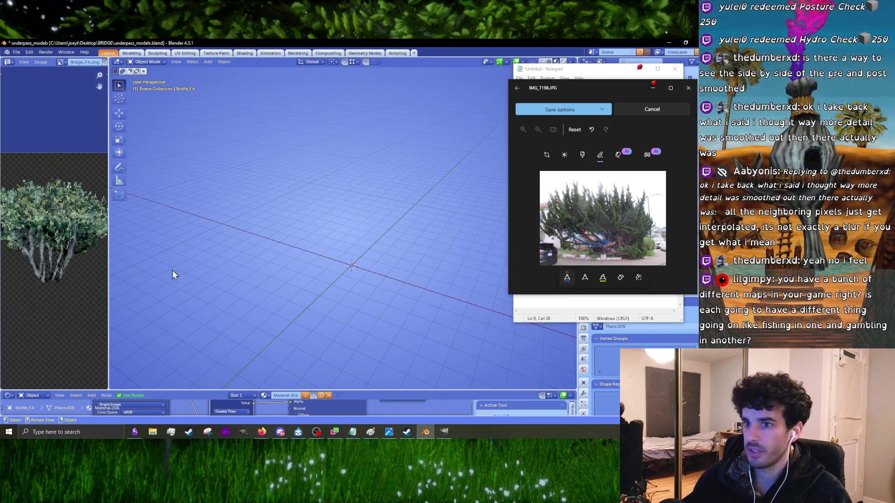
{"action": "left_click", "coordinate": [371, 431]}
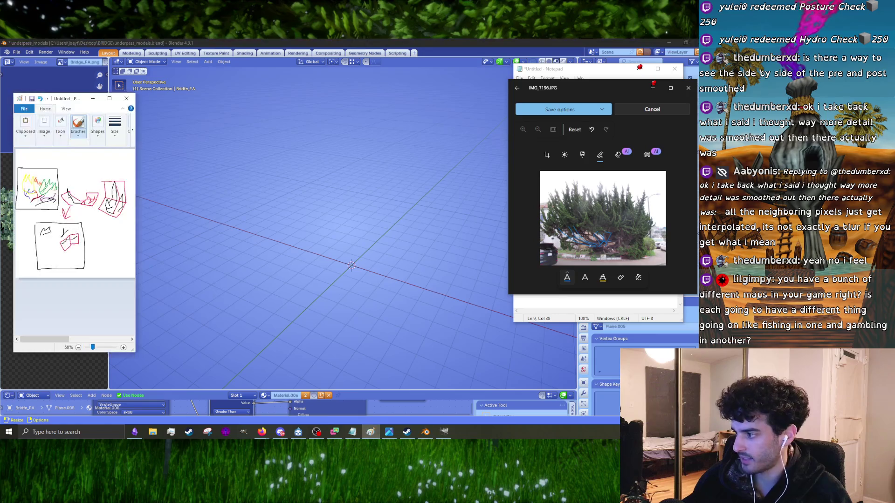
{"action": "left_click", "coordinate": [78, 99]}
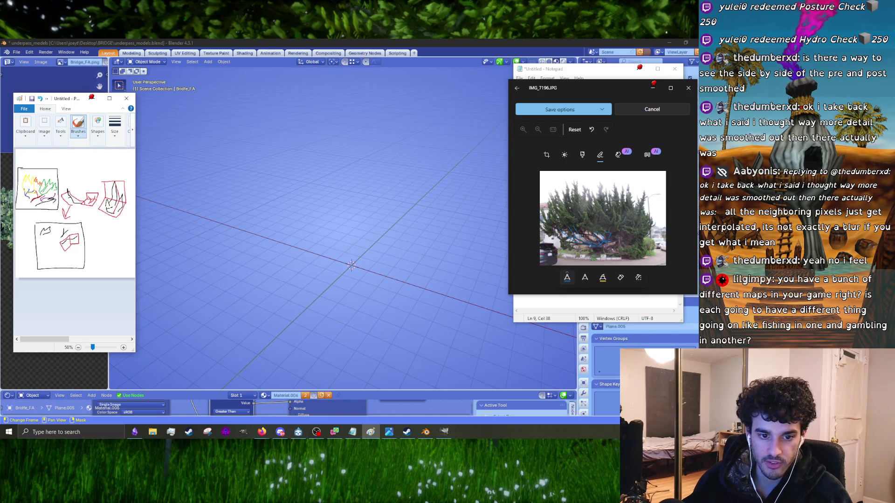
{"action": "mouse_move", "coordinate": [372, 255]}
{"action": "middle_mouse_down"}
{"action": "mouse_move", "coordinate": [417, 244]}
{"action": "mouse_move", "coordinate": [380, 268]}
{"action": "mouse_move", "coordinate": [342, 204]}
{"action": "middle_mouse_up"}
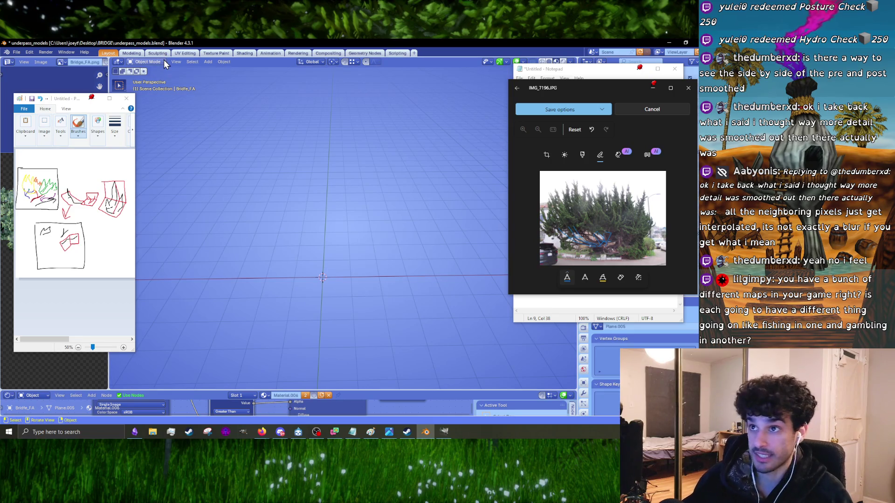
{"action": "key", "text": "shift+a"}
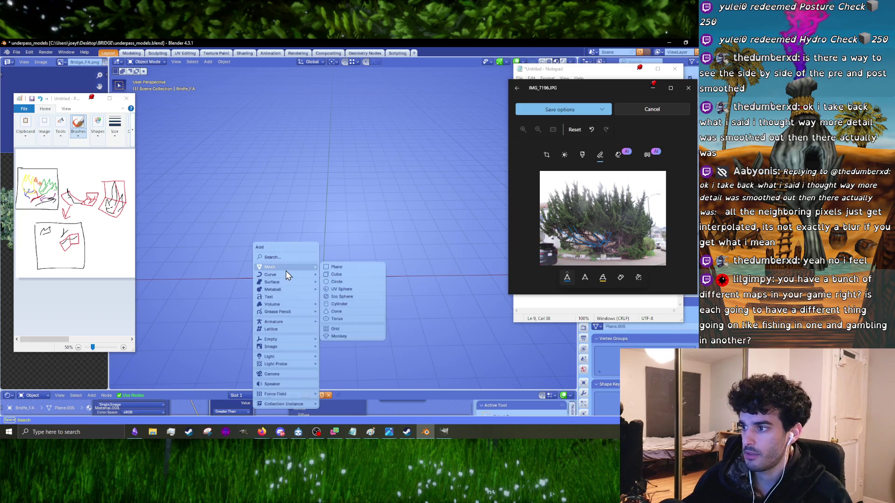
- Add a plane mesh at the origin and orbit to an angled view of it
{"action": "mouse_move", "coordinate": [288, 268]}
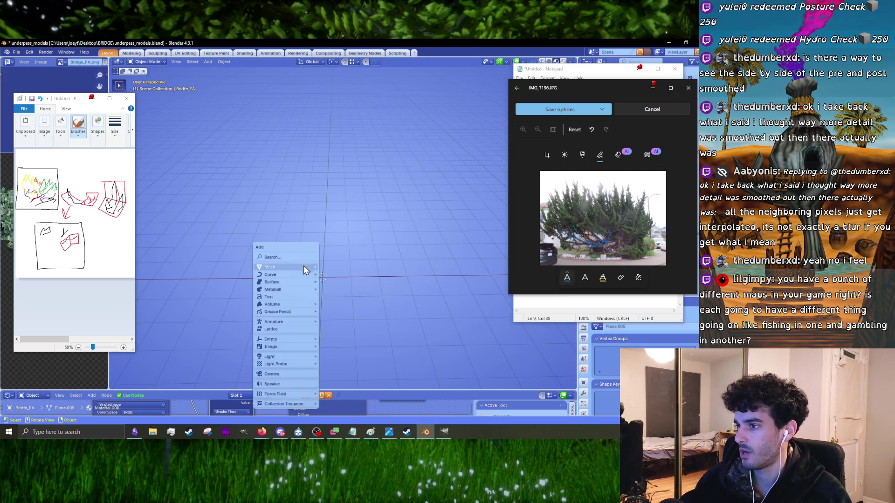
{"action": "left_click", "coordinate": [339, 267]}
{"action": "key", "text": "g"}
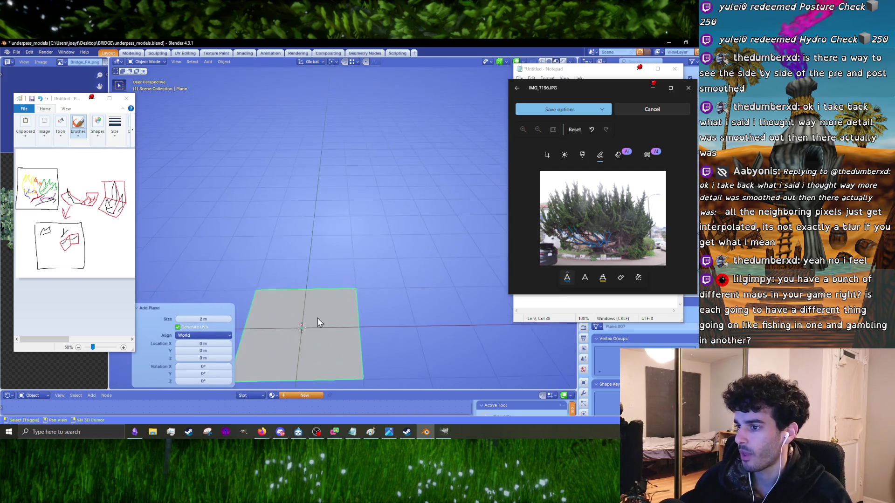
{"action": "mouse_move", "coordinate": [419, 277]}
{"action": "middle_mouse_down"}
{"action": "mouse_move", "coordinate": [372, 258]}
{"action": "mouse_move", "coordinate": [418, 267]}
{"action": "mouse_move", "coordinate": [303, 278]}
{"action": "middle_mouse_up"}
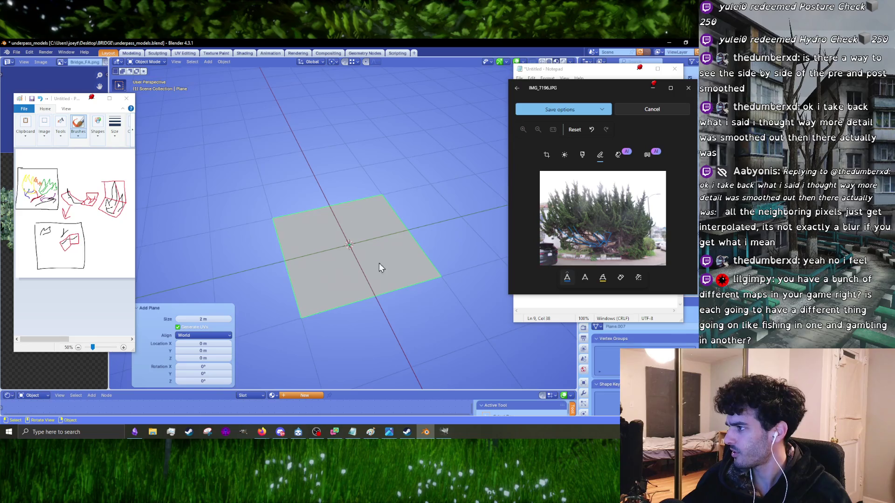
{"action": "mouse_move", "coordinate": [347, 252]}
{"action": "middle_mouse_down"}
{"action": "mouse_move", "coordinate": [389, 256]}
{"action": "mouse_move", "coordinate": [408, 336]}
{"action": "middle_mouse_up"}
- In Edit Mode, scale the plane to about 0.52 along Y
{"action": "key", "text": "Tab"}
{"action": "key", "text": "s"}
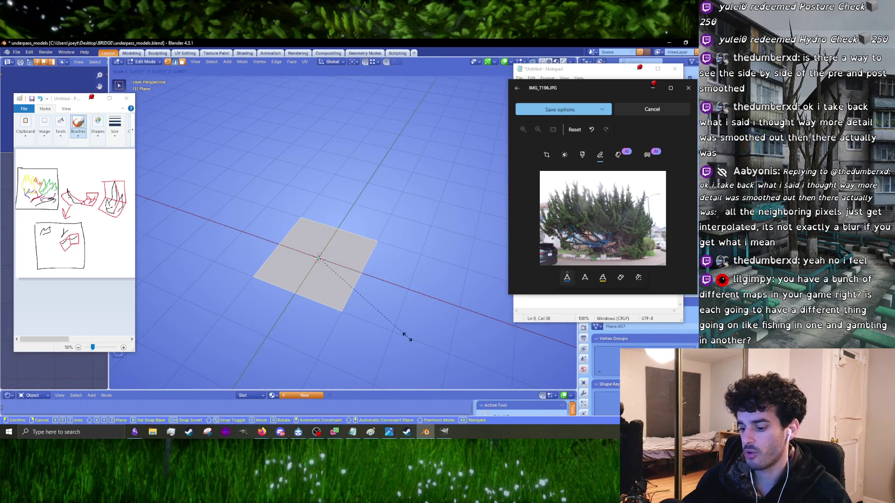
{"action": "key", "text": "y"}
{"action": "left_click", "coordinate": [365, 295]}
{"action": "mouse_move", "coordinate": [366, 294]}
{"action": "middle_mouse_down"}
{"action": "mouse_move", "coordinate": [307, 278]}
{"action": "mouse_move", "coordinate": [326, 266]}
{"action": "mouse_move", "coordinate": [340, 279]}
{"action": "mouse_move", "coordinate": [443, 233]}
{"action": "mouse_move", "coordinate": [336, 230]}
{"action": "middle_mouse_up"}
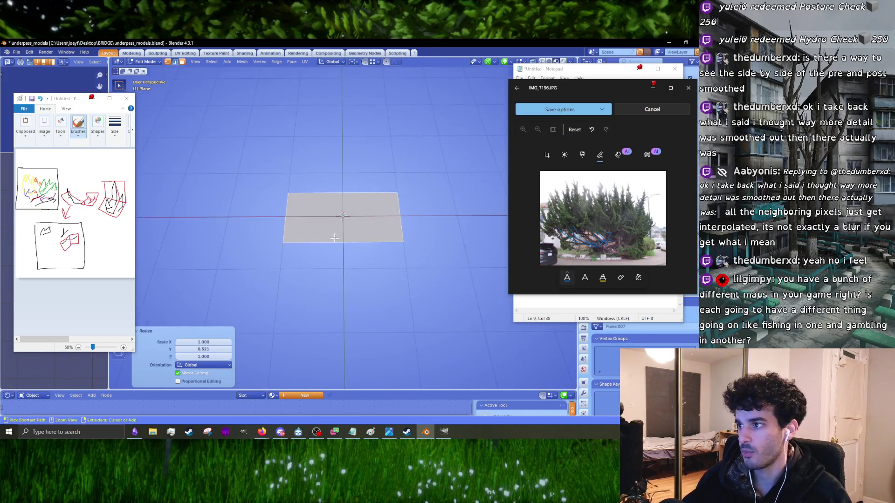
- Cut one centred edge loop across the plane
{"action": "key", "text": "ctrl+r"}
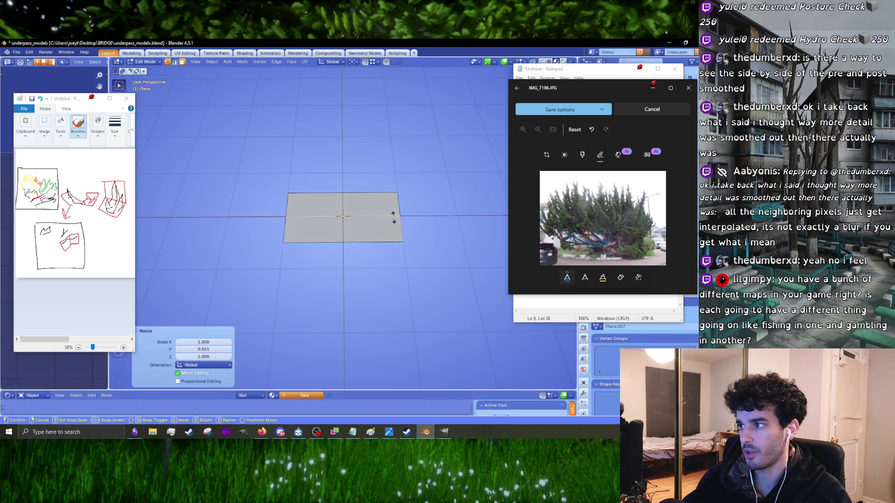
{"action": "left_click", "coordinate": [394, 215]}
{"action": "right_click", "coordinate": [358, 206]}
{"action": "mouse_move", "coordinate": [358, 210]}
{"action": "middle_mouse_down"}
{"action": "mouse_move", "coordinate": [359, 266]}
{"action": "mouse_move", "coordinate": [336, 277]}
{"action": "mouse_move", "coordinate": [354, 298]}
{"action": "middle_mouse_up"}
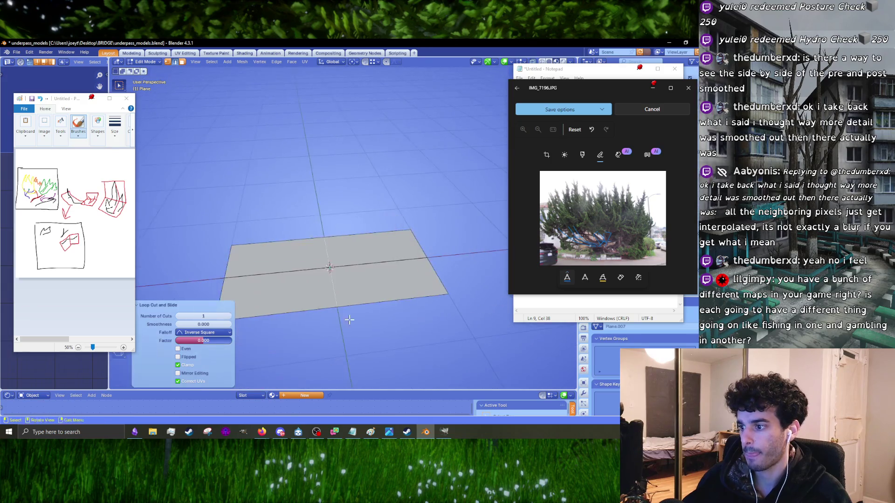
- Enlarge the shader editor and create a new material (Material.007) for the plane
{"action": "left_click_drag", "start_coordinate": [361, 389], "coordinate": [374, 241]}
{"action": "left_click", "coordinate": [304, 245]}
{"action": "right_click", "coordinate": [237, 322]}
- Add an Image Texture node to the left of the Principled BSDF shader
{"action": "mouse_move", "coordinate": [233, 318]}
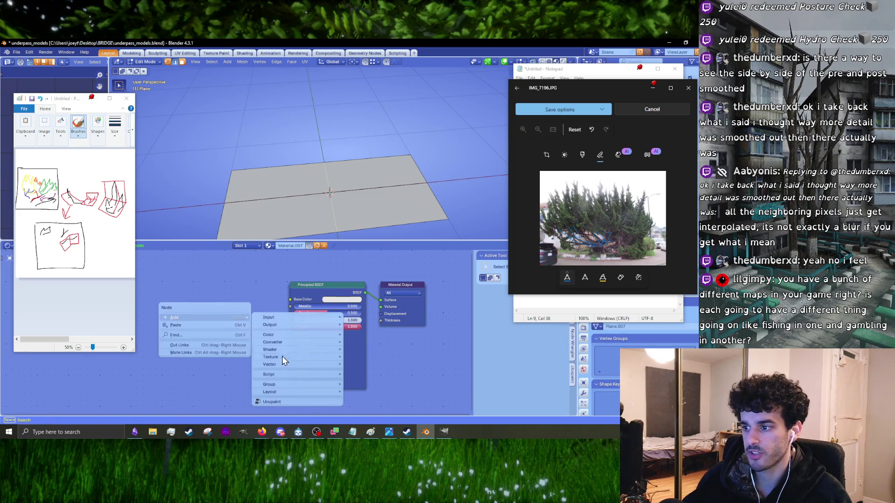
{"action": "mouse_move", "coordinate": [281, 356]}
{"action": "left_click", "coordinate": [374, 315]}
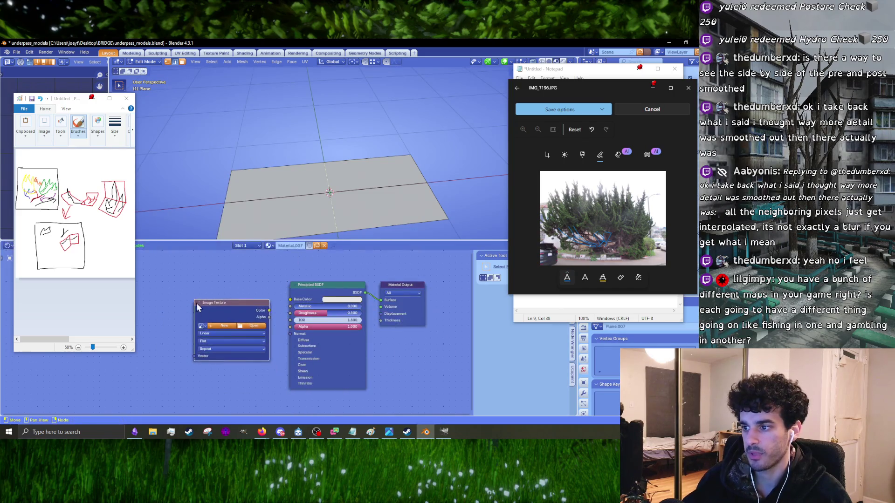
{"action": "left_click", "coordinate": [197, 303]}
{"action": "left_click", "coordinate": [249, 327]}
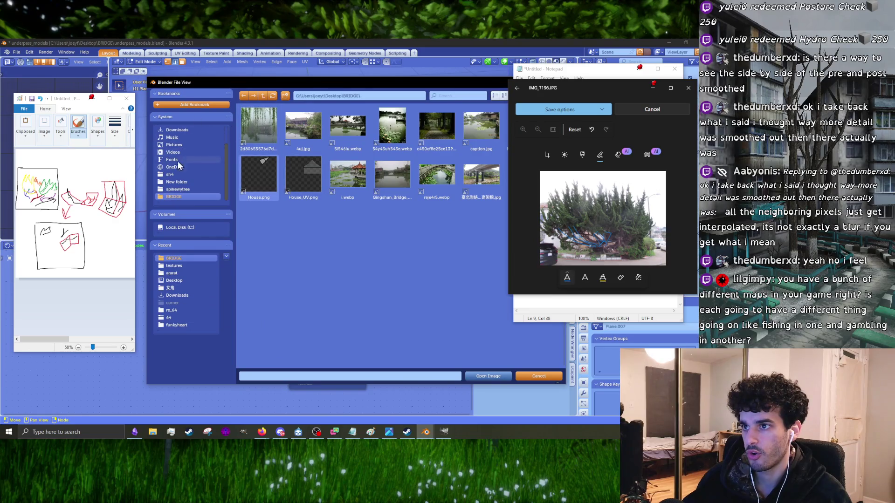
- Load Bridge_FC.png from Desktop\textures into the image texture node, then bring up File Explorer
{"action": "scroll", "coordinate": [185, 187], "scroll_direction": "up", "scroll_amount": 3}
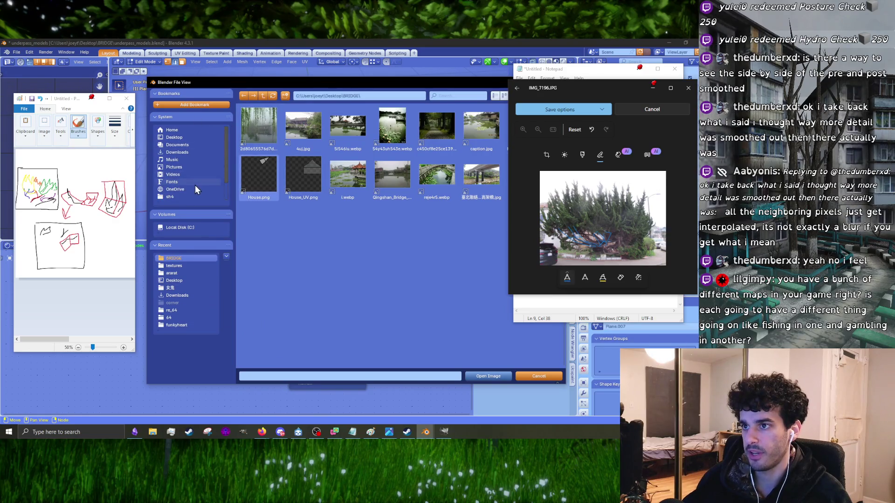
{"action": "scroll", "coordinate": [194, 156], "scroll_direction": "down", "scroll_amount": 1}
{"action": "left_click", "coordinate": [187, 130]}
{"action": "left_click_drag", "start_coordinate": [371, 82], "coordinate": [259, 82]}
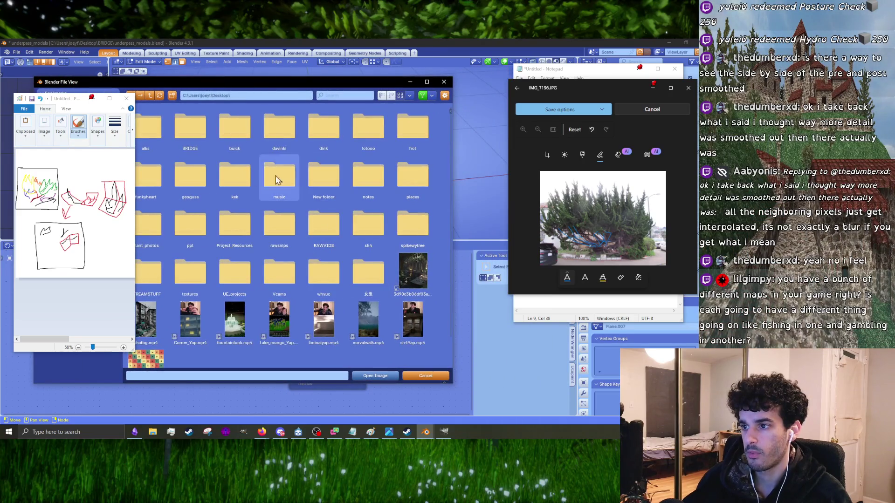
{"action": "double_click", "coordinate": [189, 272]}
{"action": "scroll", "coordinate": [195, 274], "scroll_direction": "down", "scroll_amount": 8}
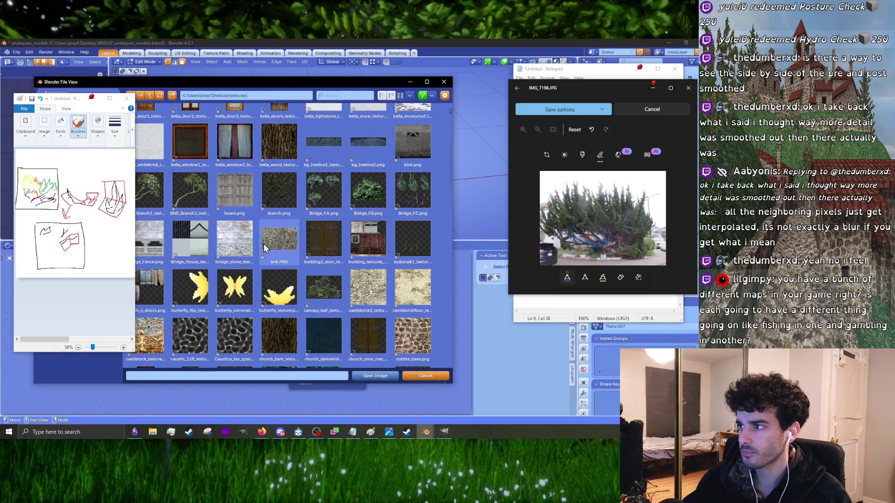
{"action": "left_click", "coordinate": [417, 191]}
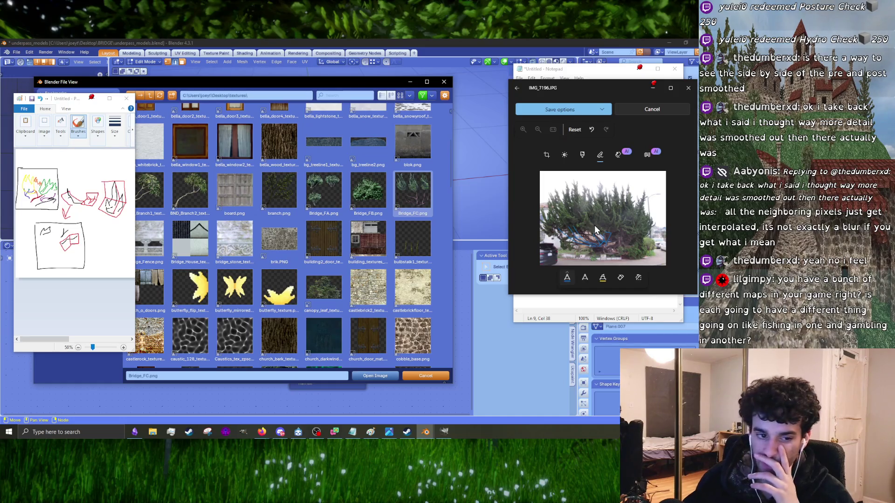
{"action": "left_click", "coordinate": [384, 377]}
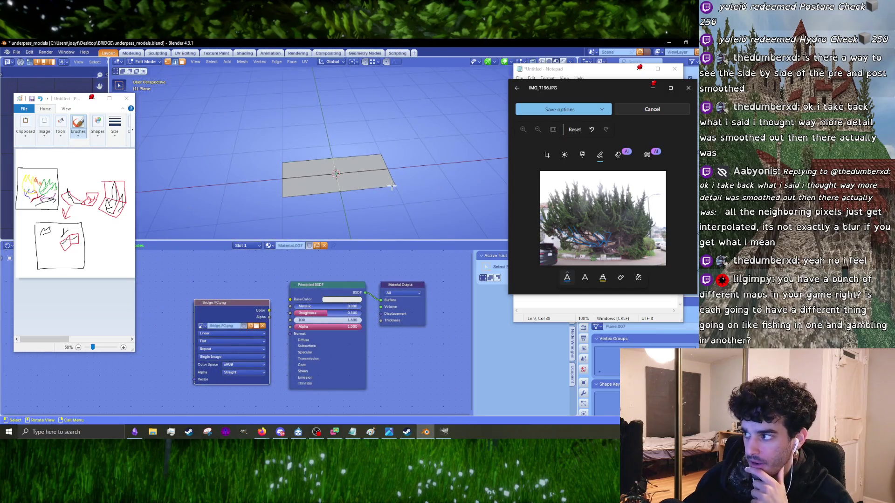
{"action": "middle_click_drag", "start_coordinate": [391, 186], "coordinate": [432, 206]}
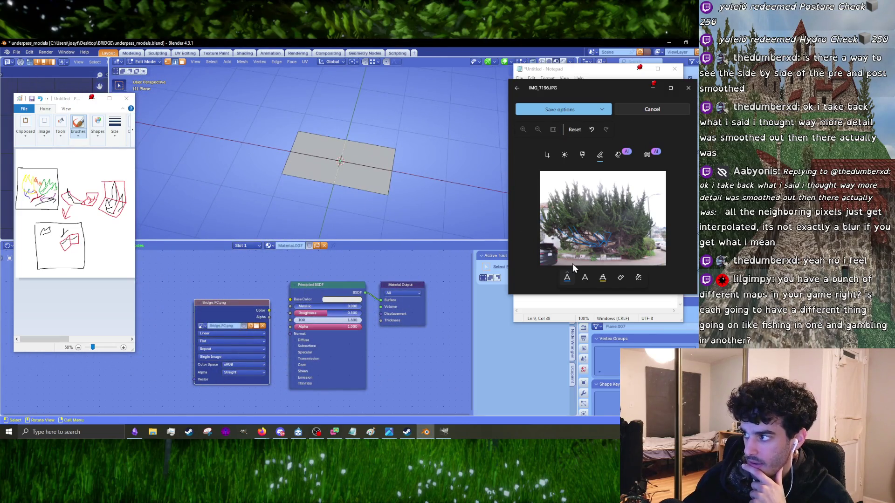
{"action": "left_click", "coordinate": [152, 432]}
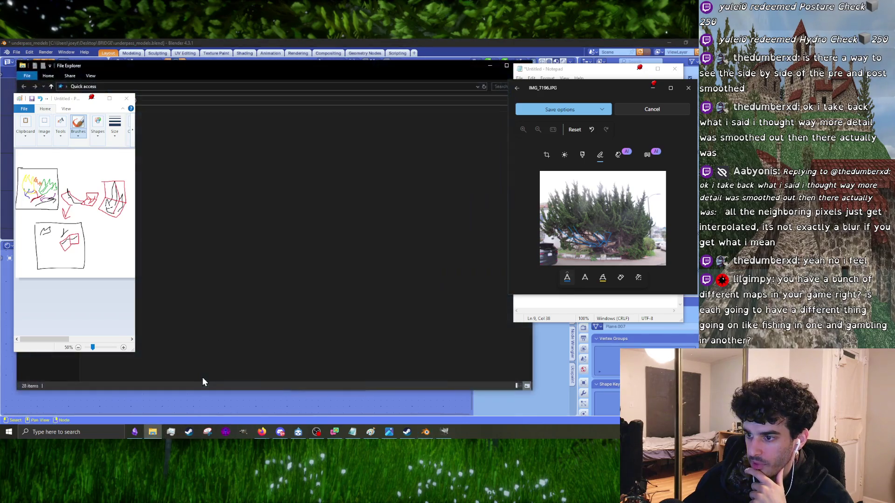
- Open IMG_7200 from Desktop\spikewytree in Photos and zoom around its tangled branches
{"action": "left_click", "coordinate": [177, 140]}
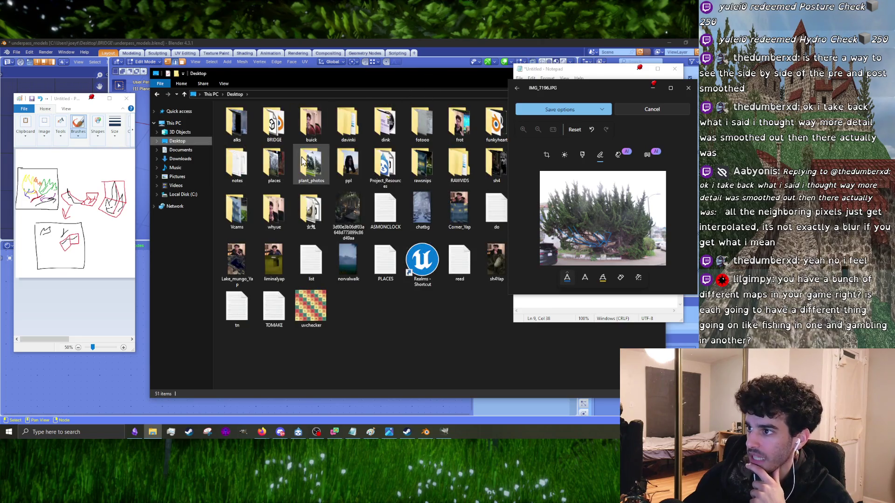
{"action": "left_click_drag", "start_coordinate": [303, 74], "coordinate": [184, 80]}
{"action": "double_click", "coordinate": [392, 172]}
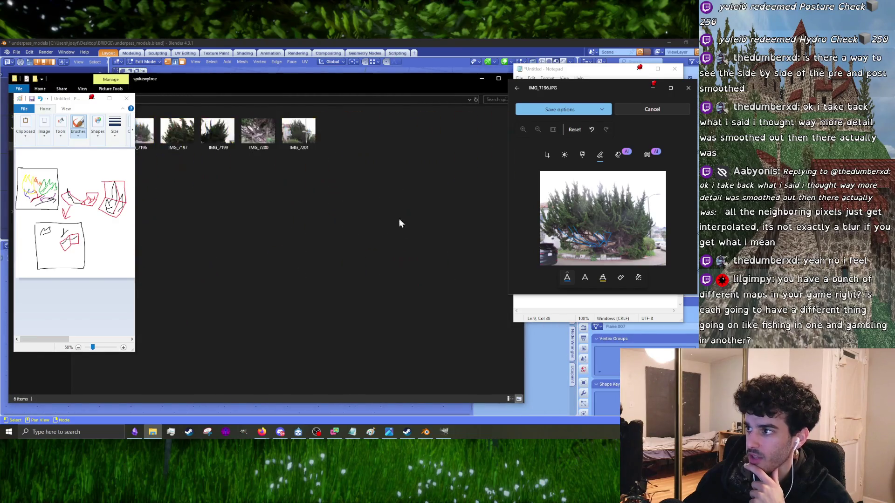
{"action": "double_click", "coordinate": [260, 132]}
{"action": "left_click_drag", "start_coordinate": [446, 88], "coordinate": [285, 90]}
{"action": "scroll", "coordinate": [353, 306], "scroll_direction": "up", "scroll_amount": 4}
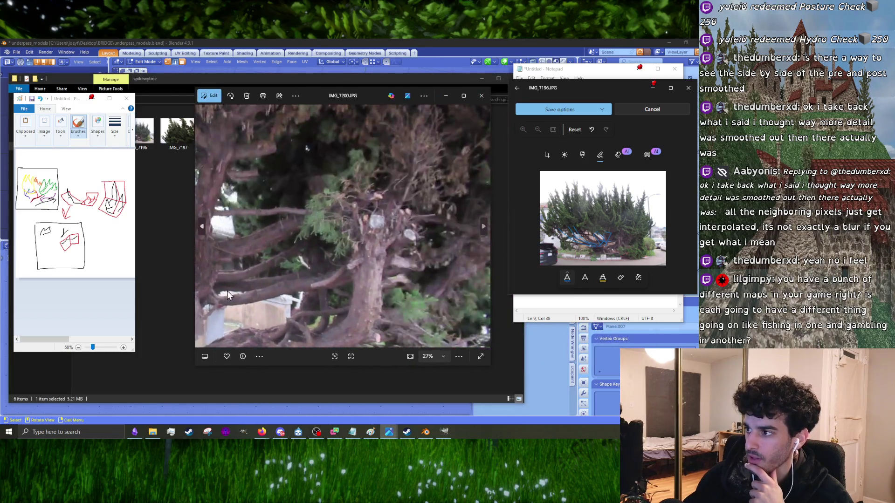
{"action": "left_click_drag", "start_coordinate": [350, 304], "coordinate": [256, 315]}
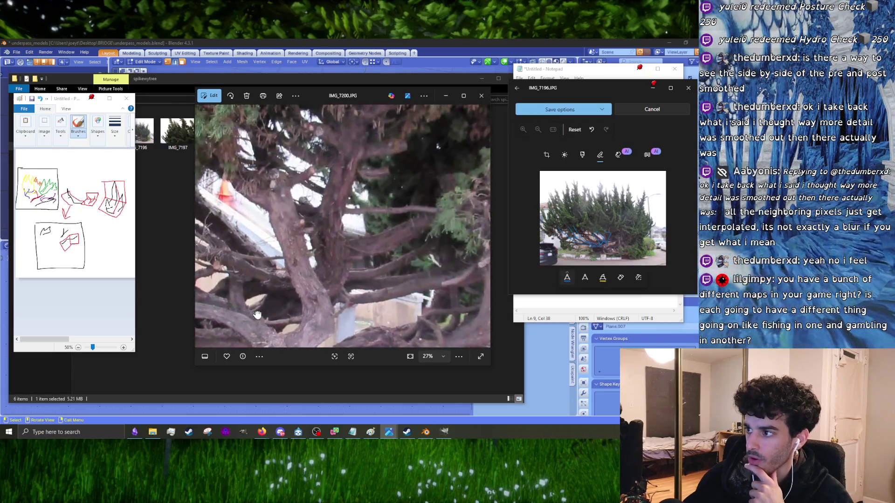
{"action": "scroll", "coordinate": [335, 254], "scroll_direction": "down", "scroll_amount": 4}
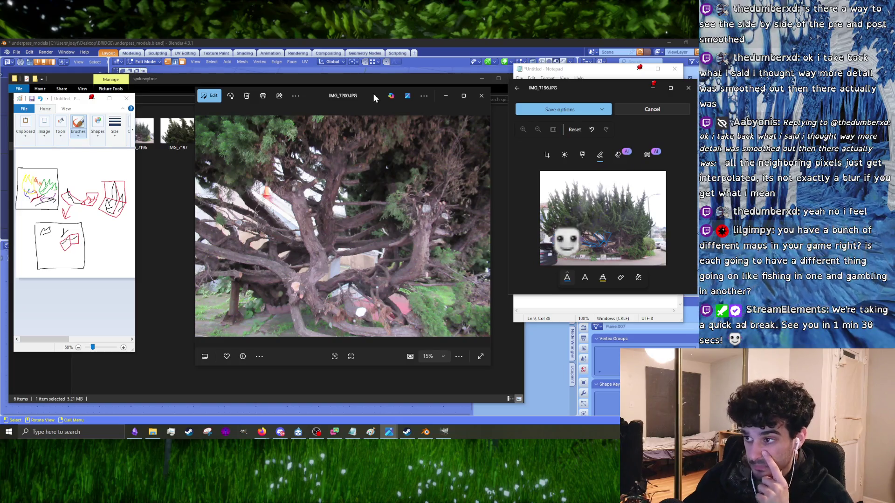
- Back in Blender, rotate and slide the plane's UV island over a branch
{"action": "left_click", "coordinate": [480, 77]}
{"action": "left_click", "coordinate": [481, 79]}
{"action": "left_click", "coordinate": [269, 316]}
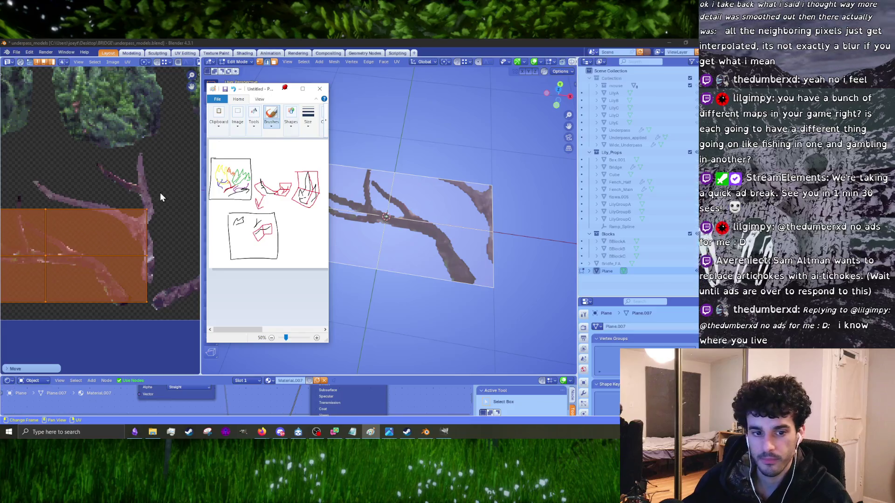
{"action": "middle_click_drag", "start_coordinate": [142, 207], "coordinate": [197, 223]}
{"action": "key", "text": "r"}
{"action": "left_click", "coordinate": [172, 244]}
{"action": "key", "text": "g"}
{"action": "left_click", "coordinate": [160, 243]}
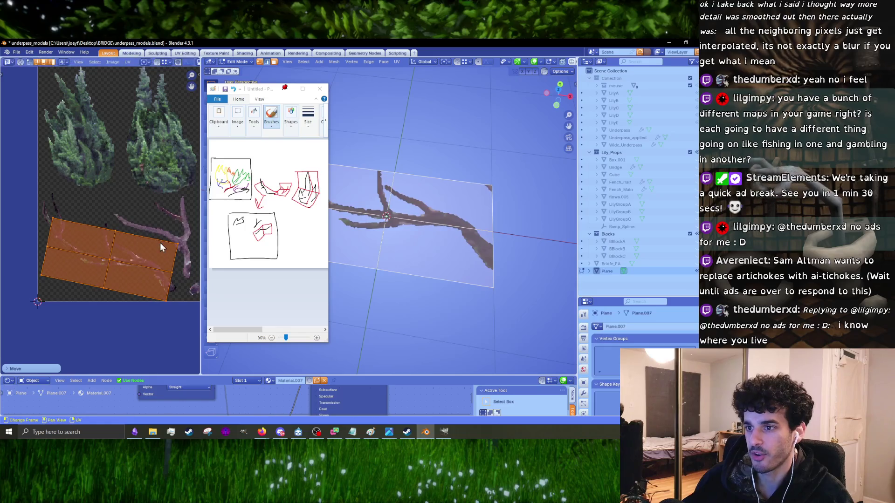
- From top view, in edge mode, move the plane's left edge further left
{"action": "scroll", "coordinate": [410, 269], "scroll_direction": "down", "scroll_amount": 2}
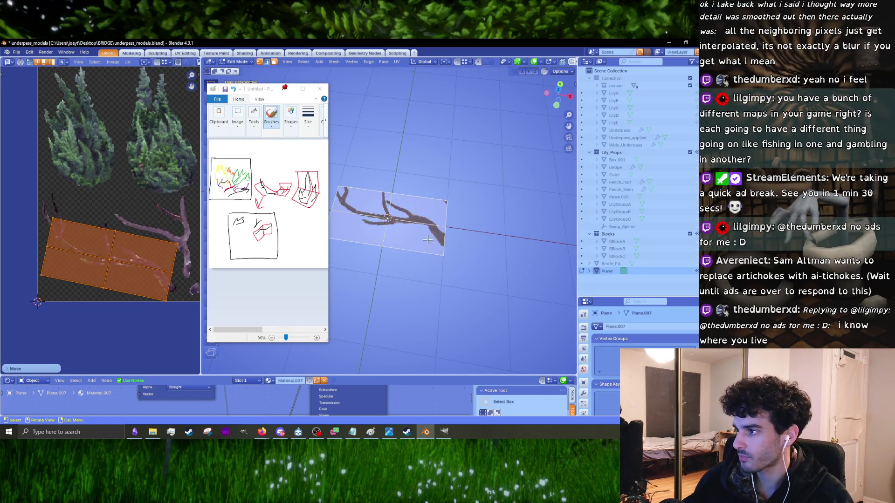
{"action": "mouse_move", "coordinate": [410, 269]}
{"action": "middle_mouse_down"}
{"action": "mouse_move", "coordinate": [431, 299]}
{"action": "mouse_move", "coordinate": [416, 288]}
{"action": "middle_mouse_up"}
{"action": "scroll", "coordinate": [380, 294], "scroll_direction": "down", "scroll_amount": 4}
{"action": "scroll", "coordinate": [403, 292], "scroll_direction": "up", "scroll_amount": 4}
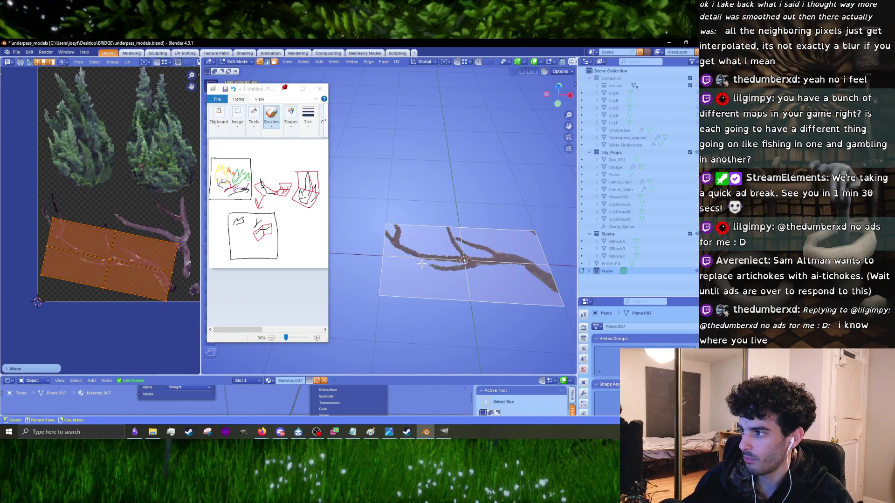
{"action": "key", "text": "KP_7"}
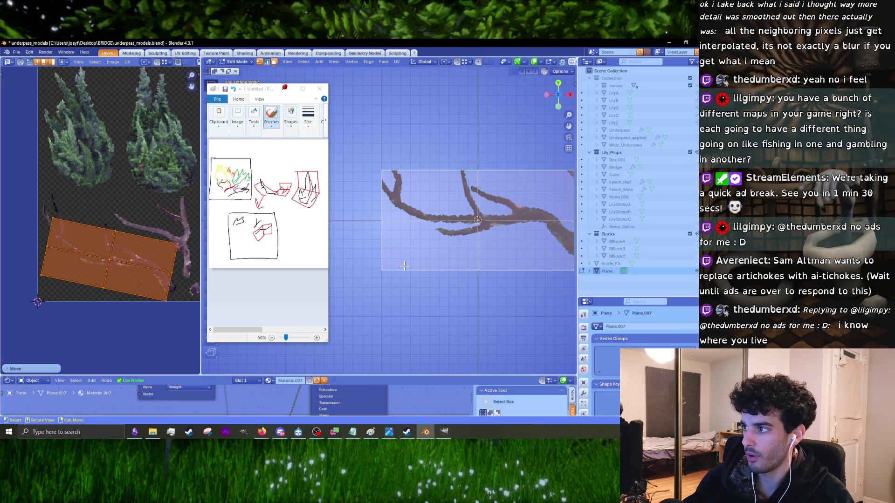
{"action": "scroll", "coordinate": [404, 266], "scroll_direction": "down", "scroll_amount": 3}
{"action": "left_click", "coordinate": [396, 260]}
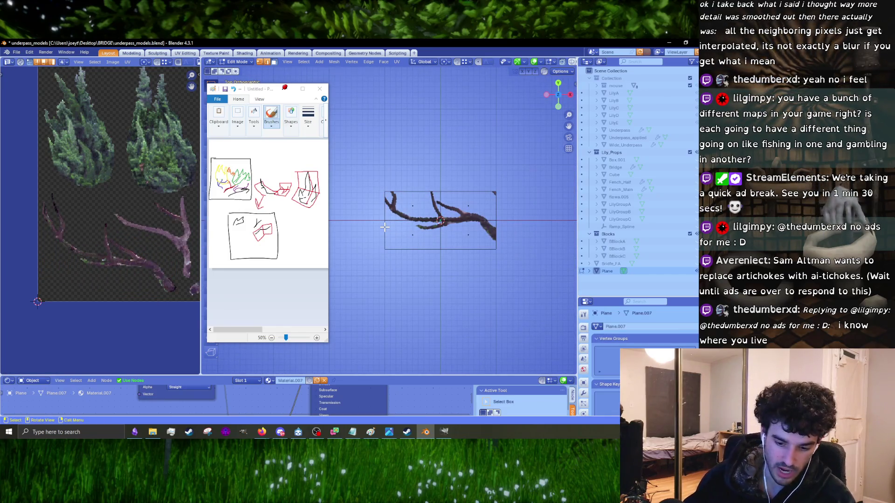
{"action": "key", "text": "2"}
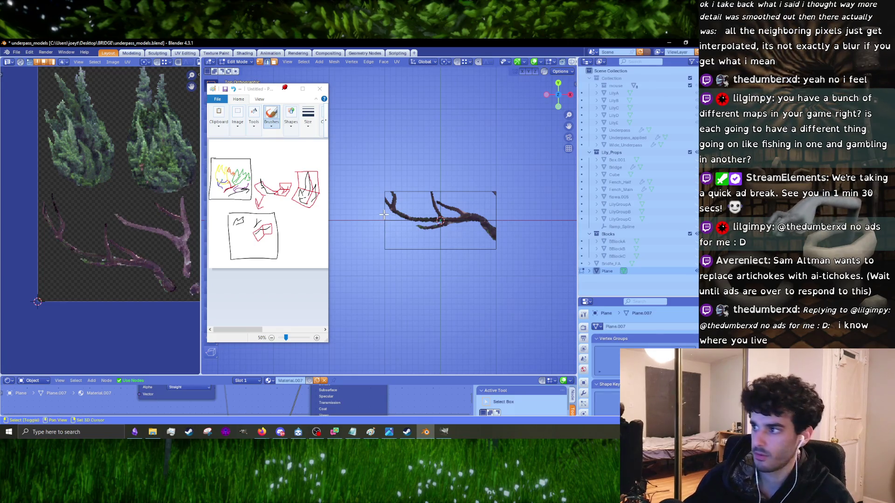
{"action": "middle_click_drag", "start_coordinate": [387, 230], "coordinate": [447, 241], "text": "shift"}
{"action": "key", "text": "g"}
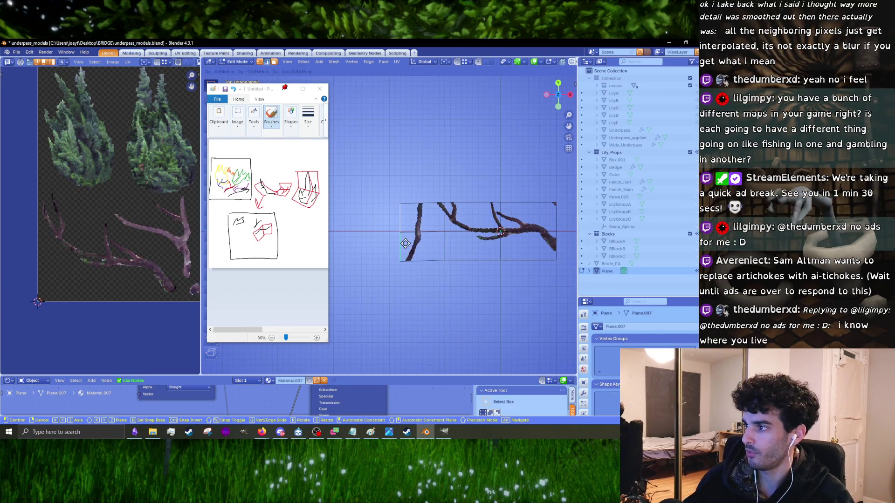
{"action": "left_click", "coordinate": [386, 243]}
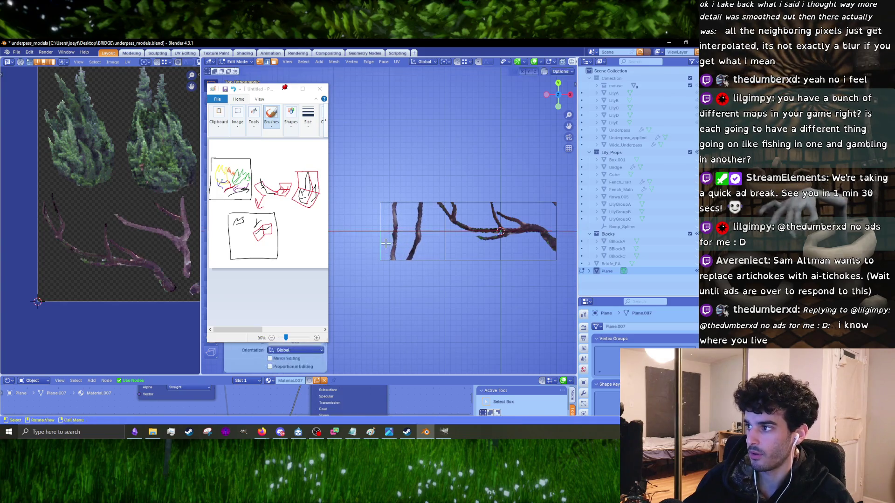
- Select the whole plane and rotate the left UVs about 25° to follow another branch
{"action": "left_click", "coordinate": [444, 238]}
{"action": "key", "text": "a"}
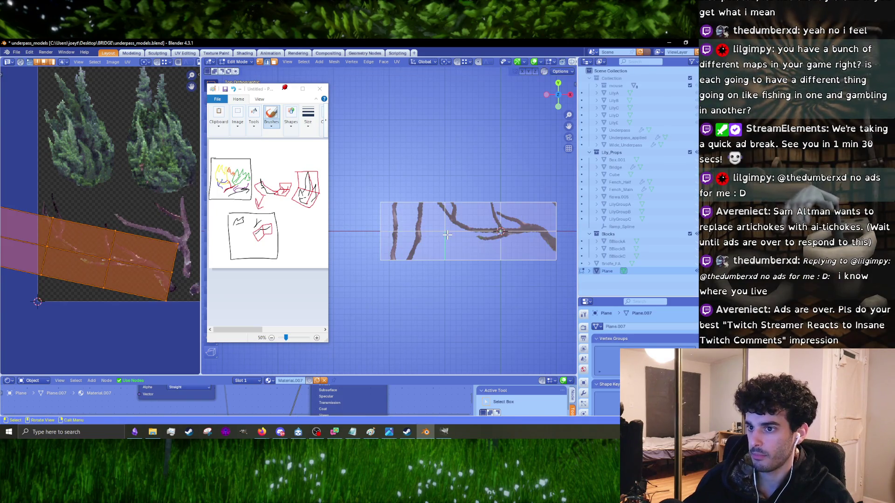
{"action": "scroll", "coordinate": [90, 291], "scroll_direction": "down", "scroll_amount": 2}
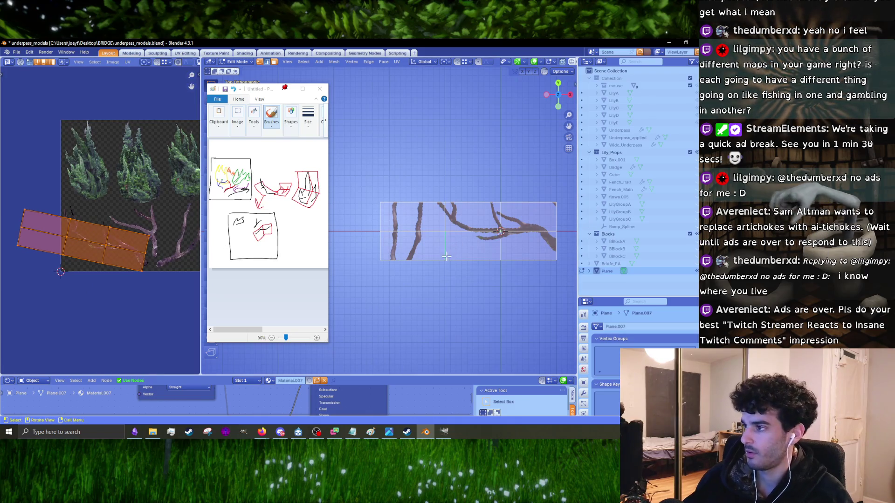
{"action": "scroll", "coordinate": [110, 248], "scroll_direction": "up", "scroll_amount": 3}
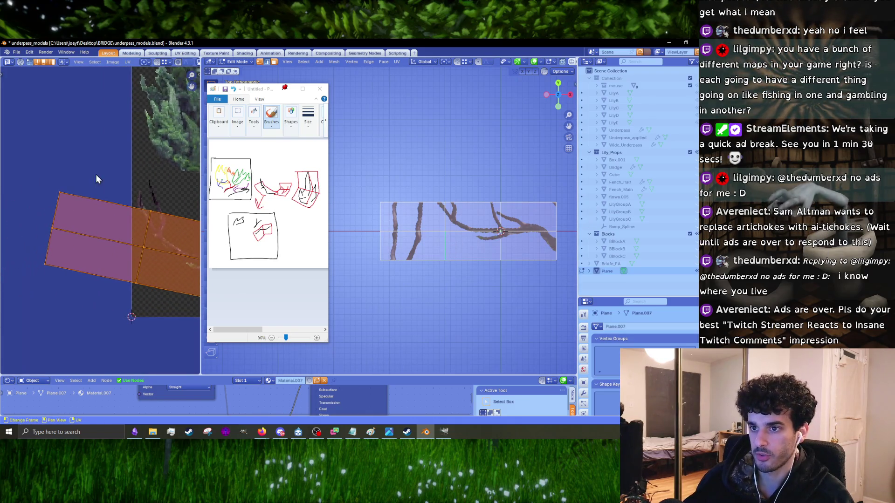
{"action": "left_click", "coordinate": [108, 208]}
{"action": "key", "text": "r"}
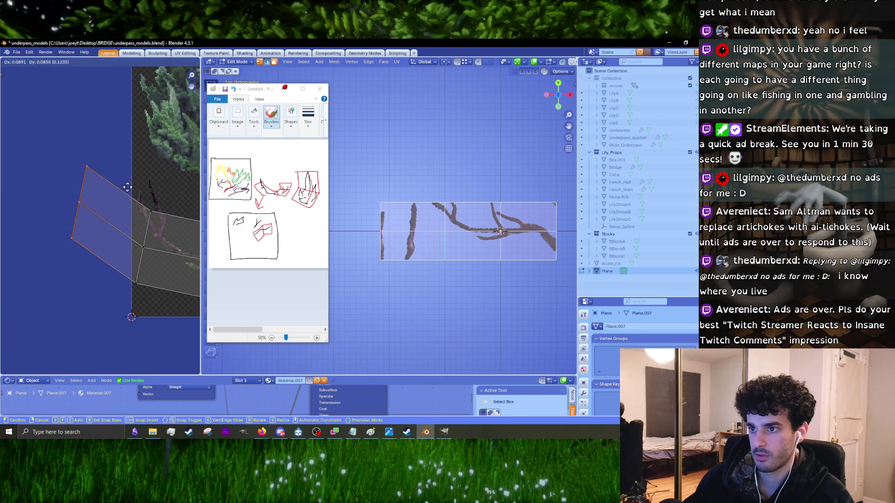
{"action": "left_click", "coordinate": [166, 197]}
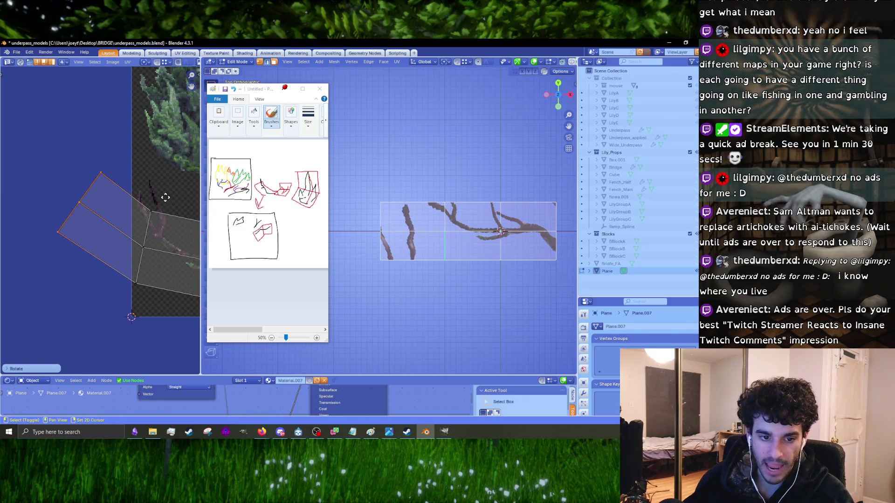
{"action": "middle_click_drag", "start_coordinate": [166, 197], "coordinate": [125, 201]}
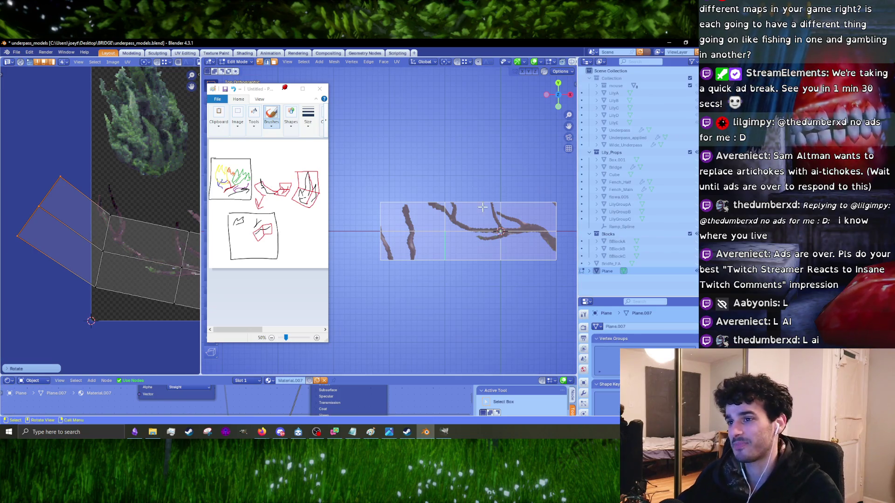
- Move the plane's left edge further left along X and lower
{"action": "scroll", "coordinate": [482, 207], "scroll_direction": "up", "scroll_amount": 3}
{"action": "left_click", "coordinate": [436, 220]}
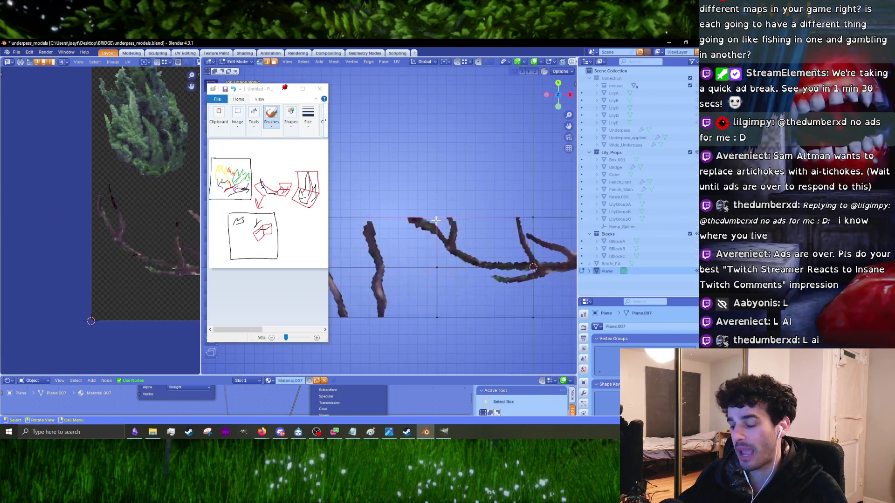
{"action": "key", "text": "g"}
{"action": "key", "text": "x"}
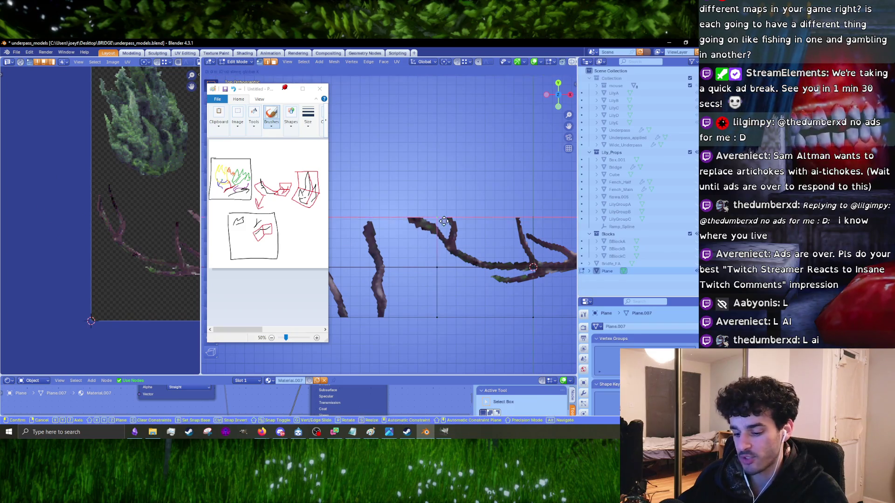
{"action": "left_click", "coordinate": [417, 261]}
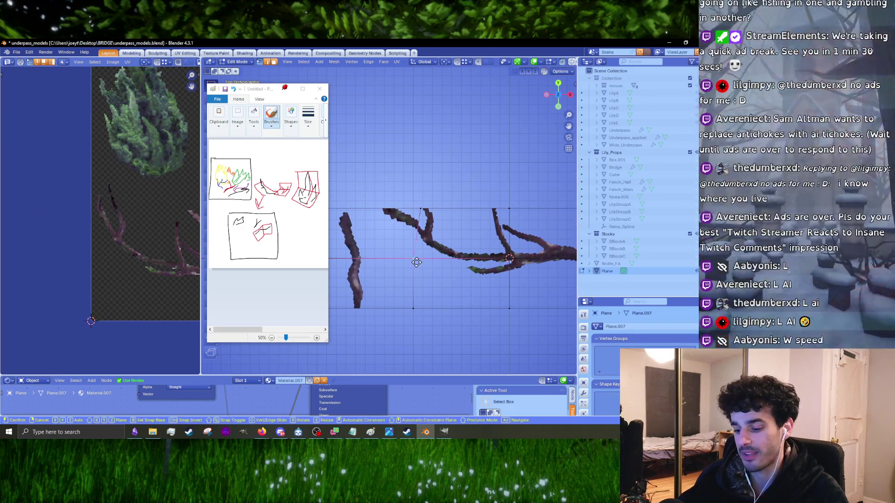
{"action": "left_click", "coordinate": [392, 270]}
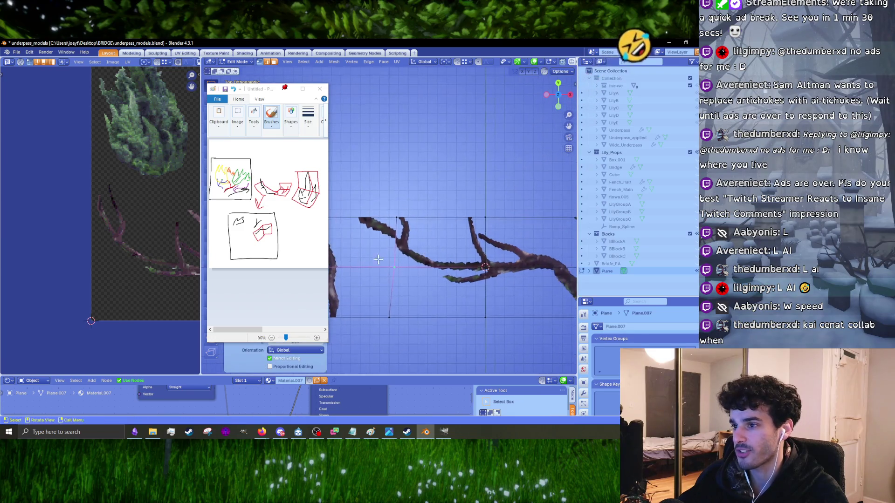
- Select the whole mesh and pick the left UV edge and corner vertices along the branch
{"action": "scroll", "coordinate": [144, 234], "scroll_direction": "down", "scroll_amount": 3}
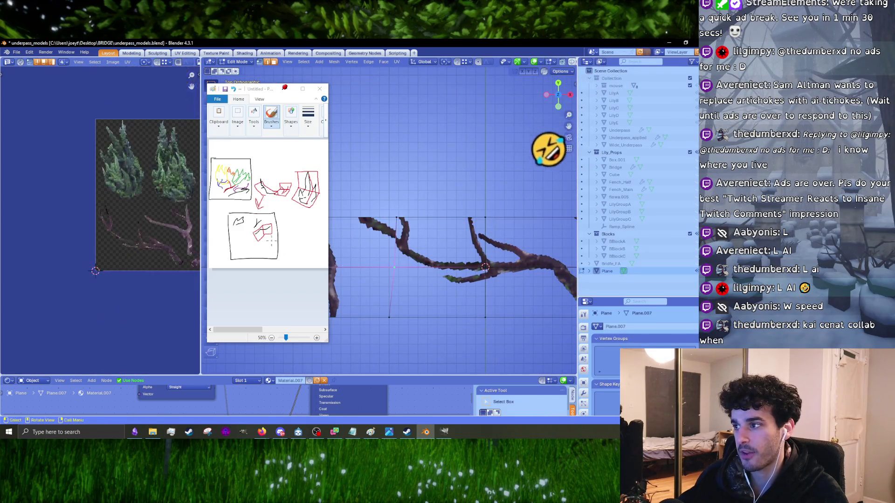
{"action": "key", "text": "a"}
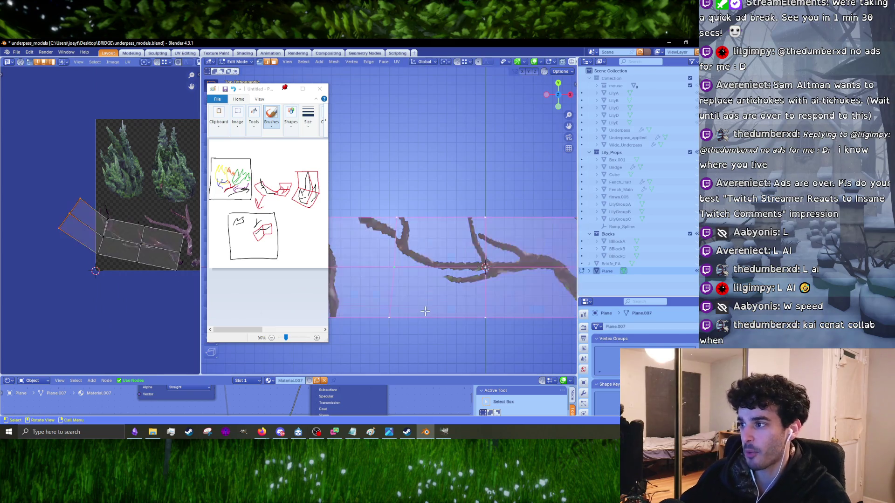
{"action": "scroll", "coordinate": [86, 261], "scroll_direction": "up", "scroll_amount": 4}
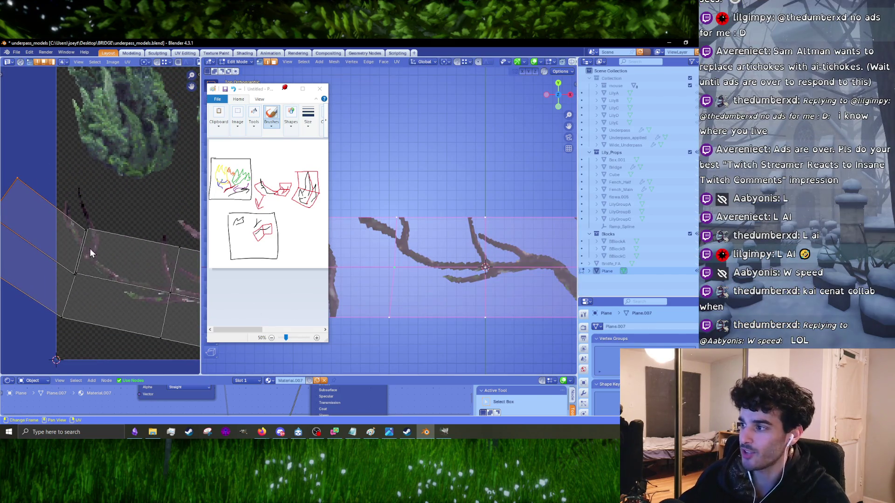
{"action": "left_click", "coordinate": [116, 242], "text": "shift"}
{"action": "left_click", "coordinate": [79, 264]}
{"action": "left_click", "coordinate": [85, 332]}
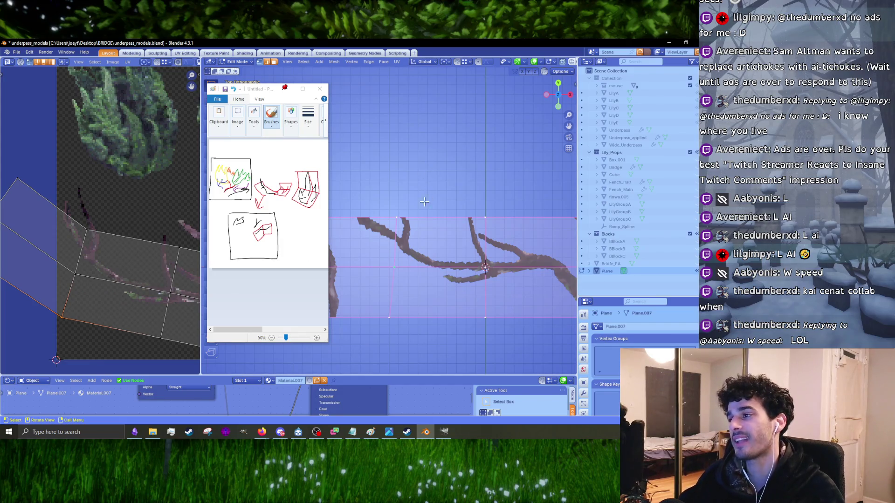
- Reset the plane's selection, leaving and re-entering Edit Mode so the whole mesh is selected
{"action": "scroll", "coordinate": [424, 202], "scroll_direction": "down", "scroll_amount": 2}
{"action": "scroll", "coordinate": [411, 219], "scroll_direction": "down", "scroll_amount": 1}
{"action": "left_click", "coordinate": [410, 227]}
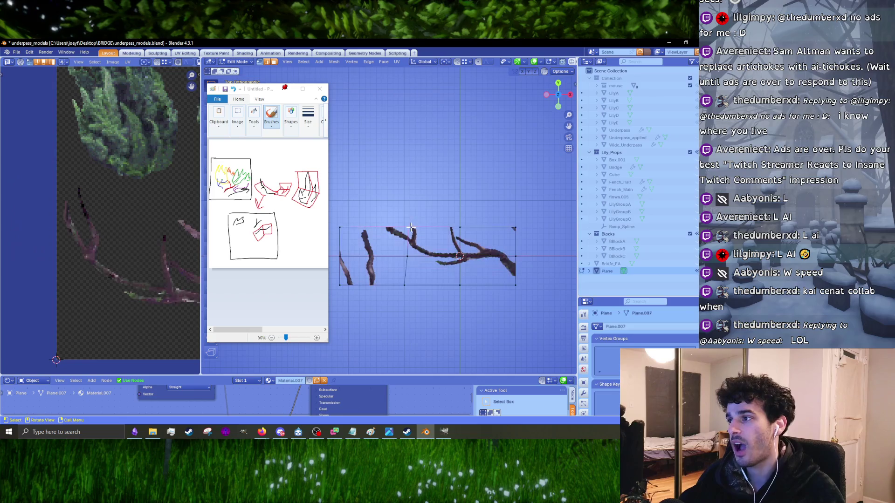
{"action": "key", "text": "a"}
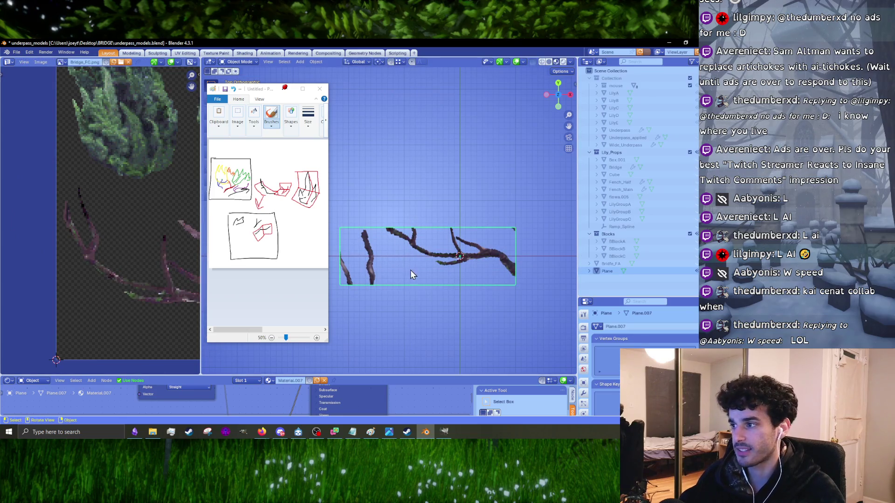
{"action": "key", "text": "alt+a"}
{"action": "key", "text": "a"}
{"action": "key", "text": "alt+a"}
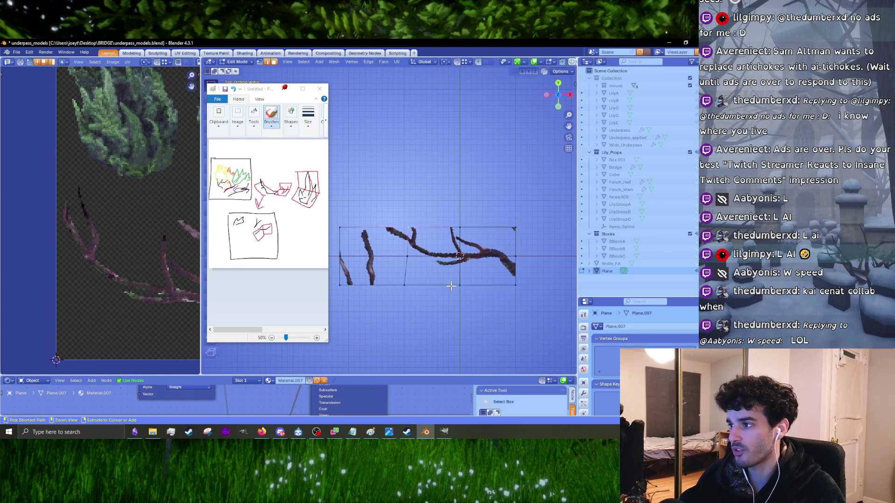
{"action": "key", "text": "a"}
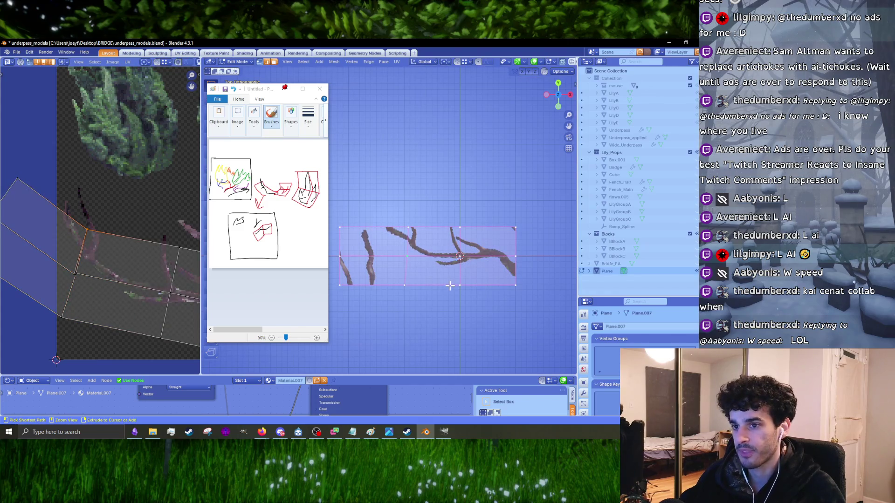
{"action": "key", "text": "alt+a"}
{"action": "key", "text": "a"}
{"action": "key", "text": "alt+a"}
{"action": "key", "text": "a"}
{"action": "key", "text": "alt+a"}
{"action": "key", "text": "Tab"}
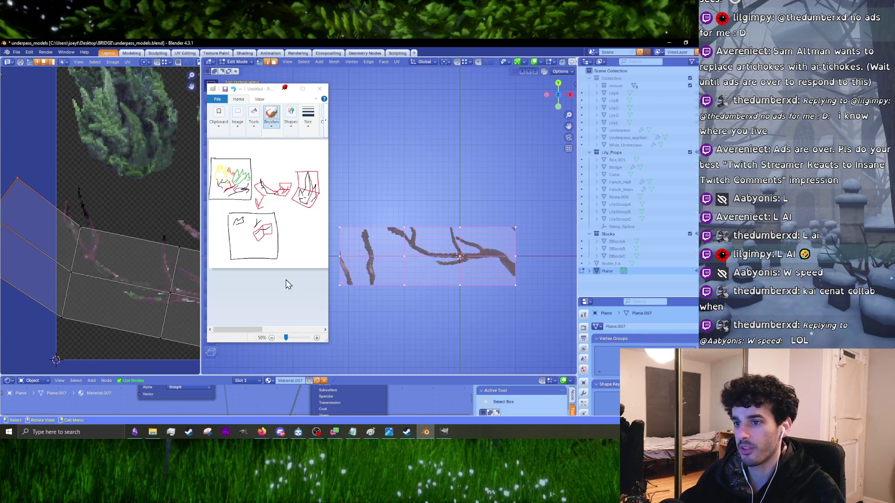
{"action": "scroll", "coordinate": [130, 258], "scroll_direction": "down", "scroll_amount": 3}
{"action": "key", "text": "Tab"}
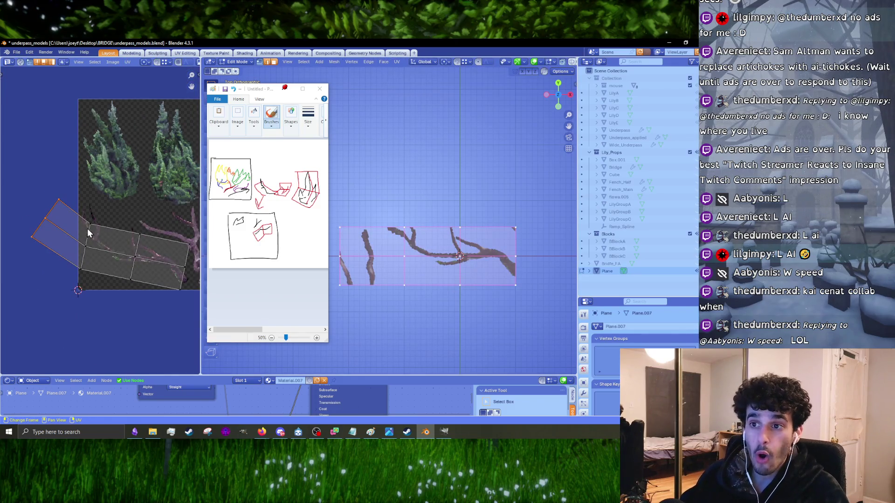
- Box-select the left UV vertices and move them twice, ending up and to the right
{"action": "scroll", "coordinate": [96, 228], "scroll_direction": "up", "scroll_amount": 1, "text": "shift"}
{"action": "left_click_drag", "start_coordinate": [20, 192], "coordinate": [63, 267]}
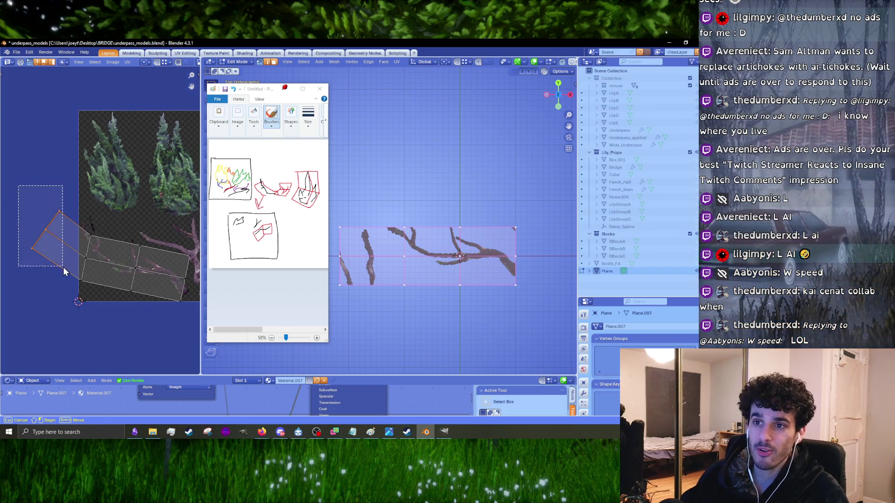
{"action": "scroll", "coordinate": [74, 233], "scroll_direction": "up", "scroll_amount": 3}
{"action": "key", "text": "g"}
{"action": "left_click", "coordinate": [98, 212]}
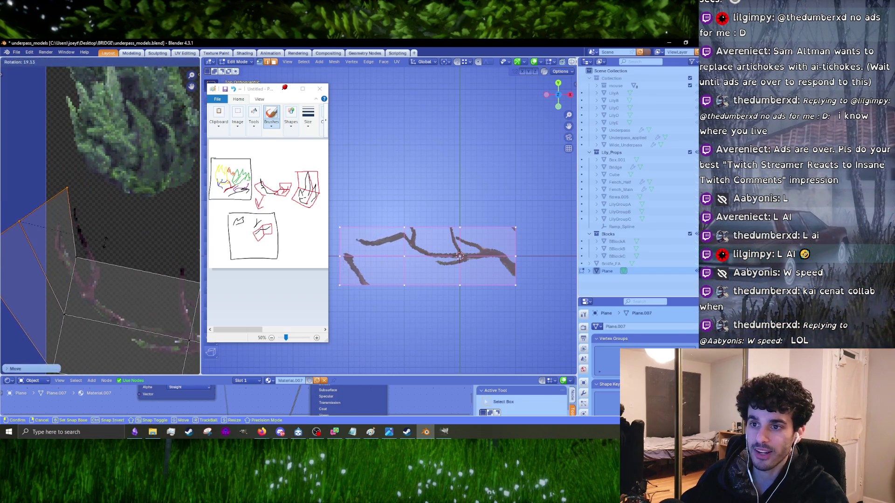
{"action": "middle_click_drag", "start_coordinate": [111, 252], "coordinate": [145, 214]}
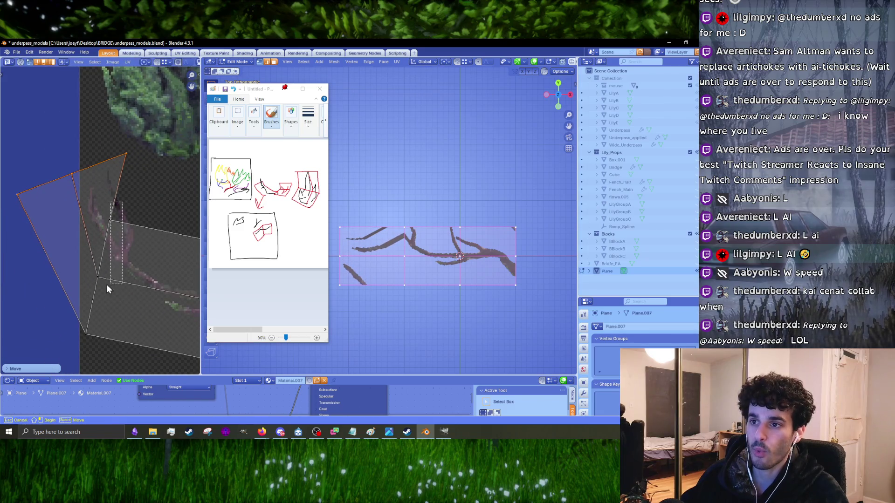
{"action": "key", "text": "g"}
{"action": "left_click", "coordinate": [134, 232]}
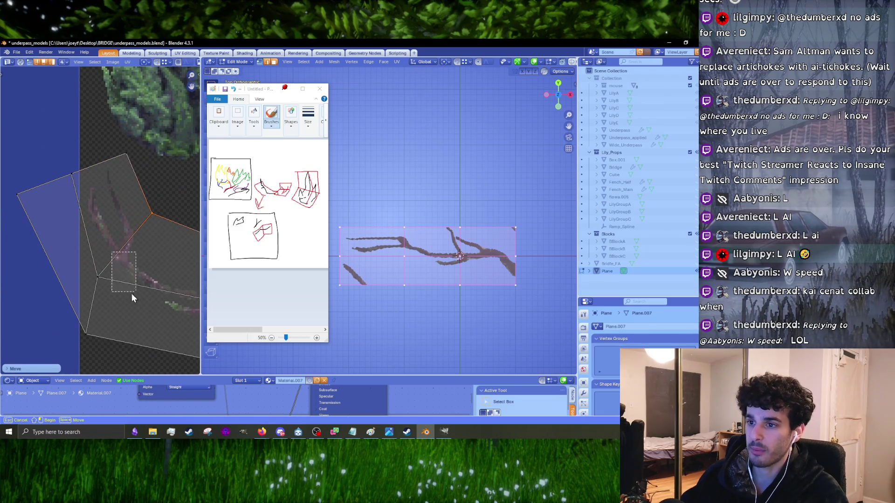
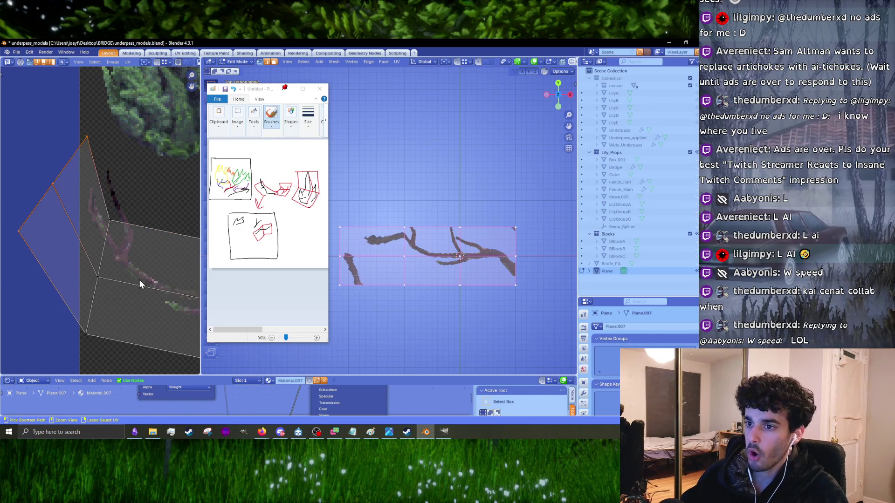
- Undo the recent UV adjustments and re-enter Edit Mode on the plane
{"action": "scroll", "coordinate": [138, 278], "scroll_direction": "down", "scroll_amount": 4}
{"action": "key", "text": "ctrl+z"}
{"action": "key", "text": "ctrl+z"}
{"action": "key", "text": "ctrl+z"}
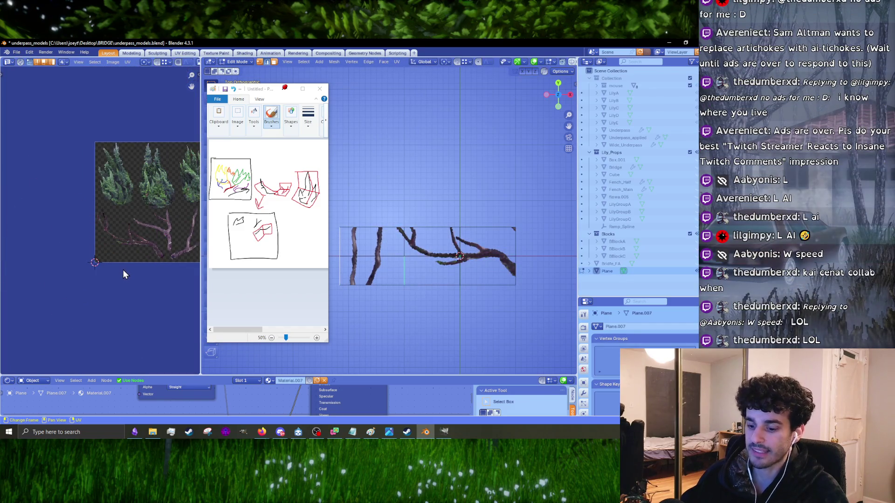
{"action": "key", "text": "Tab"}
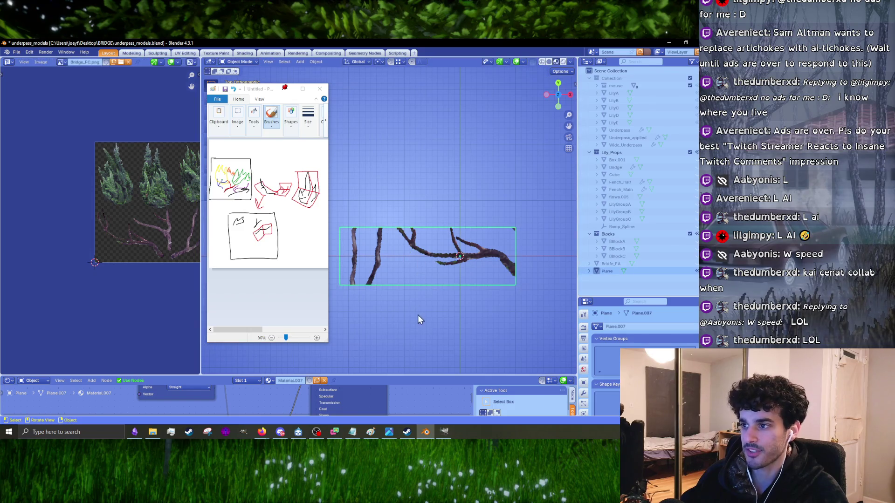
{"action": "key", "text": "Tab"}
{"action": "scroll", "coordinate": [122, 217], "scroll_direction": "up", "scroll_amount": 5}
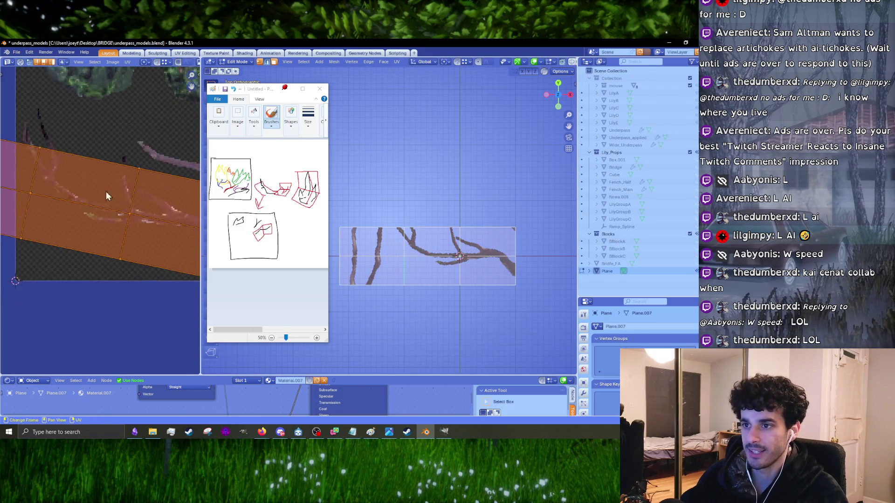
{"action": "scroll", "coordinate": [107, 197], "scroll_direction": "down", "scroll_amount": 5}
- Scale the plane's UV island down and move it over a branch in the atlas
{"action": "key", "text": "s"}
{"action": "left_click", "coordinate": [113, 203]}
{"action": "key", "text": "g"}
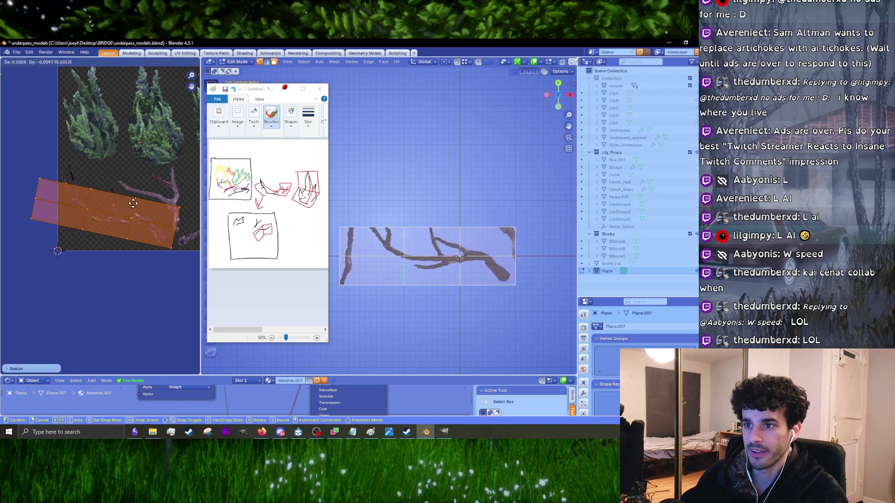
{"action": "left_click", "coordinate": [150, 203]}
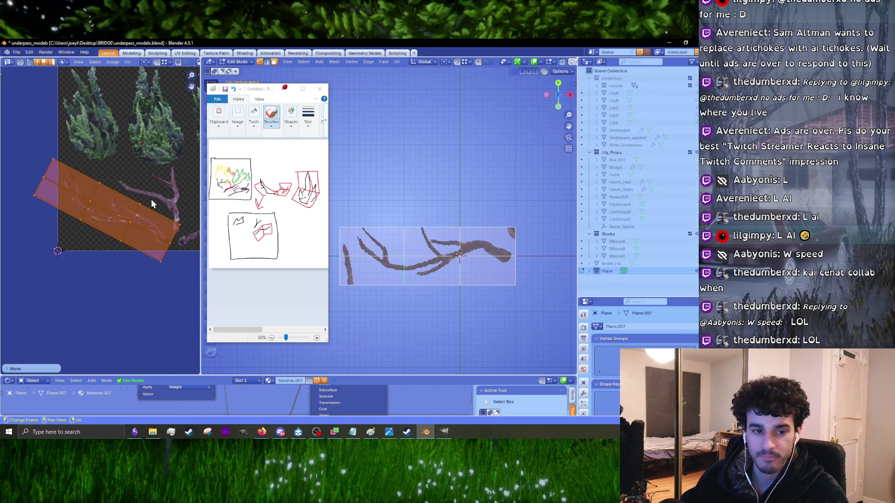
{"action": "scroll", "coordinate": [130, 203], "scroll_direction": "up", "scroll_amount": 2}
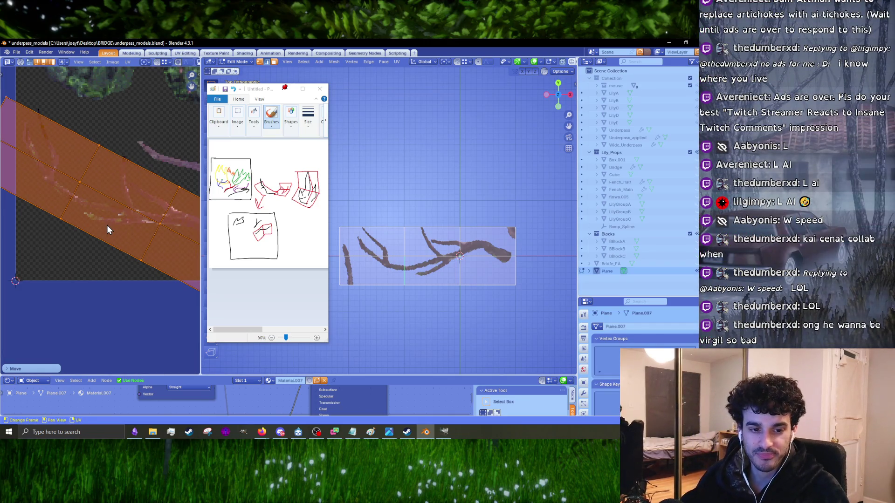
{"action": "scroll", "coordinate": [106, 227], "scroll_direction": "down", "scroll_amount": 3}
{"action": "scroll", "coordinate": [135, 243], "scroll_direction": "up", "scroll_amount": 4}
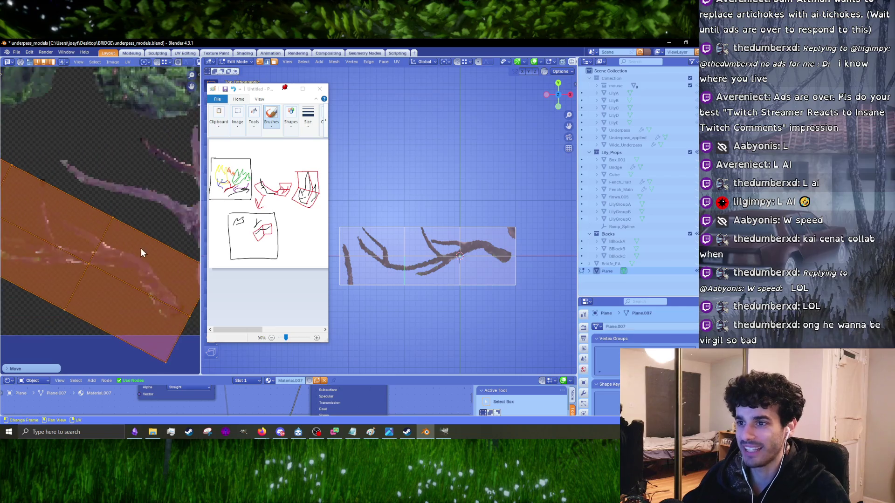
- Select the UV island's top-right edge and switch to edge selection
{"action": "middle_click_drag", "start_coordinate": [164, 262], "coordinate": [127, 220]}
{"action": "left_click", "coordinate": [167, 240]}
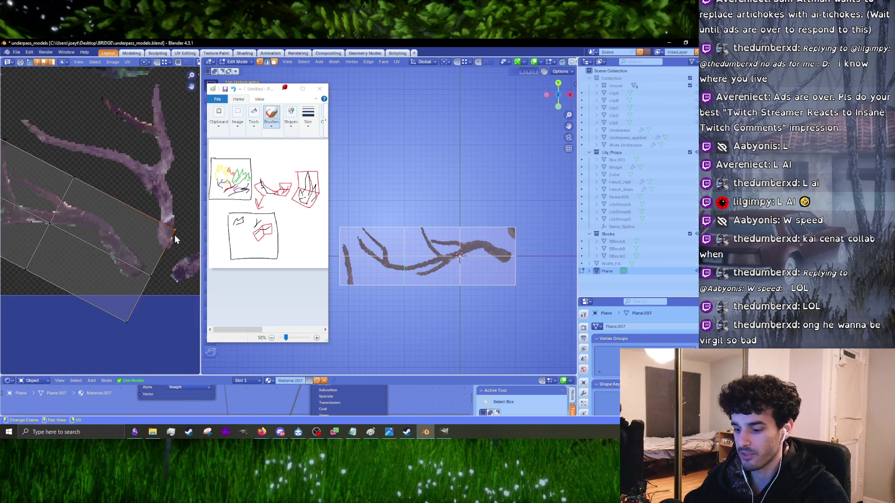
{"action": "left_click", "coordinate": [555, 72]}
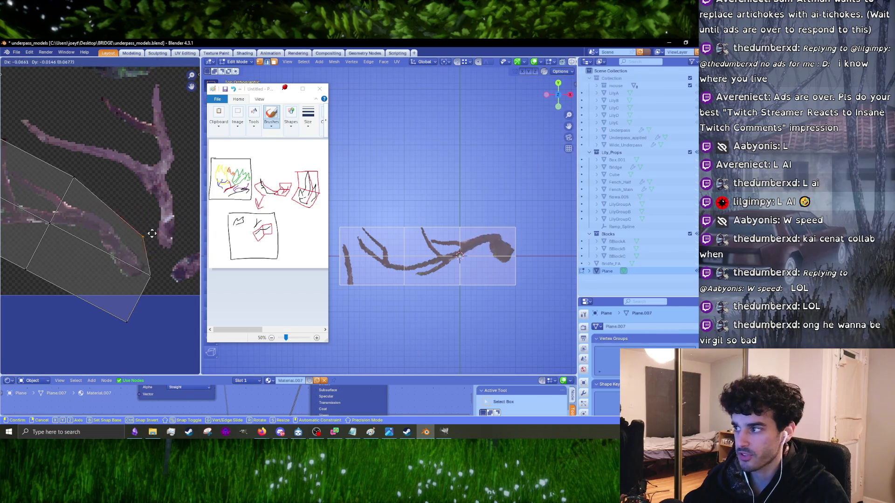
{"action": "left_click", "coordinate": [559, 71]}
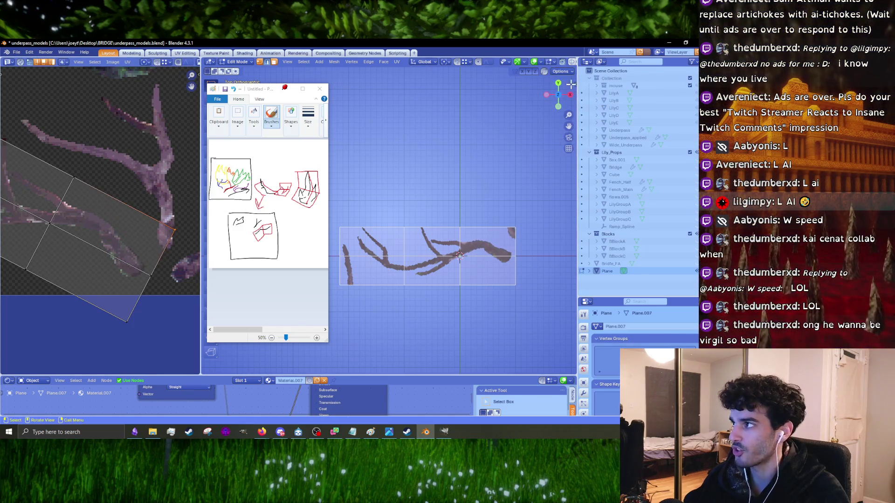
{"action": "left_click", "coordinate": [560, 72]}
{"action": "left_click", "coordinate": [497, 227]}
{"action": "scroll", "coordinate": [497, 227], "scroll_direction": "up", "scroll_amount": 2}
- Pull the plane's top-right and bottom-right vertices in toward the branch tip
{"action": "key", "text": "2"}
{"action": "middle_click_drag", "start_coordinate": [532, 243], "coordinate": [418, 201], "text": "shift"}
{"action": "key", "text": "g"}
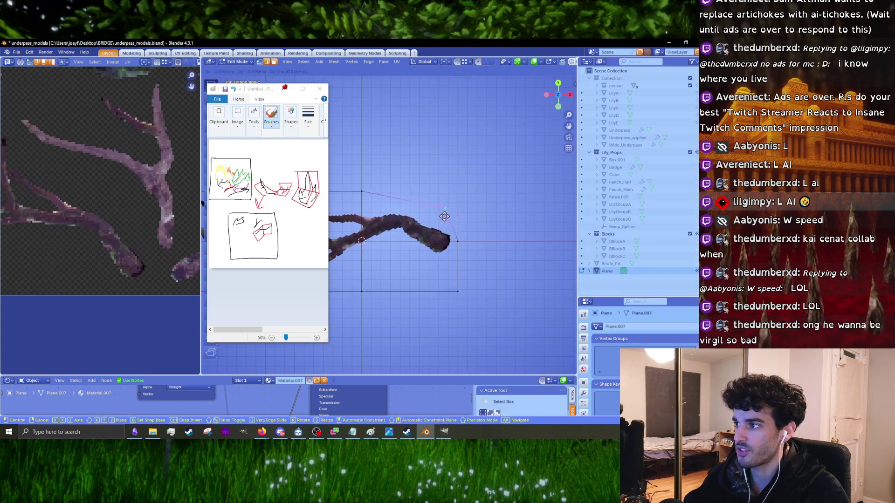
{"action": "left_click", "coordinate": [441, 222]}
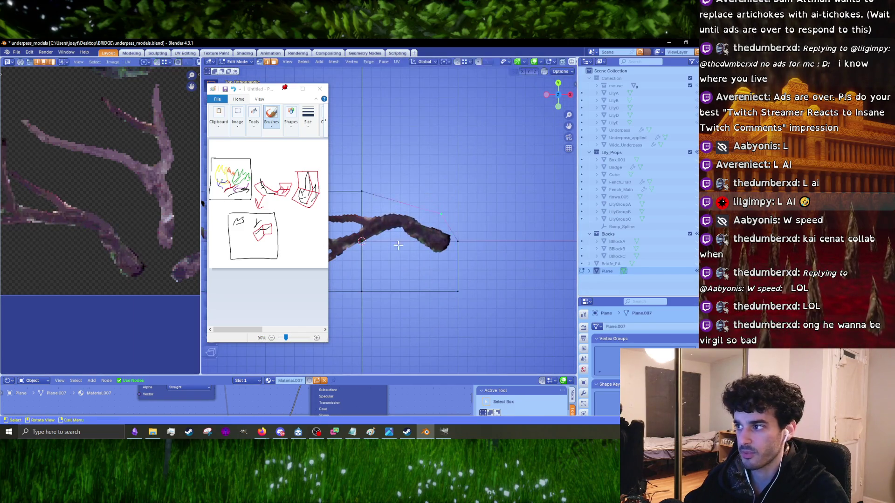
{"action": "key", "text": "g"}
{"action": "left_click", "coordinate": [438, 280]}
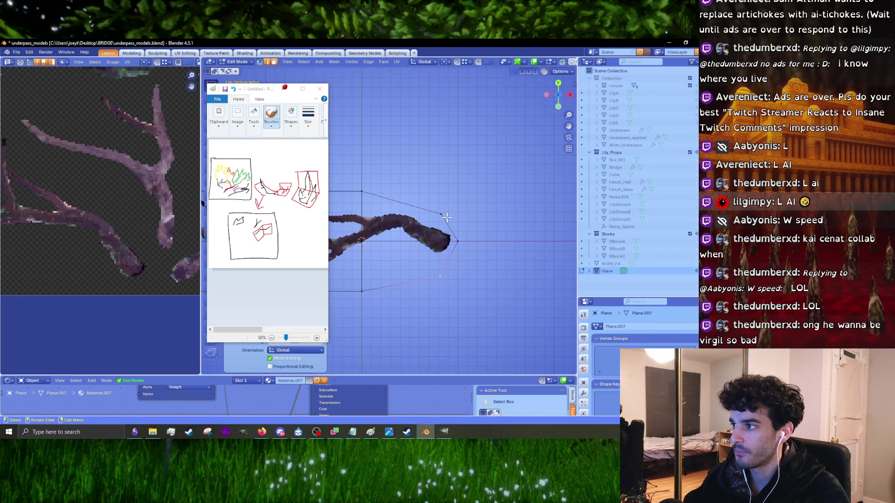
- Move the plane's top-left vertex so it sits just above the branch
{"action": "middle_click_drag", "start_coordinate": [373, 290], "coordinate": [512, 279], "text": "shift"}
{"action": "left_click", "coordinate": [500, 181]}
{"action": "key", "text": "g"}
{"action": "left_click", "coordinate": [501, 181]}
{"action": "left_click", "coordinate": [404, 181]}
{"action": "key", "text": "g"}
{"action": "left_click", "coordinate": [413, 167]}
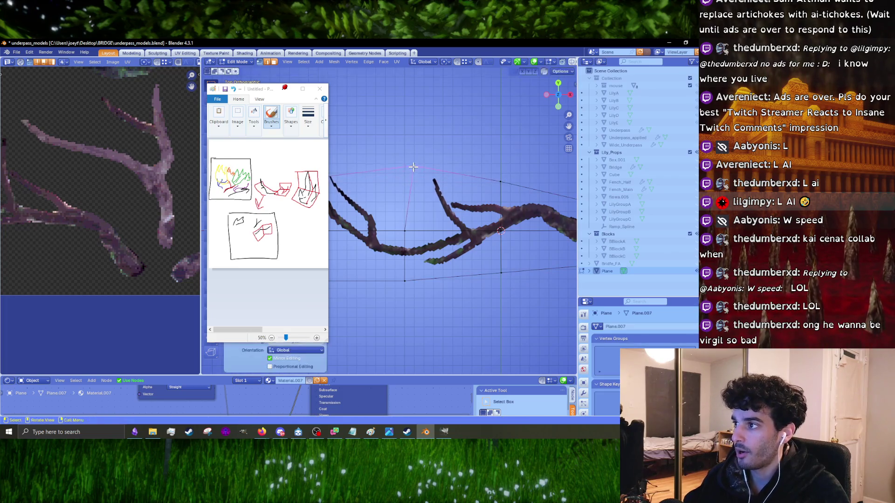
{"action": "scroll", "coordinate": [413, 167], "scroll_direction": "up", "scroll_amount": 2}
{"action": "key", "text": "g"}
{"action": "left_click", "coordinate": [420, 172]}
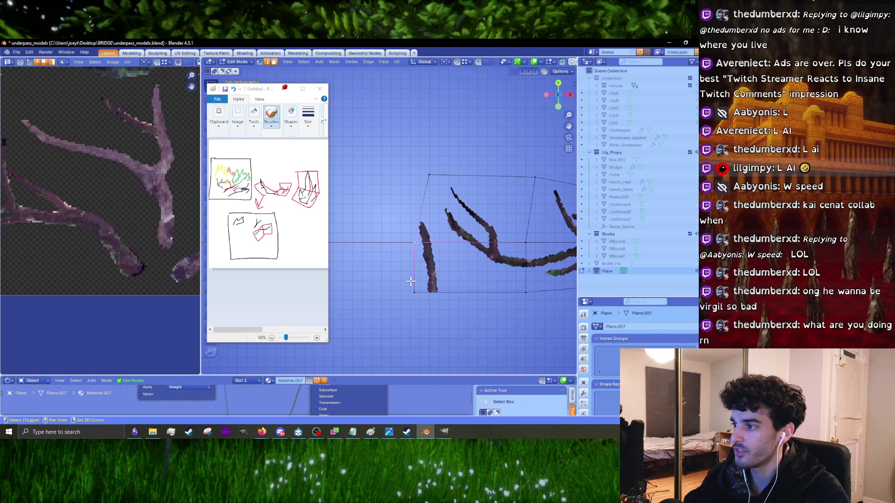
- Bring the left-middle, bottom-left and middle vertices in along the branch outline
{"action": "key", "text": "g"}
{"action": "left_click", "coordinate": [431, 279]}
{"action": "left_click", "coordinate": [414, 292]}
{"action": "key", "text": "g"}
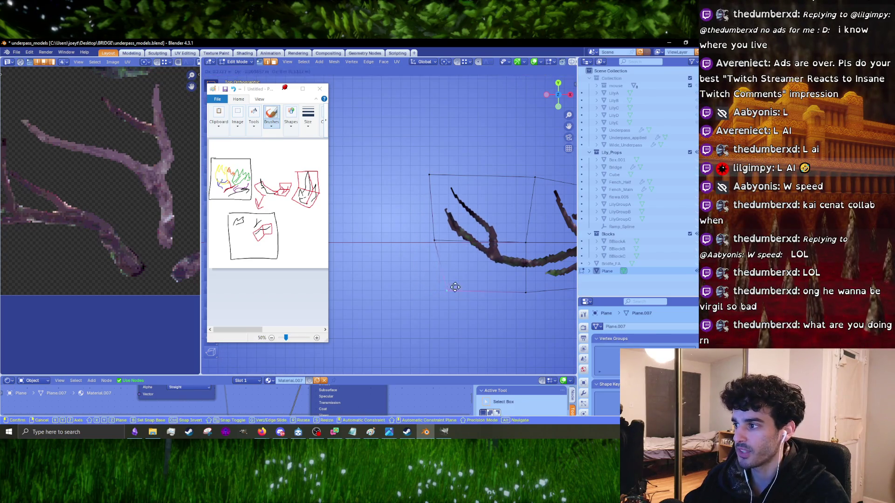
{"action": "left_click", "coordinate": [465, 283]}
{"action": "middle_click_drag", "start_coordinate": [494, 280], "coordinate": [422, 279], "text": "shift"}
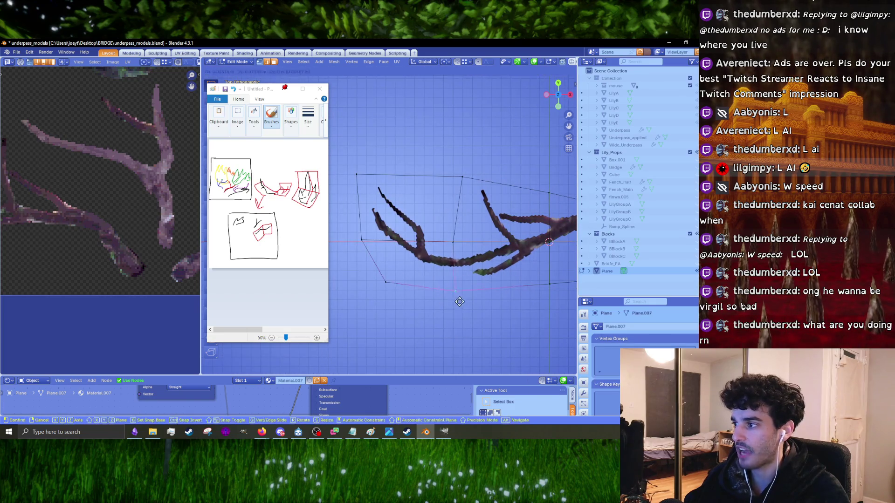
{"action": "left_click", "coordinate": [453, 243]}
{"action": "key", "text": "g"}
{"action": "left_click", "coordinate": [460, 241]}
- Align the top-left vertex with the one below it and fine-tune its position
{"action": "mouse_move", "coordinate": [470, 173]}
{"action": "middle_mouse_down", "text": "shift"}
{"action": "mouse_move", "coordinate": [443, 204]}
{"action": "mouse_move", "coordinate": [528, 219]}
{"action": "middle_mouse_up", "text": "shift"}
{"action": "left_click", "coordinate": [443, 204]}
{"action": "left_click", "coordinate": [417, 215]}
{"action": "key", "text": "g"}
{"action": "left_click", "coordinate": [422, 219]}
{"action": "key", "text": "g"}
{"action": "left_click", "coordinate": [419, 274]}
- Orbit around the trimmed card, then frame the atlas and return to top view
{"action": "scroll", "coordinate": [427, 275], "scroll_direction": "down", "scroll_amount": 4}
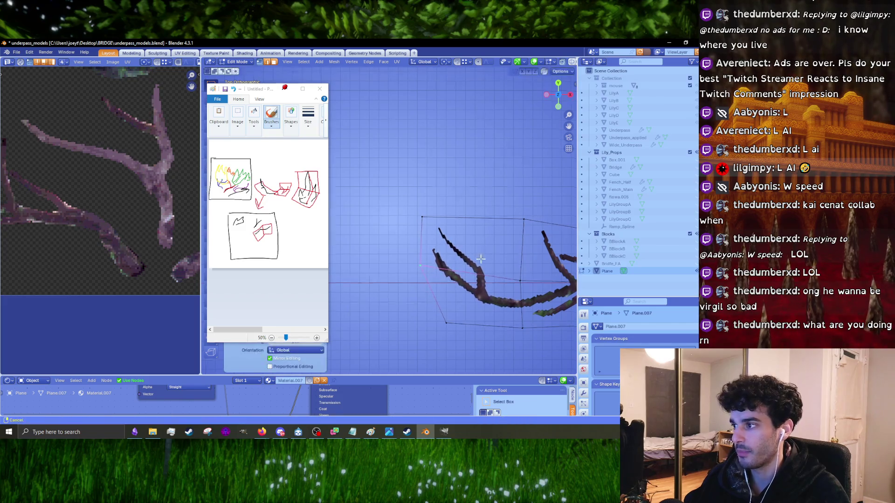
{"action": "mouse_move", "coordinate": [436, 247]}
{"action": "middle_mouse_down"}
{"action": "mouse_move", "coordinate": [447, 226]}
{"action": "mouse_move", "coordinate": [441, 221]}
{"action": "mouse_move", "coordinate": [424, 269]}
{"action": "mouse_move", "coordinate": [407, 265]}
{"action": "mouse_move", "coordinate": [421, 271]}
{"action": "middle_mouse_up"}
{"action": "key", "text": "Home"}
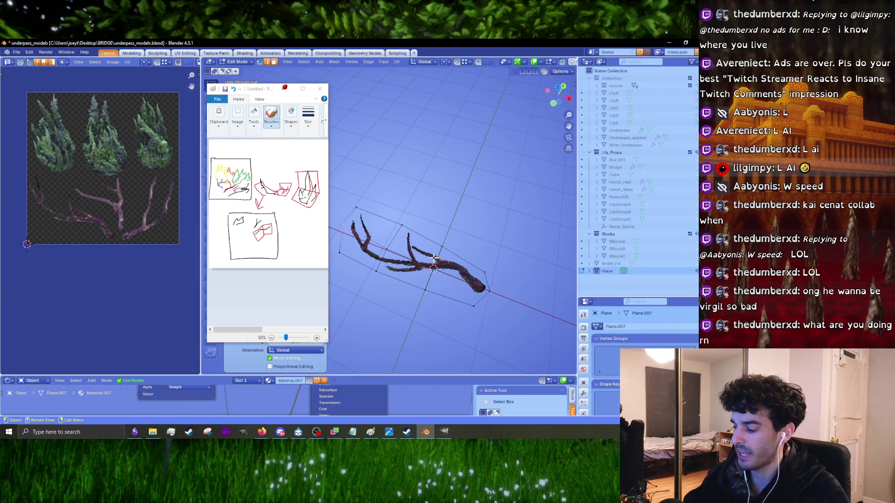
{"action": "key", "text": "KP_7"}
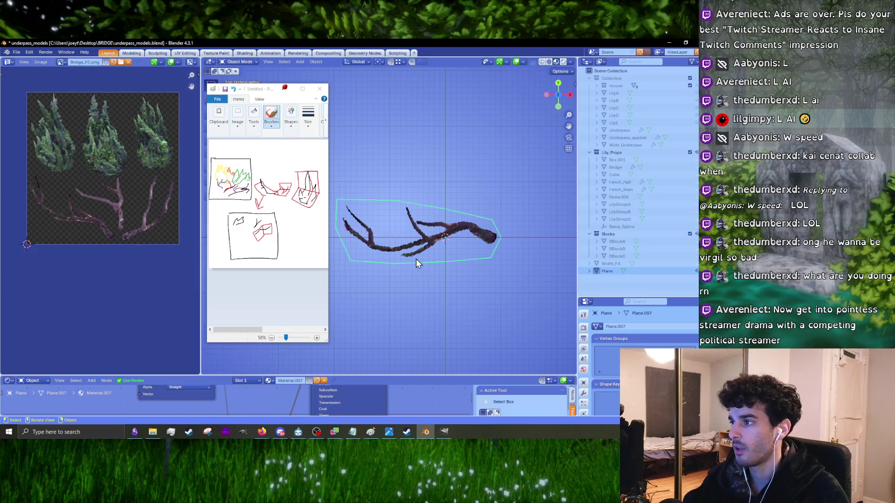
- Raise the selected part of the branch card vertically along Z
{"action": "mouse_move", "coordinate": [418, 256]}
{"action": "middle_mouse_down"}
{"action": "mouse_move", "coordinate": [432, 239]}
{"action": "mouse_move", "coordinate": [430, 250]}
{"action": "mouse_move", "coordinate": [468, 233]}
{"action": "middle_mouse_up"}
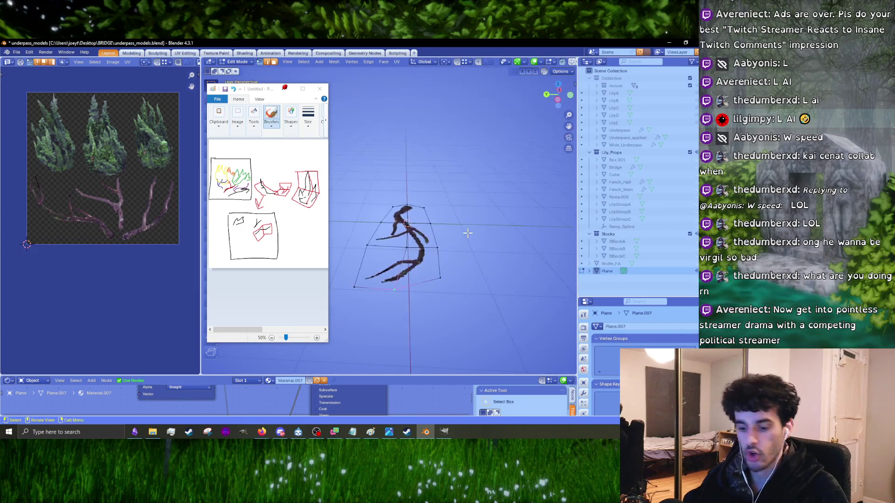
{"action": "left_click", "coordinate": [557, 76]}
{"action": "scroll", "coordinate": [346, 260], "scroll_direction": "up", "scroll_amount": 2}
{"action": "middle_click_drag", "start_coordinate": [405, 276], "coordinate": [433, 240]}
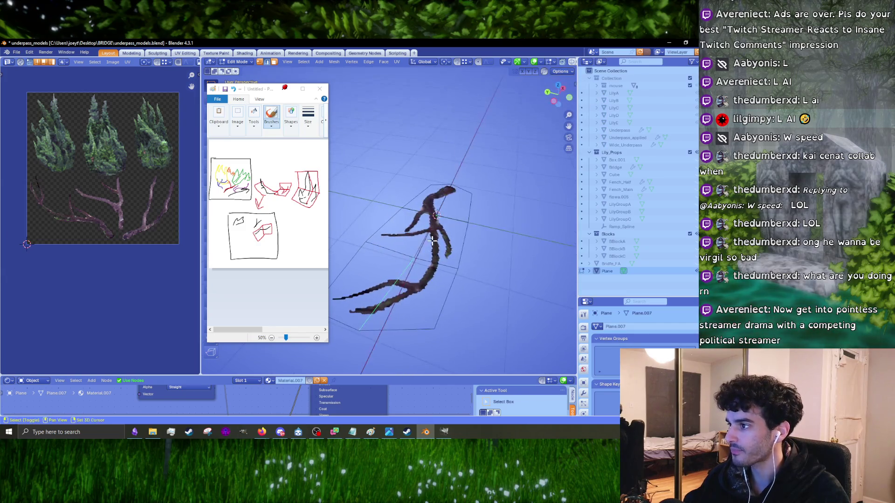
{"action": "middle_click_drag", "start_coordinate": [414, 282], "coordinate": [423, 303]}
{"action": "key", "text": "g"}
{"action": "key", "text": "z"}
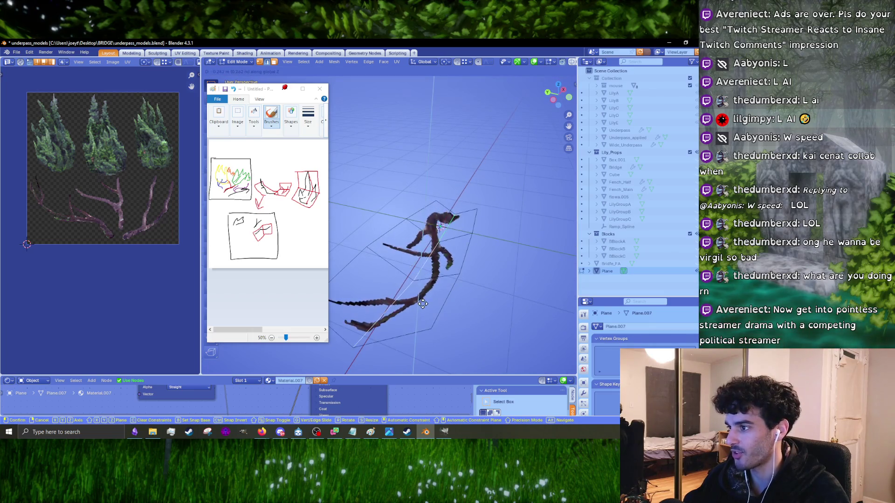
{"action": "left_click", "coordinate": [423, 303]}
{"action": "middle_click_drag", "start_coordinate": [462, 265], "coordinate": [371, 247]}
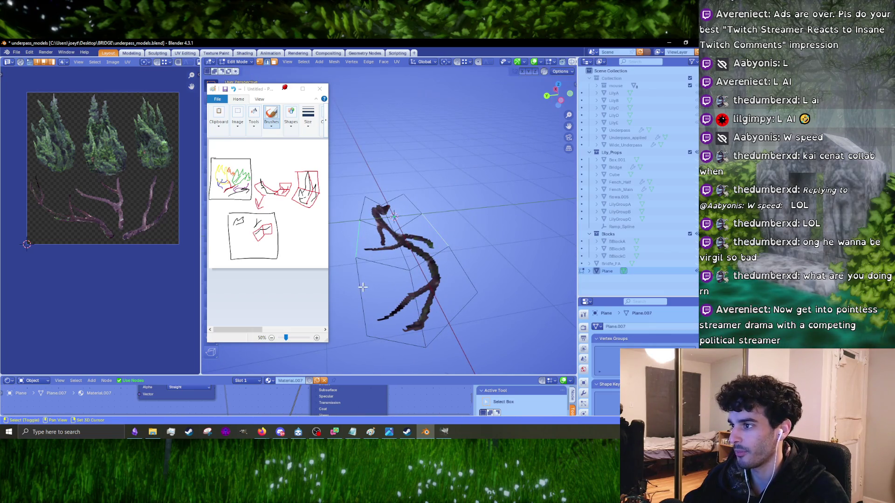
- Select vertices near the card's top and scale them along the Y axis
{"action": "left_click", "coordinate": [409, 205], "text": "shift"}
{"action": "left_click", "coordinate": [382, 205], "text": "shift"}
{"action": "left_click", "coordinate": [376, 209], "text": "shift"}
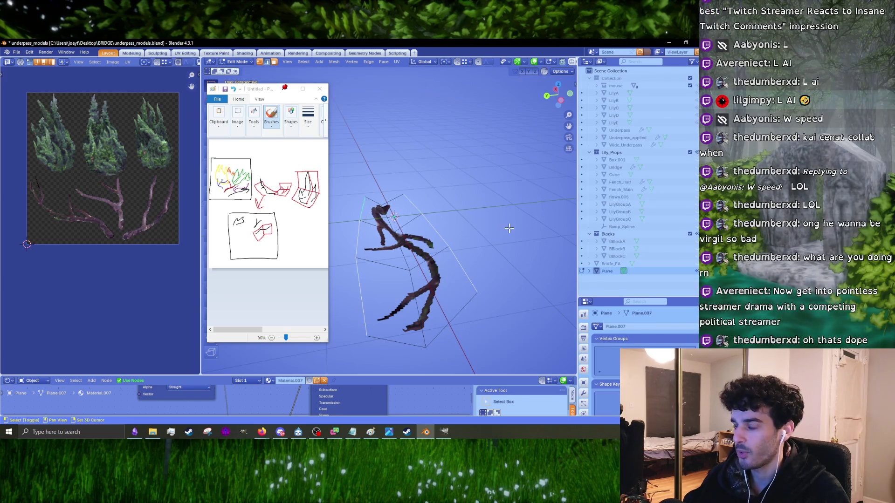
{"action": "key", "text": "s"}
{"action": "key", "text": "y"}
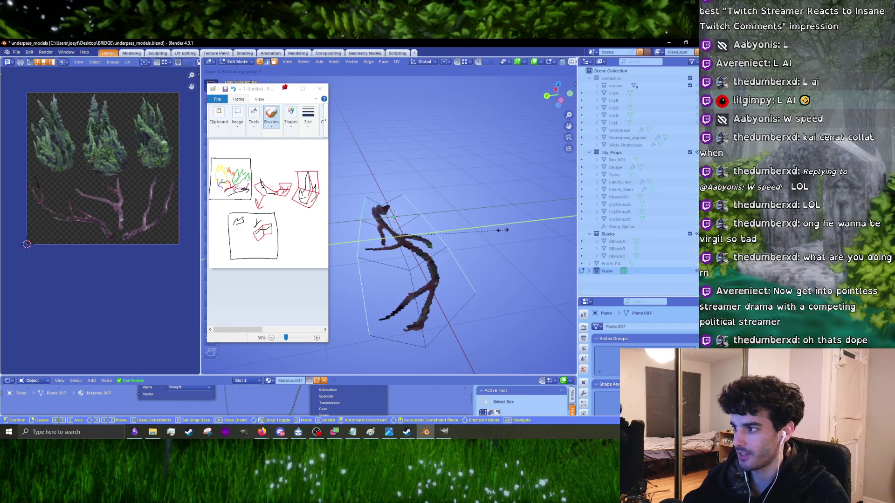
{"action": "left_click", "coordinate": [491, 227]}
- Rotate the branch card geometry to follow the direction of the branch
{"action": "mouse_move", "coordinate": [490, 227]}
{"action": "middle_mouse_down"}
{"action": "mouse_move", "coordinate": [480, 223]}
{"action": "mouse_move", "coordinate": [509, 256]}
{"action": "mouse_move", "coordinate": [492, 249]}
{"action": "mouse_move", "coordinate": [498, 255]}
{"action": "middle_mouse_up"}
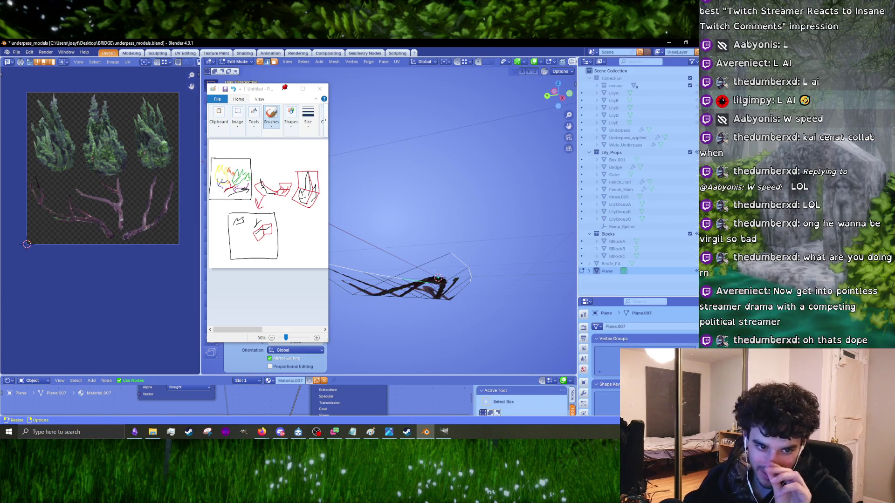
{"action": "mouse_move", "coordinate": [447, 279]}
{"action": "middle_mouse_down"}
{"action": "mouse_move", "coordinate": [456, 289]}
{"action": "mouse_move", "coordinate": [440, 291]}
{"action": "mouse_move", "coordinate": [436, 314]}
{"action": "middle_mouse_up"}
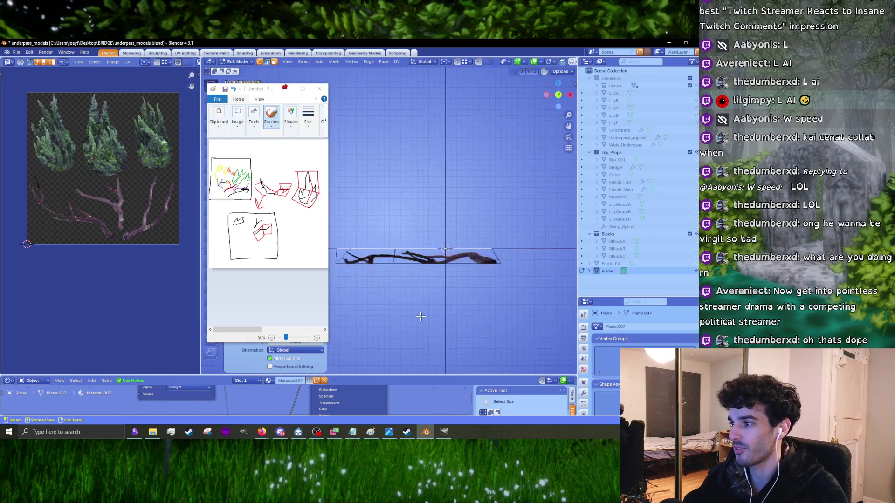
{"action": "middle_click_drag", "start_coordinate": [341, 221], "coordinate": [419, 213], "text": "shift"}
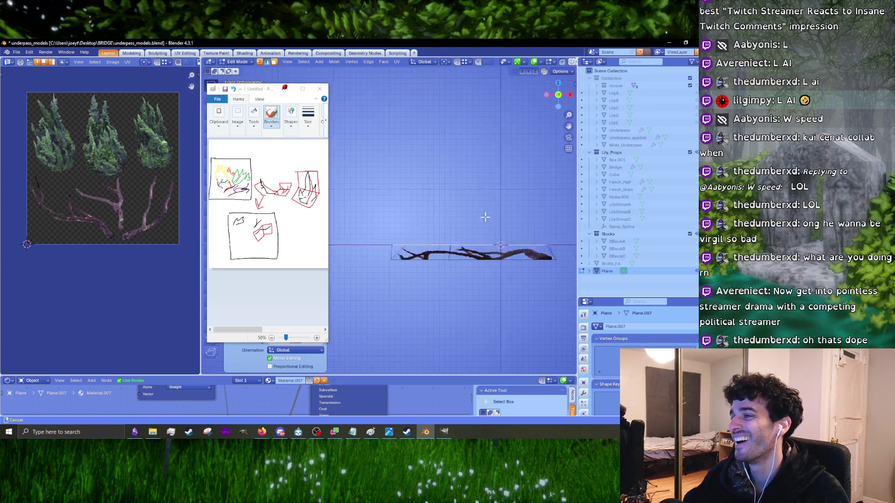
{"action": "scroll", "coordinate": [458, 249], "scroll_direction": "up", "scroll_amount": 4}
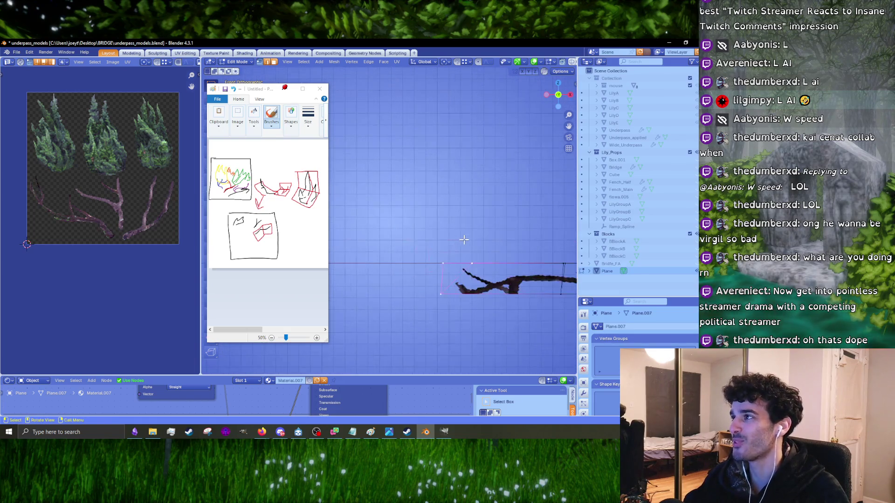
{"action": "middle_click_drag", "start_coordinate": [457, 250], "coordinate": [455, 175], "text": "shift"}
{"action": "key", "text": "r"}
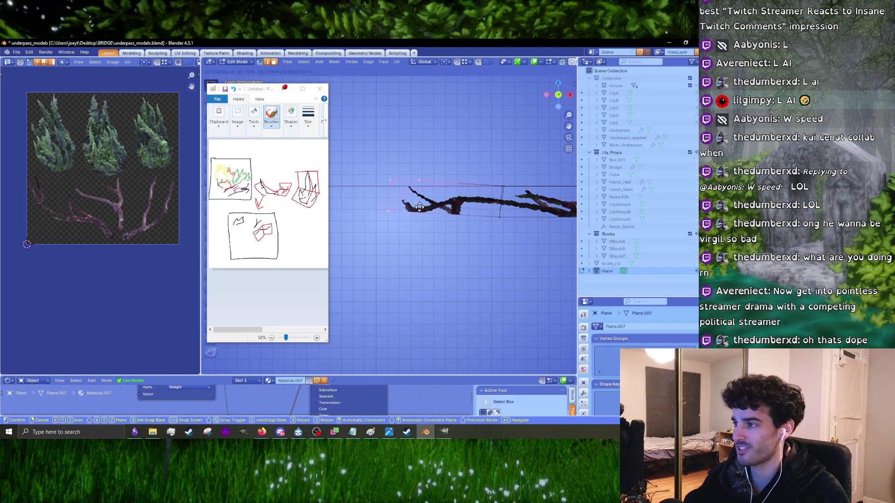
{"action": "right_click", "coordinate": [401, 181]}
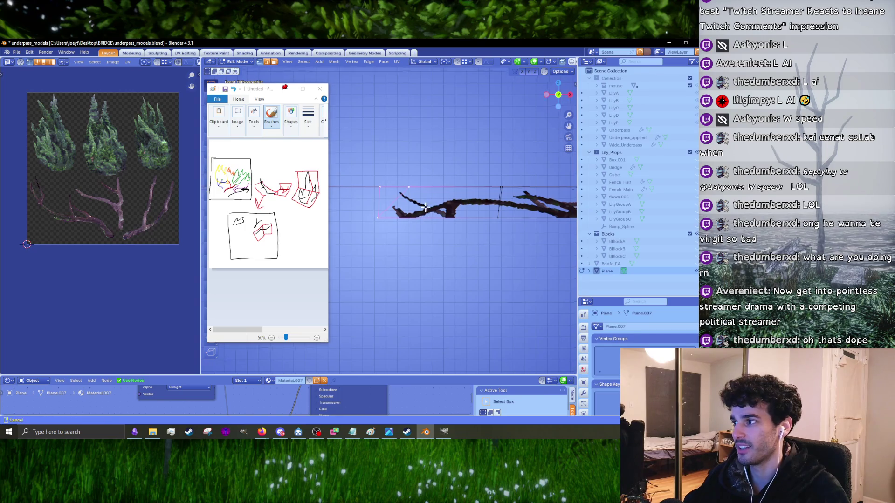
{"action": "middle_click_drag", "start_coordinate": [376, 207], "coordinate": [328, 233], "text": "shift"}
{"action": "key", "text": "r"}
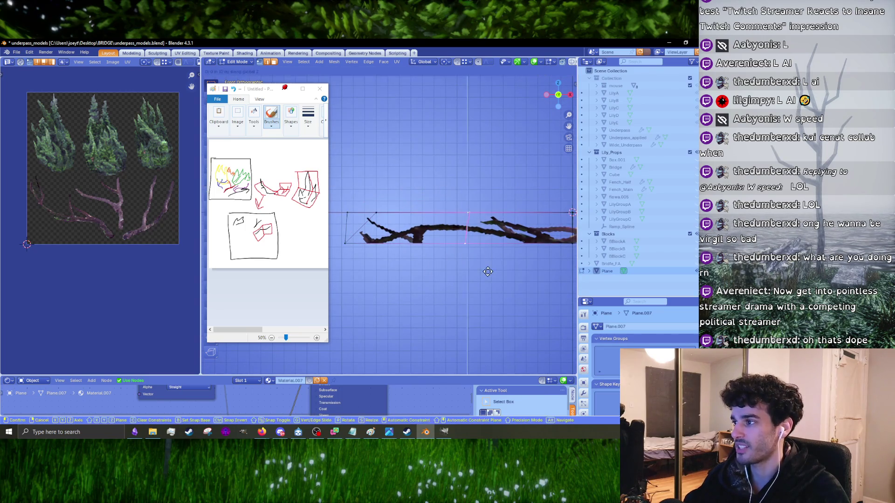
{"action": "left_click", "coordinate": [484, 284]}
- Box-select the vertices at the card's end and lift them along Z
{"action": "mouse_move", "coordinate": [482, 289]}
{"action": "middle_mouse_down", "text": "shift"}
{"action": "mouse_move", "coordinate": [413, 252]}
{"action": "mouse_move", "coordinate": [435, 247]}
{"action": "mouse_move", "coordinate": [425, 244]}
{"action": "mouse_move", "coordinate": [464, 252]}
{"action": "mouse_move", "coordinate": [461, 296]}
{"action": "mouse_move", "coordinate": [400, 241]}
{"action": "middle_mouse_up", "text": "shift"}
{"action": "left_click_drag", "start_coordinate": [364, 218], "coordinate": [371, 239]}
{"action": "middle_click_drag", "start_coordinate": [371, 239], "coordinate": [415, 217]}
{"action": "key", "text": "g"}
{"action": "key", "text": "z"}
{"action": "left_click", "coordinate": [409, 232]}
- Box-select another group of card vertices and move them into place, ending in top view
{"action": "key", "text": "b"}
{"action": "left_click_drag", "start_coordinate": [416, 217], "coordinate": [441, 276]}
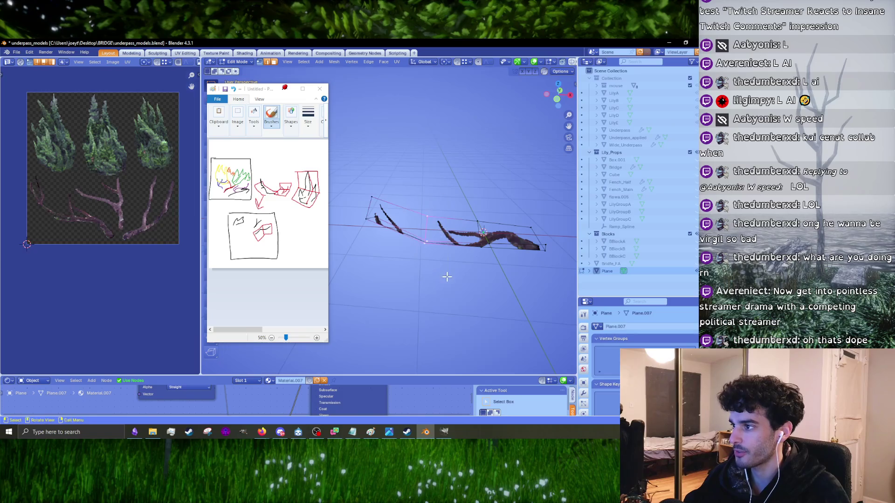
{"action": "mouse_move", "coordinate": [446, 274]}
{"action": "middle_mouse_down"}
{"action": "mouse_move", "coordinate": [430, 256]}
{"action": "mouse_move", "coordinate": [452, 260]}
{"action": "middle_mouse_up"}
{"action": "left_click", "coordinate": [442, 304]}
{"action": "key", "text": "g"}
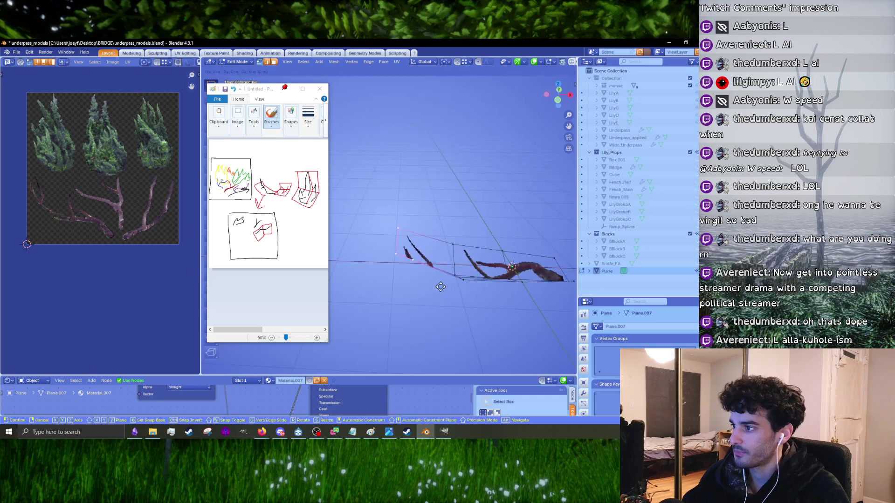
{"action": "left_click", "coordinate": [436, 280]}
{"action": "middle_click_drag", "start_coordinate": [436, 279], "coordinate": [420, 305]}
{"action": "key", "text": "KP_7"}
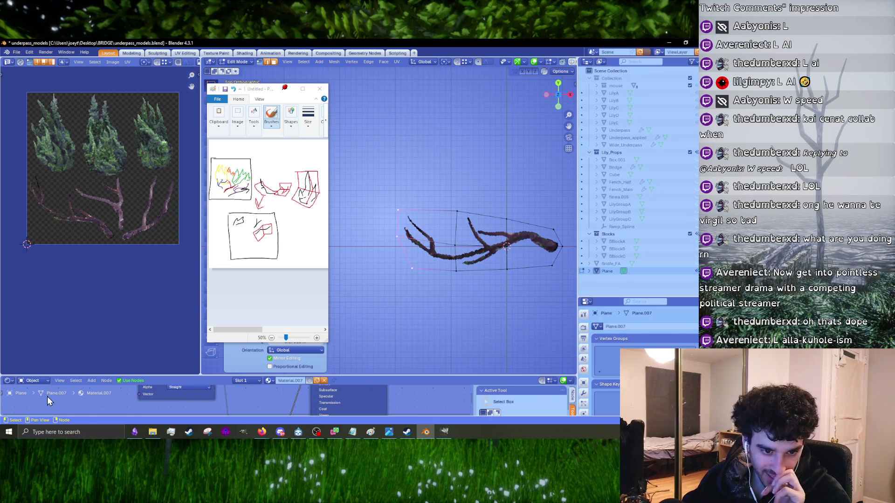
- In front view, rotate the selected end vertices twice and begin lifting them along Z
{"action": "key", "text": "s"}
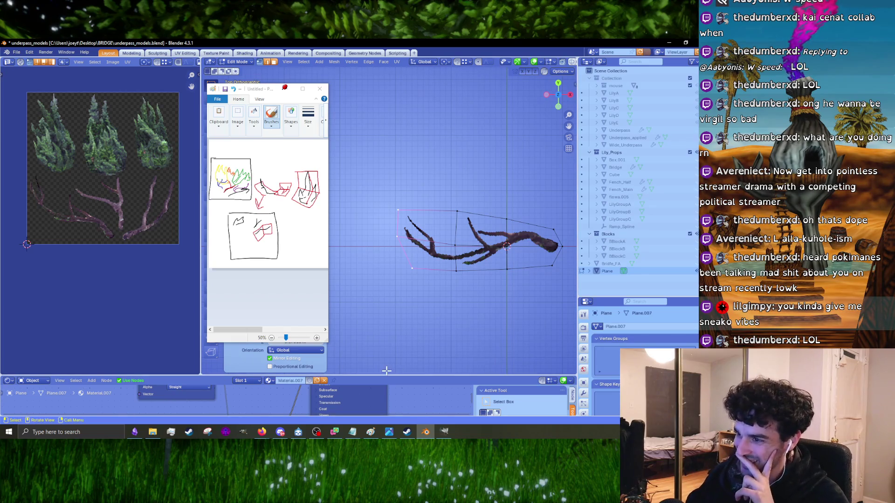
{"action": "scroll", "coordinate": [438, 243], "scroll_direction": "up", "scroll_amount": 5}
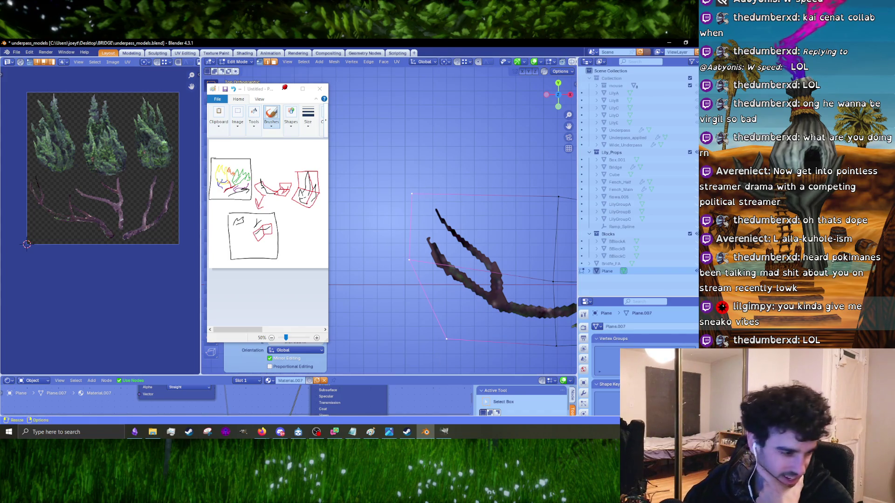
{"action": "mouse_move", "coordinate": [485, 169]}
{"action": "middle_mouse_down"}
{"action": "mouse_move", "coordinate": [483, 177]}
{"action": "mouse_move", "coordinate": [475, 156]}
{"action": "mouse_move", "coordinate": [414, 283]}
{"action": "mouse_move", "coordinate": [401, 276]}
{"action": "middle_mouse_up"}
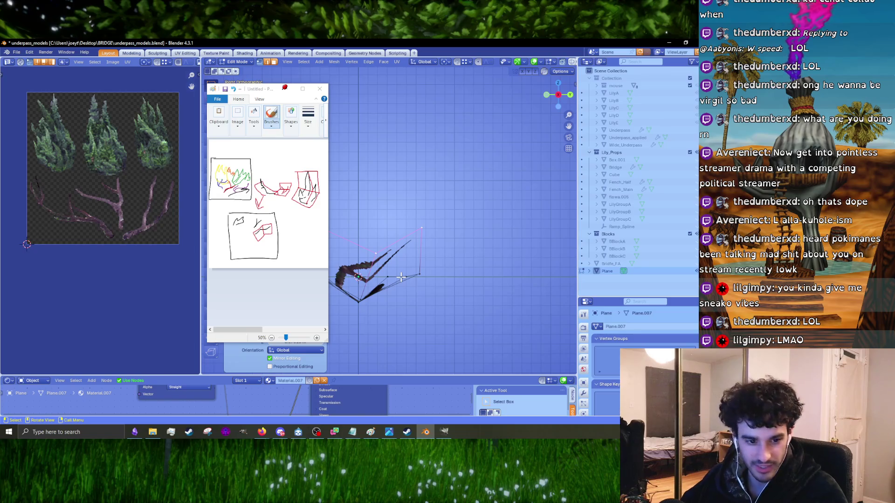
{"action": "key", "text": "KP_1"}
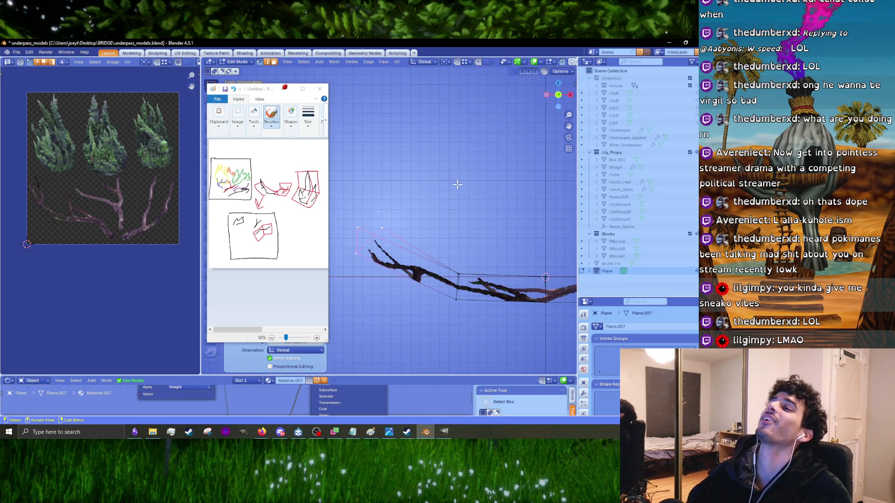
{"action": "key", "text": "r"}
{"action": "left_click", "coordinate": [426, 157]}
{"action": "key", "text": "r"}
{"action": "left_click", "coordinate": [437, 188]}
{"action": "key", "text": "g"}
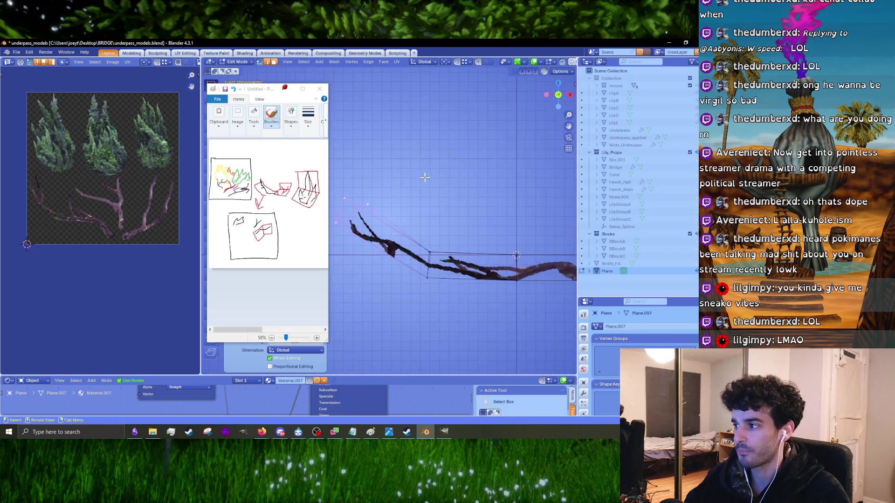
{"action": "key", "text": "z"}
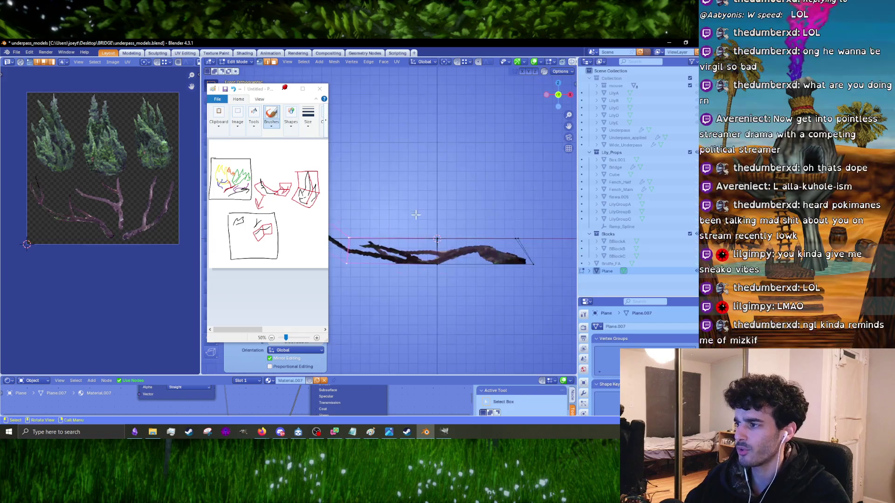
- Confirm the Z lift, then select the whole card and rotate it
{"action": "left_click", "coordinate": [551, 287]}
{"action": "mouse_move", "coordinate": [512, 270]}
{"action": "middle_mouse_down"}
{"action": "mouse_move", "coordinate": [423, 252]}
{"action": "mouse_move", "coordinate": [470, 233]}
{"action": "middle_mouse_up"}
{"action": "key", "text": "a"}
{"action": "key", "text": "r"}
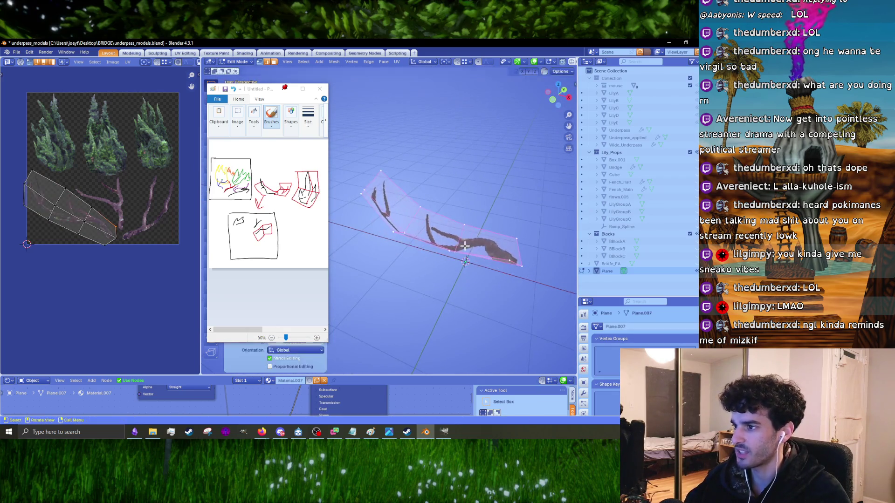
{"action": "left_click", "coordinate": [494, 222]}
- Check the card in Object Mode, then rotate the whole card twice more in Edit Mode
{"action": "key", "text": "Tab"}
{"action": "mouse_move", "coordinate": [494, 222]}
{"action": "middle_mouse_down"}
{"action": "mouse_move", "coordinate": [515, 205]}
{"action": "mouse_move", "coordinate": [434, 232]}
{"action": "mouse_move", "coordinate": [437, 213]}
{"action": "middle_mouse_up"}
{"action": "key", "text": "Tab"}
{"action": "mouse_move", "coordinate": [495, 207]}
{"action": "middle_mouse_down"}
{"action": "mouse_move", "coordinate": [448, 219]}
{"action": "mouse_move", "coordinate": [434, 237]}
{"action": "mouse_move", "coordinate": [461, 209]}
{"action": "mouse_move", "coordinate": [523, 204]}
{"action": "mouse_move", "coordinate": [467, 219]}
{"action": "mouse_move", "coordinate": [452, 204]}
{"action": "mouse_move", "coordinate": [461, 195]}
{"action": "middle_mouse_up"}
{"action": "key", "text": "r"}
{"action": "left_click", "coordinate": [423, 251]}
{"action": "key", "text": "r"}
{"action": "left_click", "coordinate": [459, 197]}
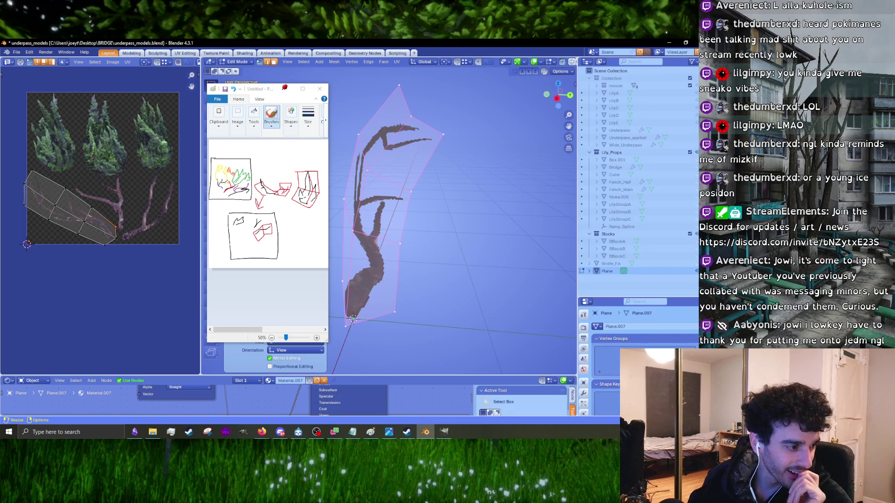
- Apply a final rotation to the card, return to Object Mode and deselect it
{"action": "key", "text": "alt+Tab"}
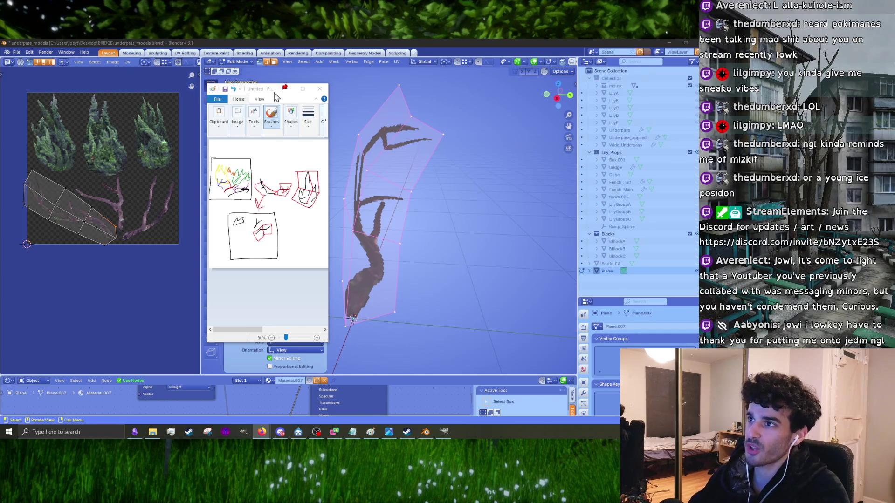
{"action": "mouse_move", "coordinate": [407, 309]}
{"action": "middle_mouse_down"}
{"action": "mouse_move", "coordinate": [416, 256]}
{"action": "mouse_move", "coordinate": [456, 266]}
{"action": "mouse_move", "coordinate": [474, 255]}
{"action": "mouse_move", "coordinate": [470, 264]}
{"action": "middle_mouse_up"}
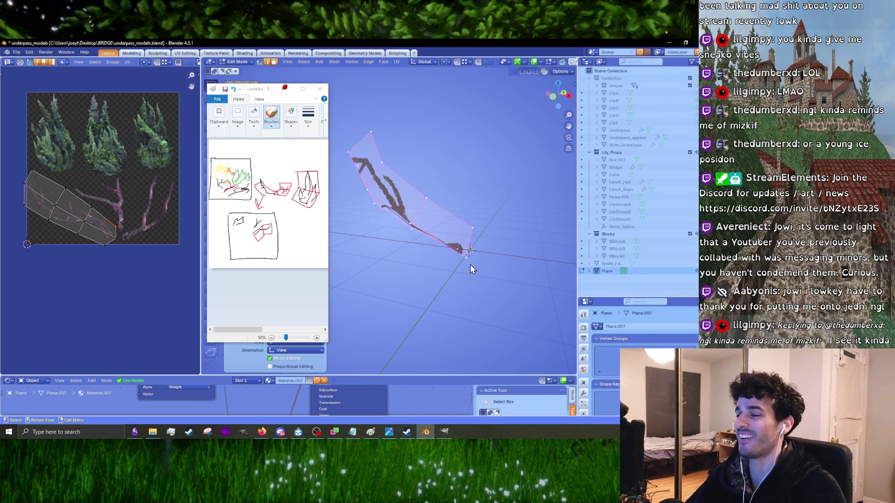
{"action": "mouse_move", "coordinate": [469, 266]}
{"action": "middle_mouse_down"}
{"action": "mouse_move", "coordinate": [489, 269]}
{"action": "mouse_move", "coordinate": [456, 281]}
{"action": "mouse_move", "coordinate": [486, 275]}
{"action": "mouse_move", "coordinate": [402, 269]}
{"action": "mouse_move", "coordinate": [474, 269]}
{"action": "mouse_move", "coordinate": [490, 284]}
{"action": "mouse_move", "coordinate": [465, 263]}
{"action": "mouse_move", "coordinate": [418, 285]}
{"action": "mouse_move", "coordinate": [463, 275]}
{"action": "middle_mouse_up"}
{"action": "key", "text": "r"}
{"action": "left_click", "coordinate": [403, 268]}
{"action": "key", "text": "Tab"}
{"action": "left_click", "coordinate": [437, 261]}
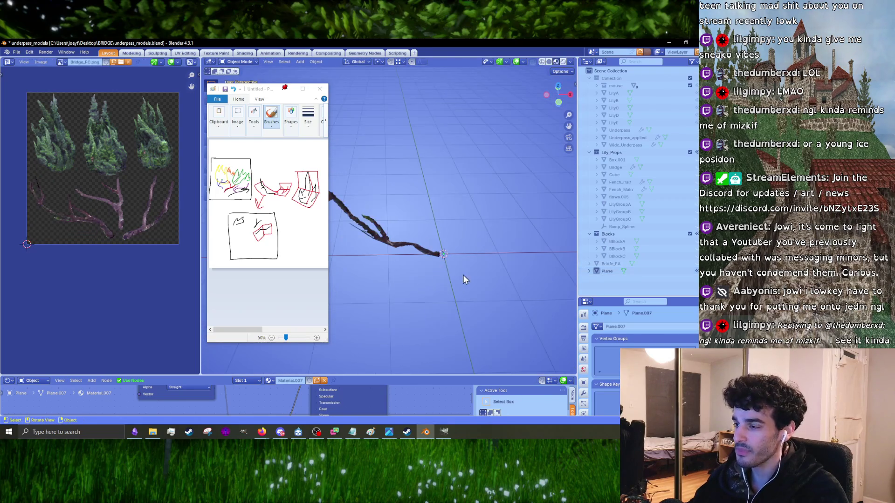
- Frame the scene in top view and bring up the Add menu
{"action": "left_click_drag", "start_coordinate": [269, 90], "coordinate": [199, 110]}
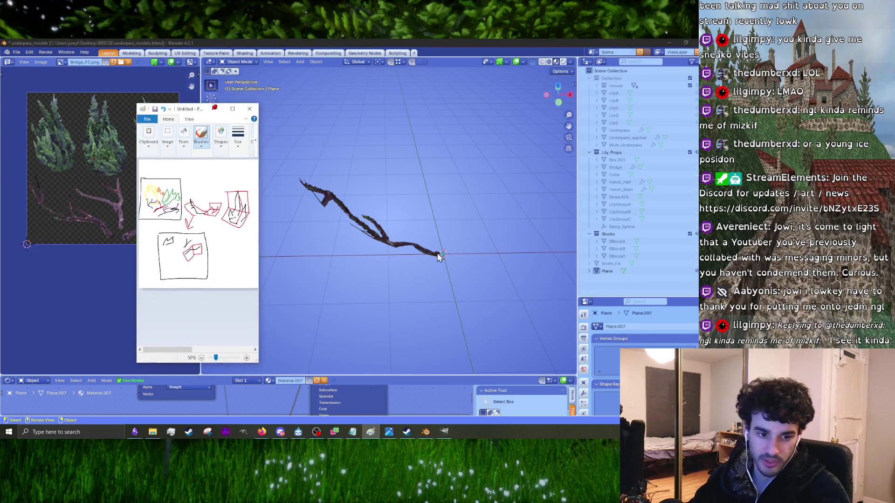
{"action": "middle_click_drag", "start_coordinate": [438, 256], "coordinate": [457, 264]}
{"action": "key", "text": "KP_7"}
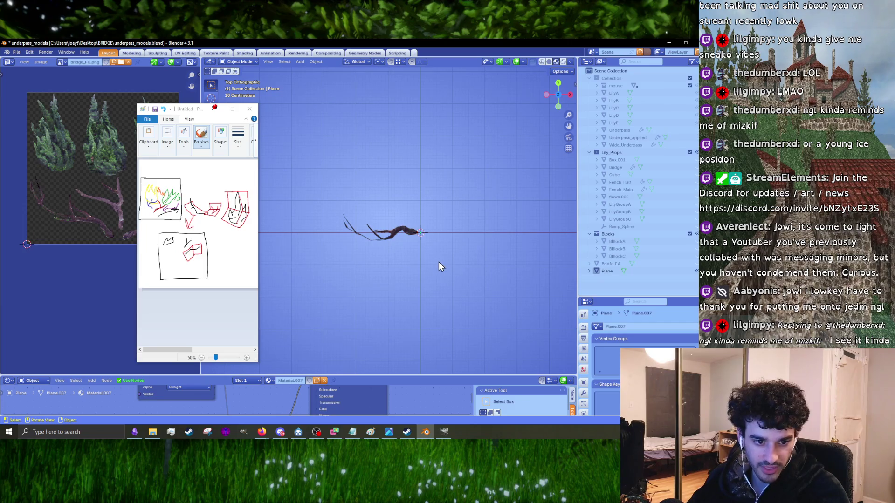
{"action": "scroll", "coordinate": [441, 259], "scroll_direction": "up", "scroll_amount": 2}
{"action": "mouse_move", "coordinate": [452, 263]}
{"action": "middle_mouse_down", "text": "shift"}
{"action": "mouse_move", "coordinate": [455, 282]}
{"action": "mouse_move", "coordinate": [466, 284]}
{"action": "middle_mouse_up", "text": "shift"}
{"action": "key", "text": "shift+a"}
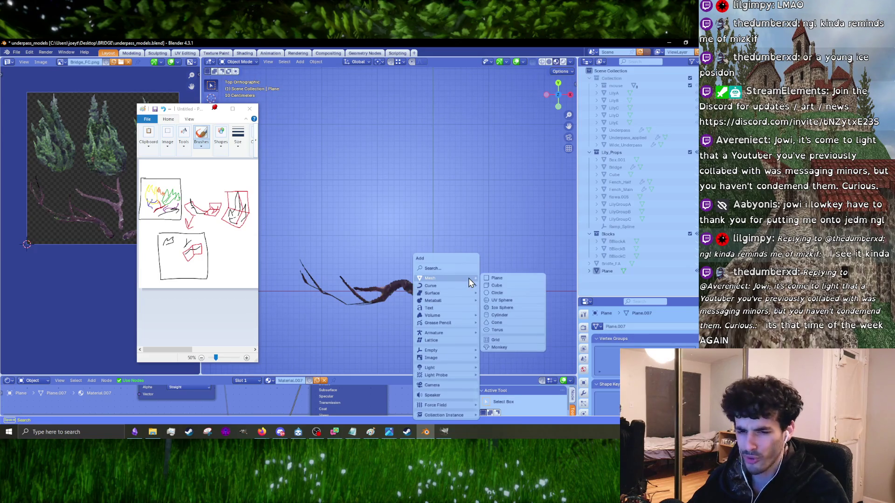
- Add a 2 m plane mesh beside the branch, then reselect the branch card object
{"action": "left_click", "coordinate": [498, 280]}
{"action": "middle_click_drag", "start_coordinate": [456, 310], "coordinate": [441, 238], "text": "shift"}
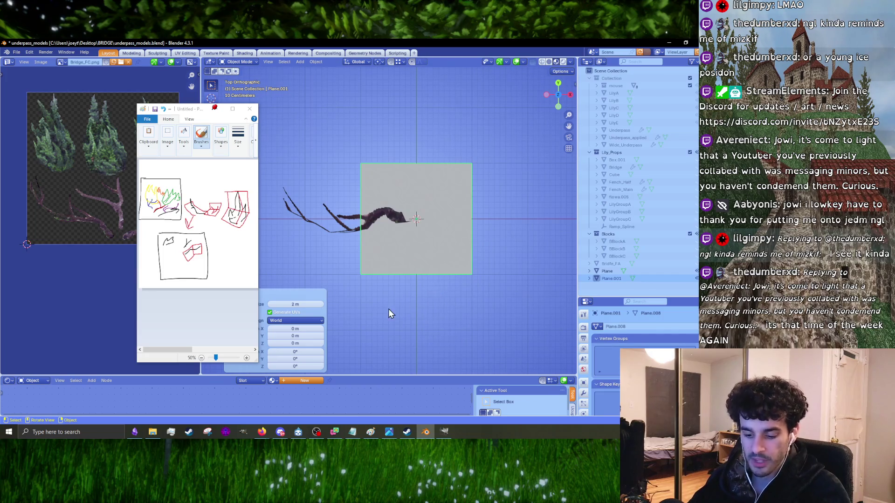
{"action": "left_click", "coordinate": [341, 227]}
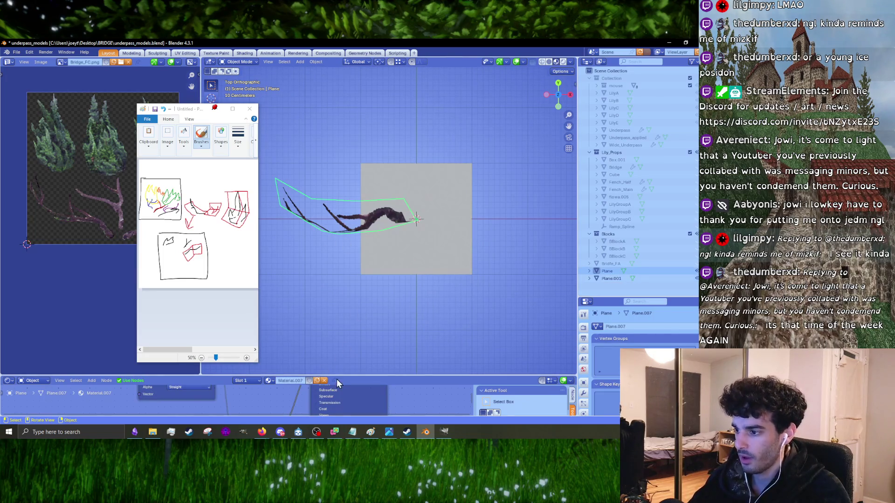
- Rename the branch card's material from Material.007 to a 'branch' name, then select the new plane
{"action": "left_click_drag", "start_coordinate": [336, 376], "coordinate": [326, 262]}
{"action": "left_click_drag", "start_coordinate": [195, 108], "coordinate": [146, 104]}
{"action": "left_click", "coordinate": [268, 267]}
{"action": "left_click", "coordinate": [268, 267]}
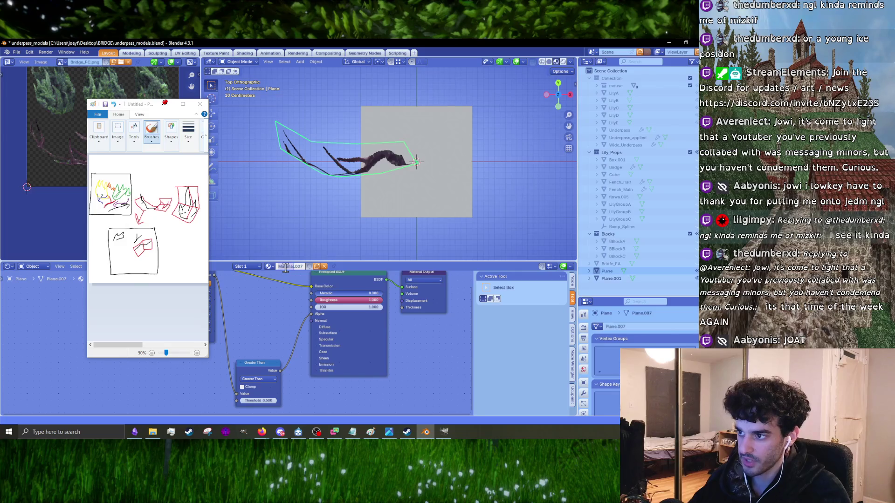
{"action": "double_click", "coordinate": [302, 266]}
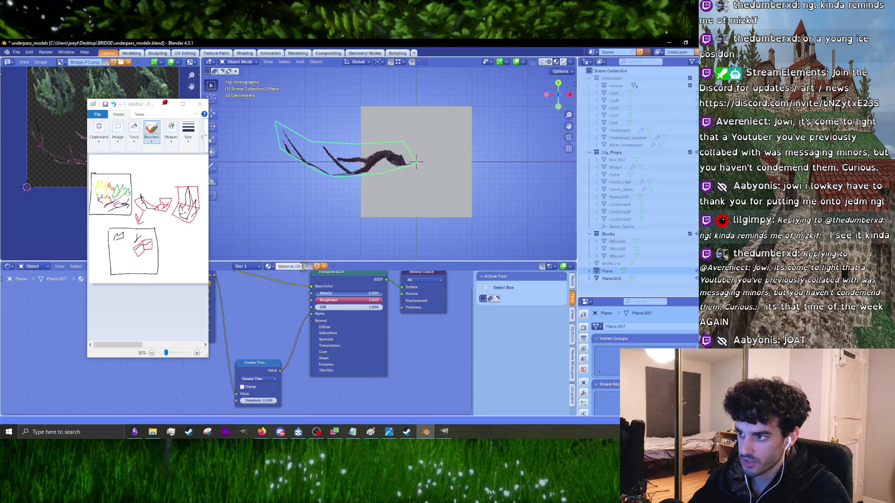
{"action": "type", "text": "branchy"}
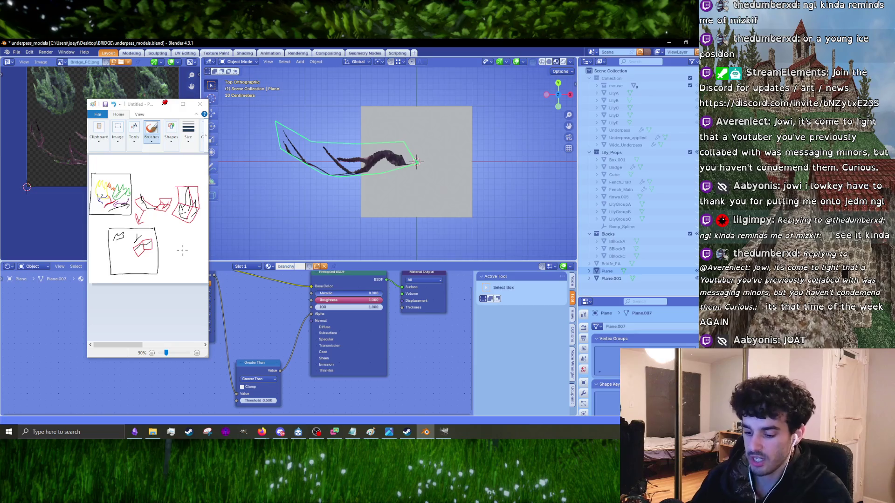
{"action": "type", "text": "hh"}
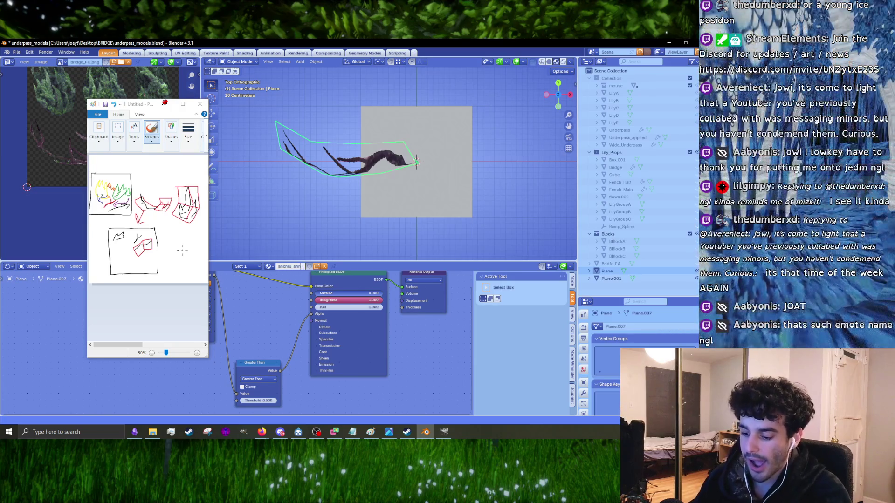
{"action": "key", "text": "Return"}
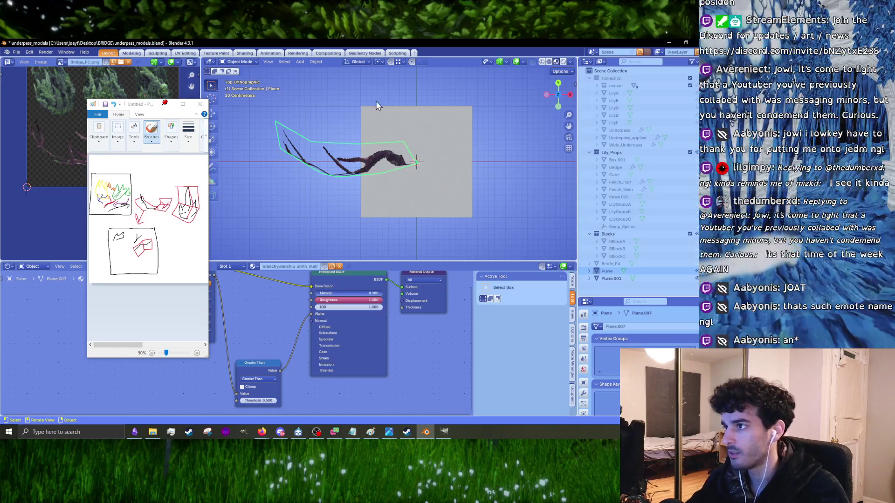
{"action": "left_click", "coordinate": [458, 175]}
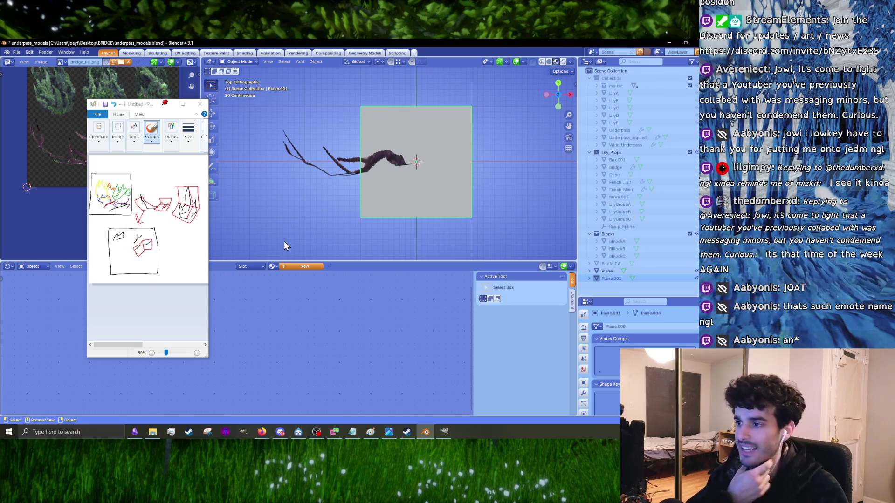
{"action": "key", "text": "alt+Tab"}
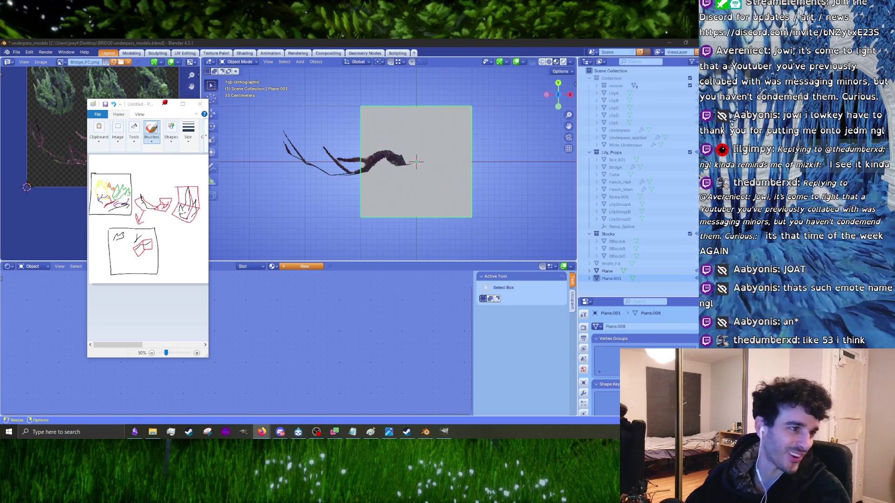
{"action": "key", "text": "alt+Tab"}
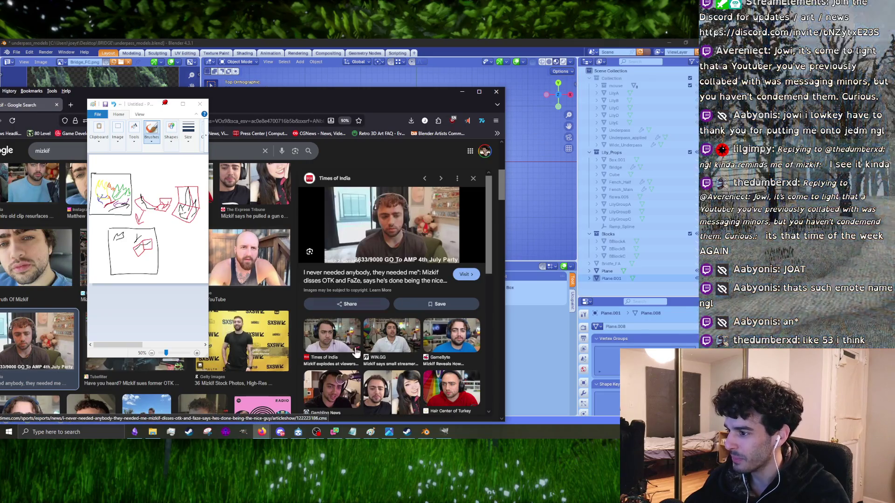
- Scroll the image preview, dismiss Firefox and bring the Blender window back to the front
{"action": "scroll", "coordinate": [357, 363], "scroll_direction": "down", "scroll_amount": 5}
{"action": "left_click", "coordinate": [495, 91]}
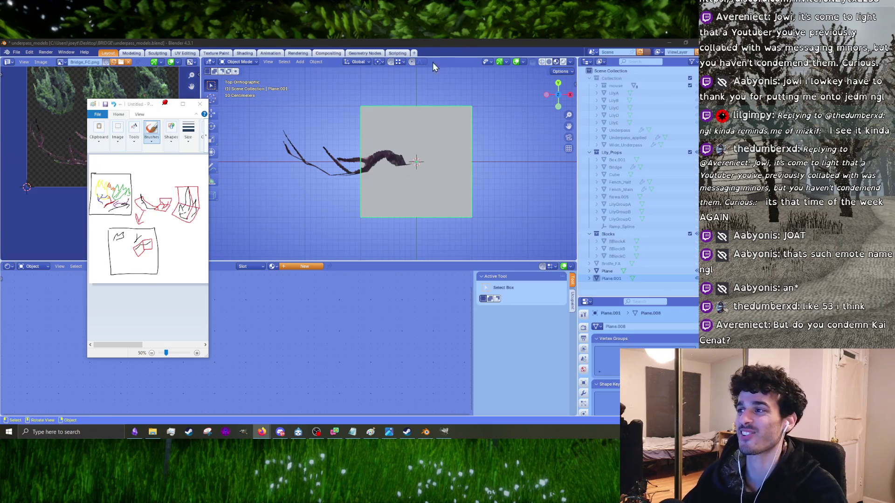
{"action": "left_click", "coordinate": [418, 194]}
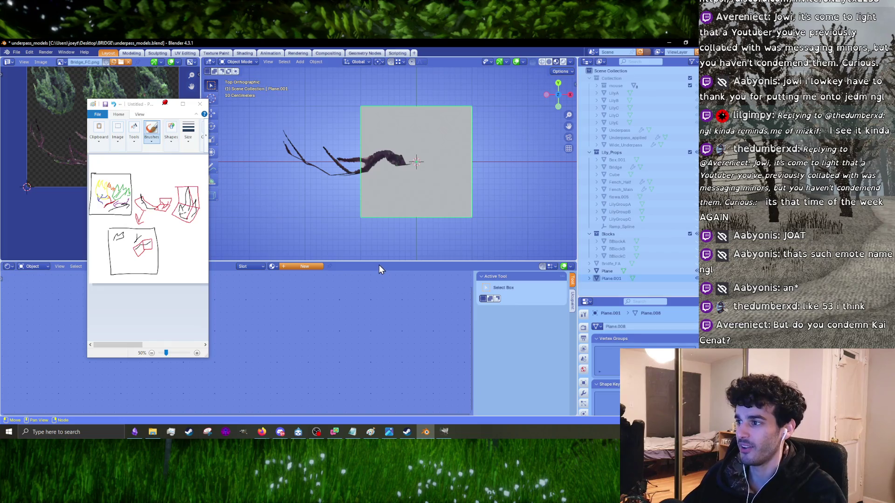
- Select Plane.001 and squash it along Y in Edit Mode into a flat strip
{"action": "left_click_drag", "start_coordinate": [378, 261], "coordinate": [370, 356]}
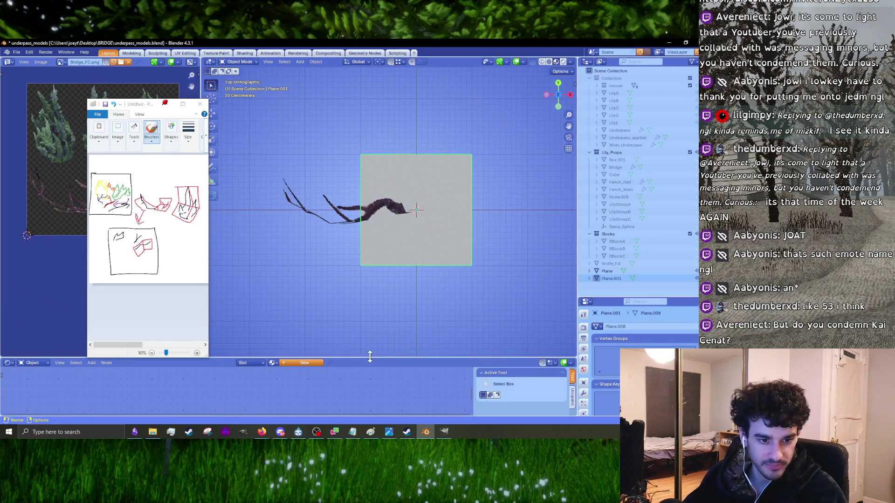
{"action": "middle_click_drag", "start_coordinate": [393, 283], "coordinate": [364, 298], "text": "shift"}
{"action": "left_click", "coordinate": [351, 327]}
{"action": "left_click", "coordinate": [389, 275]}
{"action": "key", "text": "Tab"}
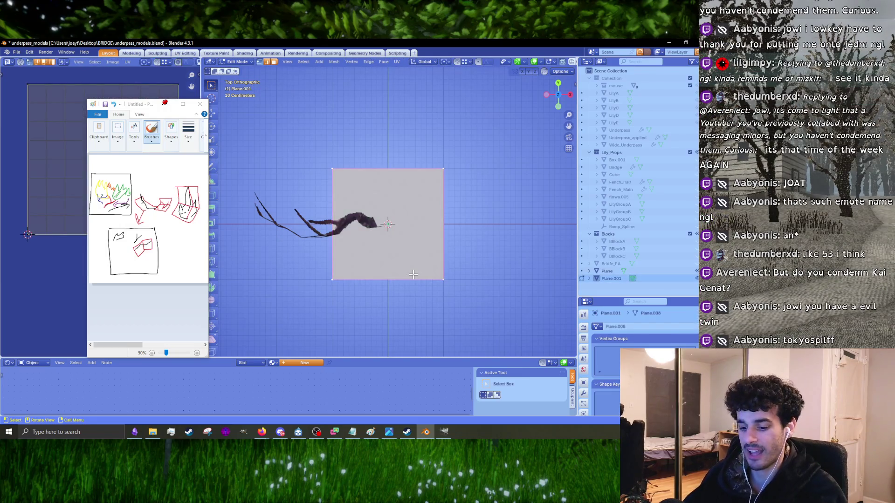
{"action": "key", "text": "s"}
{"action": "key", "text": "y"}
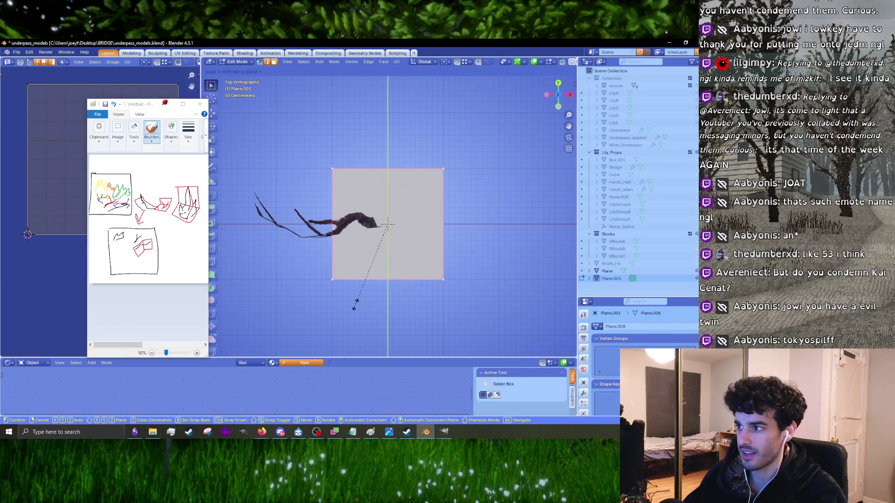
{"action": "left_click", "coordinate": [383, 263]}
- Add a centred loop cut and extrude the strip's left edge further left
{"action": "scroll", "coordinate": [403, 259], "scroll_direction": "up", "scroll_amount": 3}
{"action": "key", "text": "ctrl+r"}
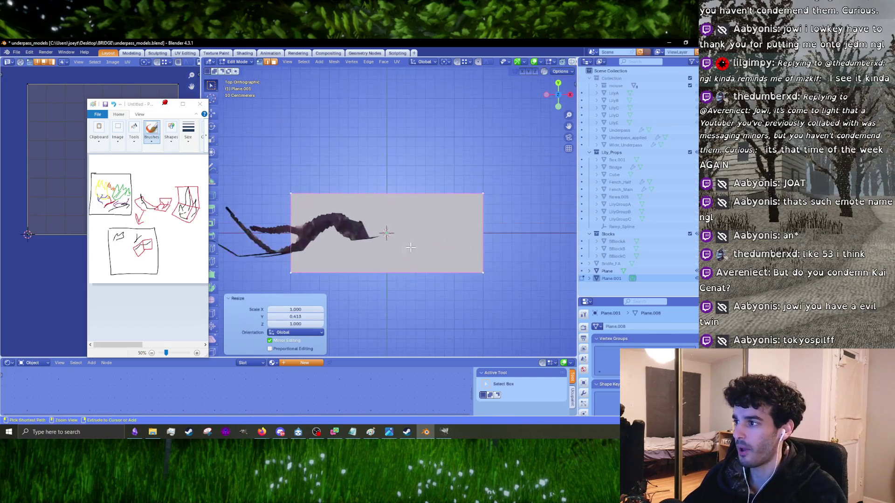
{"action": "left_click", "coordinate": [404, 260]}
{"action": "right_click", "coordinate": [403, 259]}
{"action": "scroll", "coordinate": [394, 275], "scroll_direction": "down", "scroll_amount": 3}
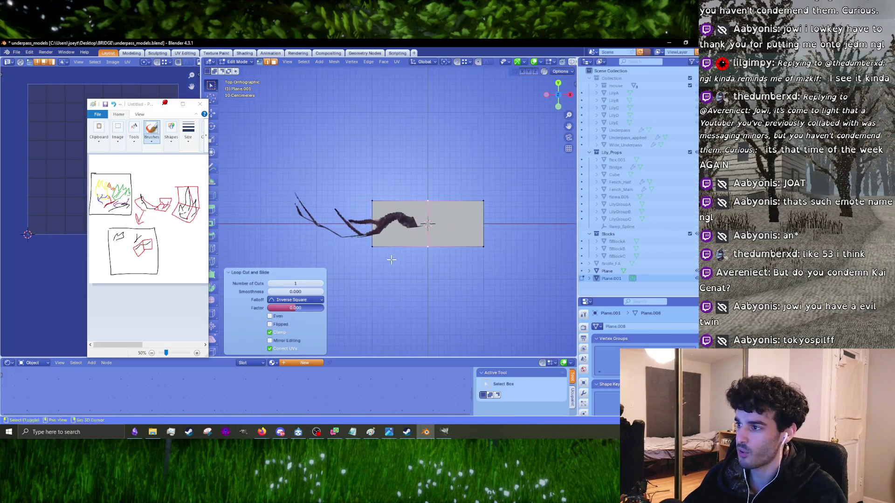
{"action": "left_click", "coordinate": [379, 231]}
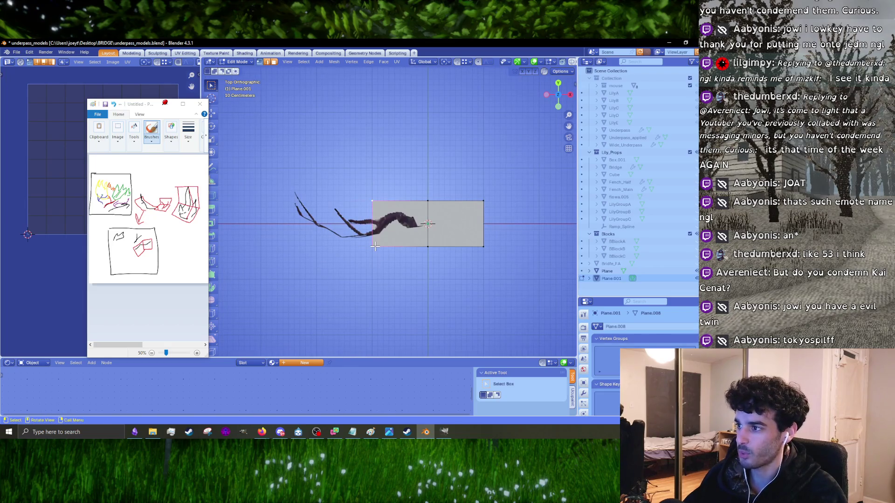
{"action": "key", "text": "e"}
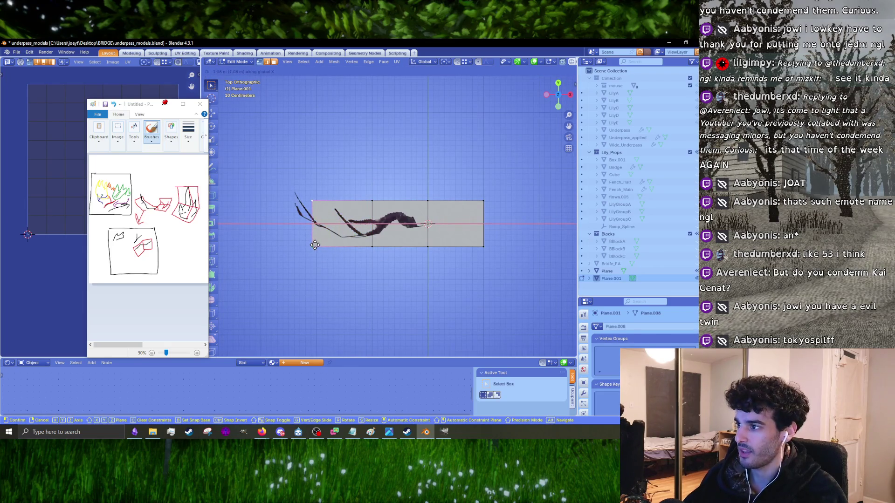
{"action": "left_click", "coordinate": [336, 234]}
{"action": "middle_click_drag", "start_coordinate": [336, 234], "coordinate": [323, 238], "text": "shift"}
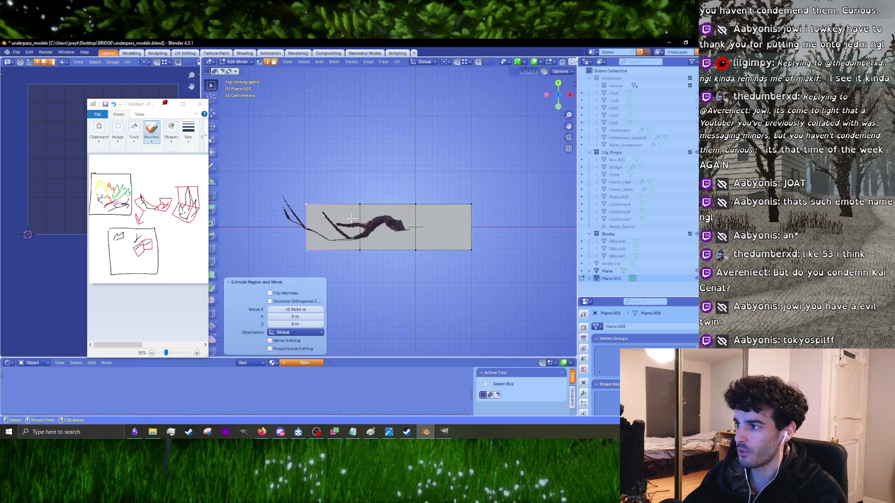
- Shift the two left columns of faces 0.1 m along X
{"action": "key", "text": "g"}
{"action": "left_click", "coordinate": [389, 274]}
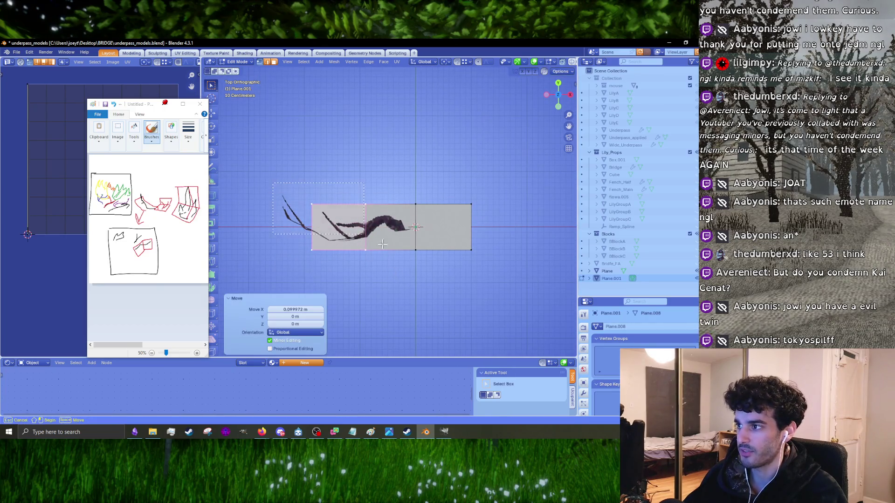
{"action": "left_click", "coordinate": [387, 227], "text": "shift"}
{"action": "key", "text": "g"}
{"action": "key", "text": "x"}
{"action": "left_click", "coordinate": [438, 282]}
{"action": "middle_click_drag", "start_coordinate": [442, 282], "coordinate": [511, 240], "text": "ctrl"}
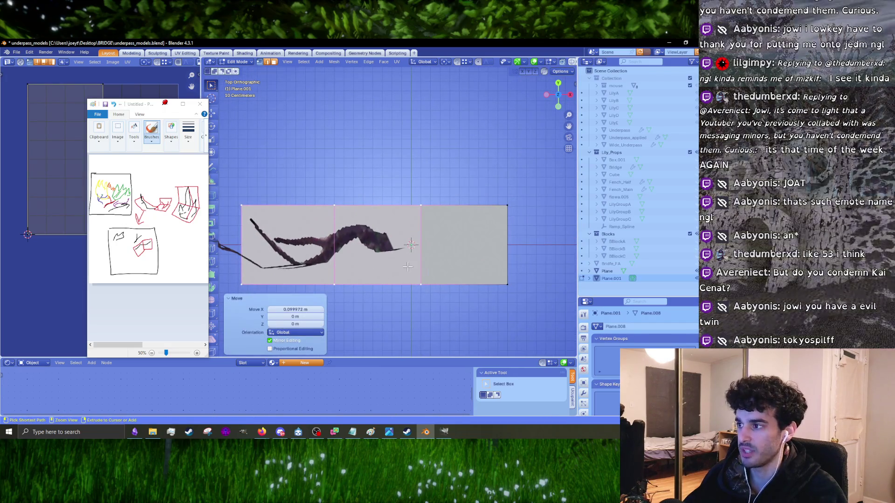
- Loop-cut the strip at mid-height, try lowering that centre edge on Z, then undo the move
{"action": "key", "text": "ctrl+r"}
{"action": "left_click", "coordinate": [420, 286]}
{"action": "middle_click_drag", "start_coordinate": [420, 285], "coordinate": [430, 226]}
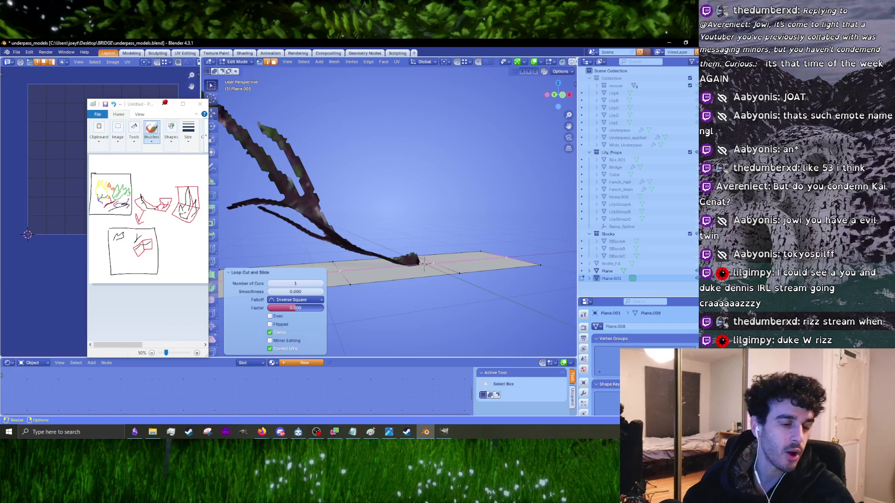
{"action": "mouse_move", "coordinate": [458, 254]}
{"action": "middle_mouse_down"}
{"action": "mouse_move", "coordinate": [455, 209]}
{"action": "mouse_move", "coordinate": [472, 206]}
{"action": "middle_mouse_up"}
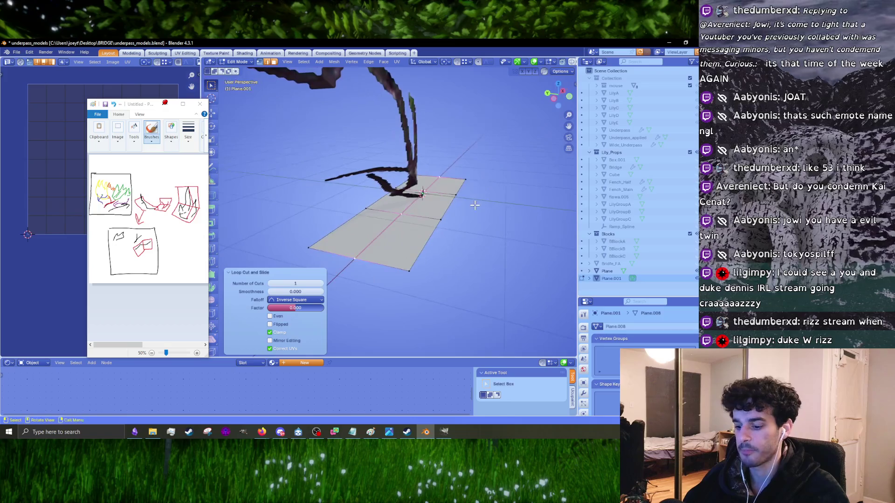
{"action": "key", "text": "g"}
{"action": "key", "text": "z"}
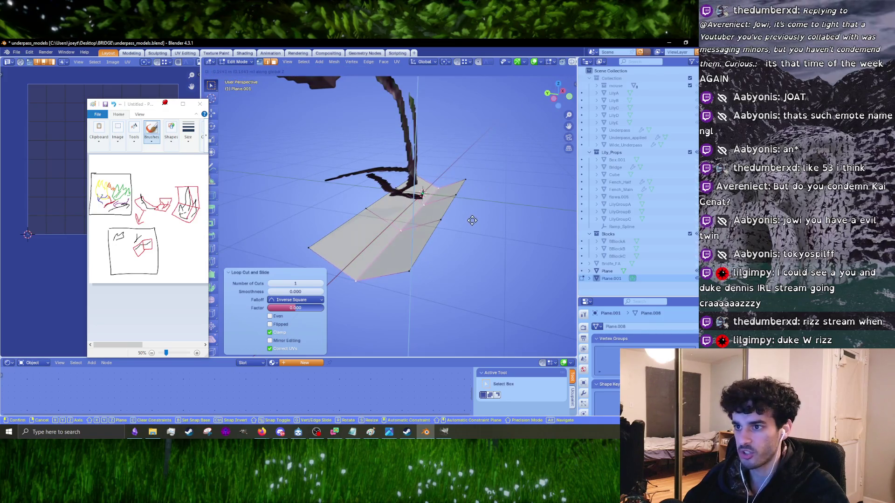
{"action": "left_click", "coordinate": [472, 220]}
{"action": "middle_click_drag", "start_coordinate": [473, 218], "coordinate": [346, 229]}
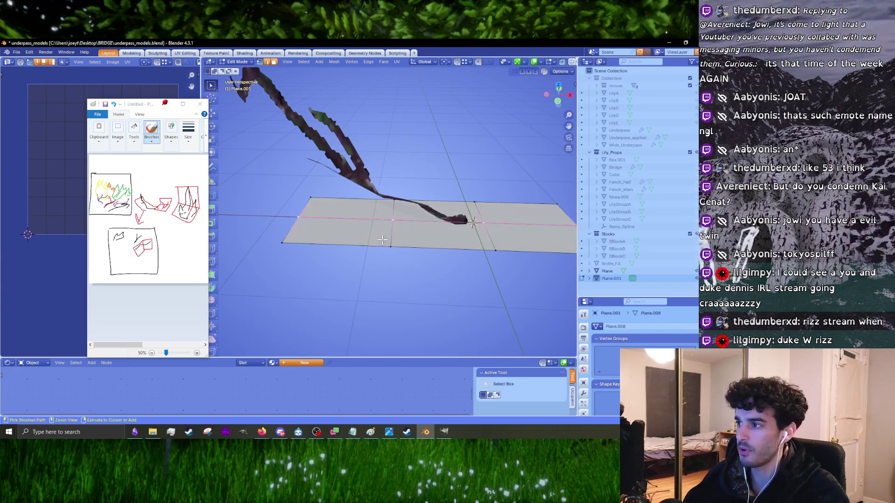
{"action": "key", "text": "ctrl+z"}
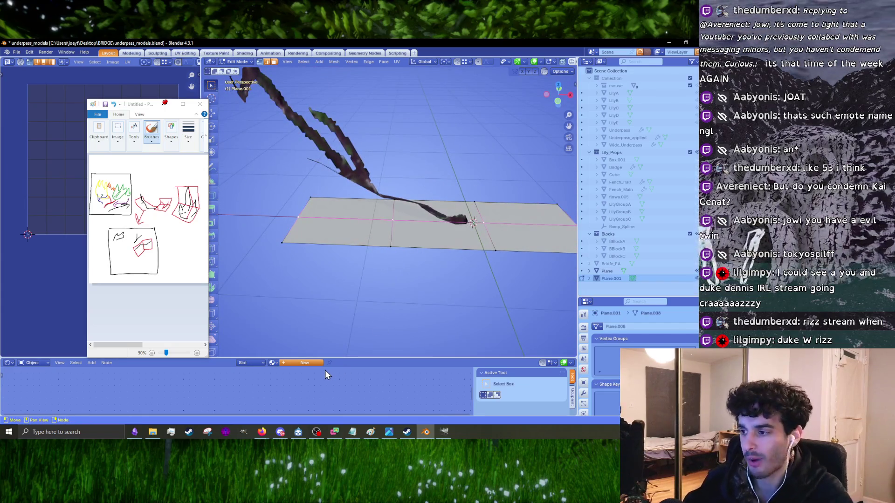
- Assign the existing branch atlas material to the strip and switch to top view
{"action": "left_click", "coordinate": [272, 363]}
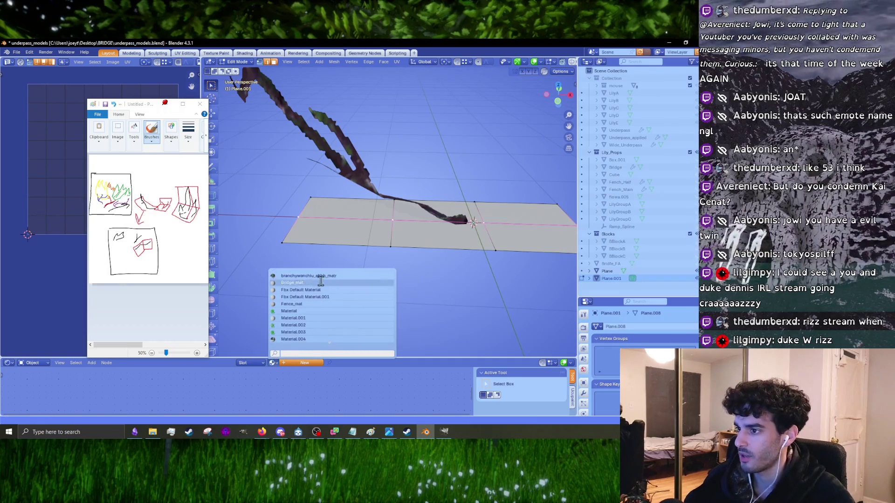
{"action": "left_click", "coordinate": [320, 281]}
{"action": "middle_click_drag", "start_coordinate": [424, 280], "coordinate": [424, 296]}
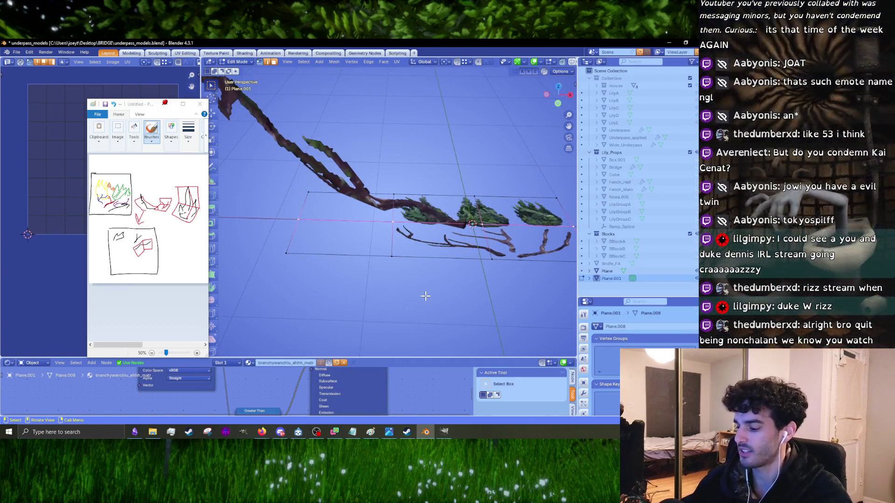
{"action": "key", "text": "KP_7"}
{"action": "scroll", "coordinate": [425, 296], "scroll_direction": "down", "scroll_amount": 2}
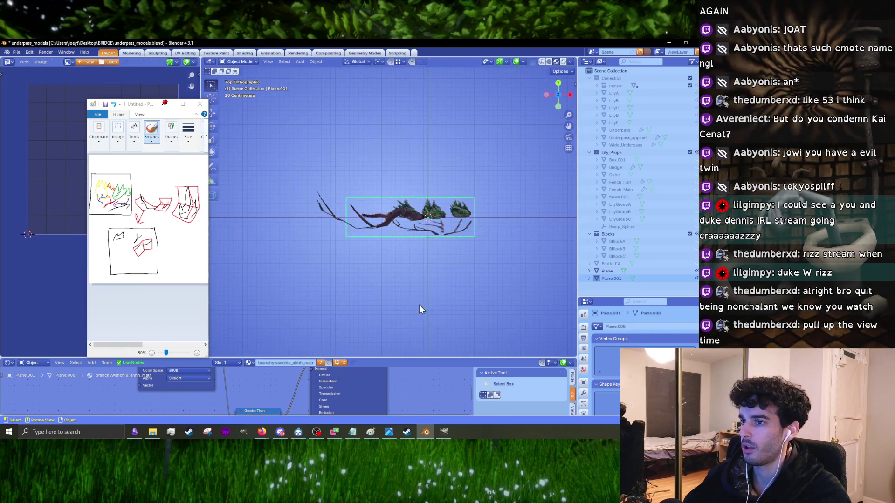
{"action": "scroll", "coordinate": [418, 305], "scroll_direction": "up", "scroll_amount": 1}
{"action": "left_click_drag", "start_coordinate": [147, 104], "coordinate": [193, 105]}
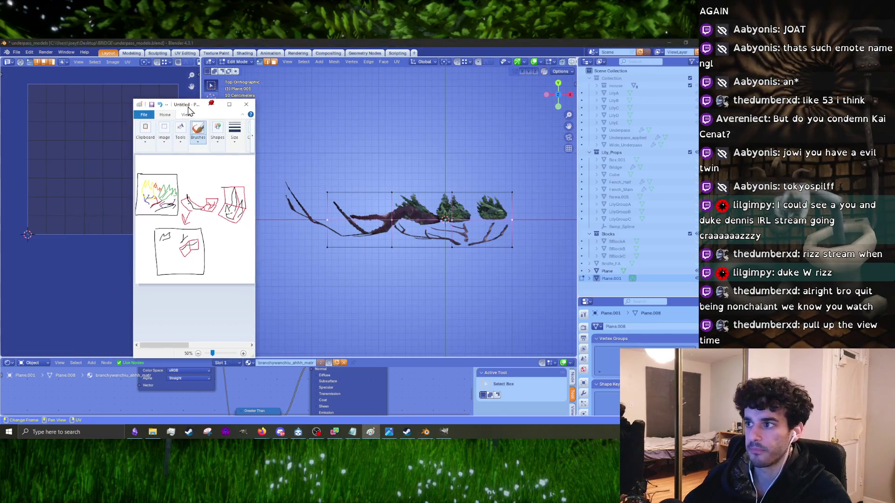
{"action": "left_click", "coordinate": [480, 259]}
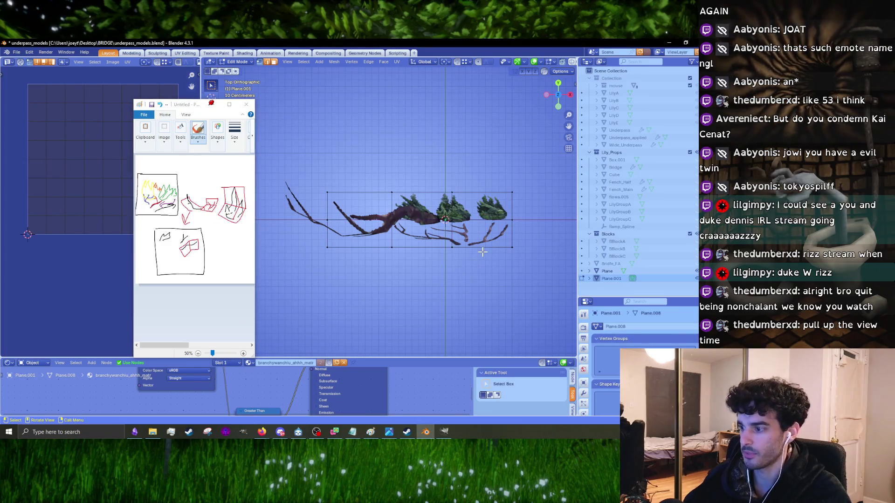
- Select the entire strip mesh in top view, ready for UV mapping
{"action": "left_click", "coordinate": [468, 248]}
{"action": "key", "text": "l"}
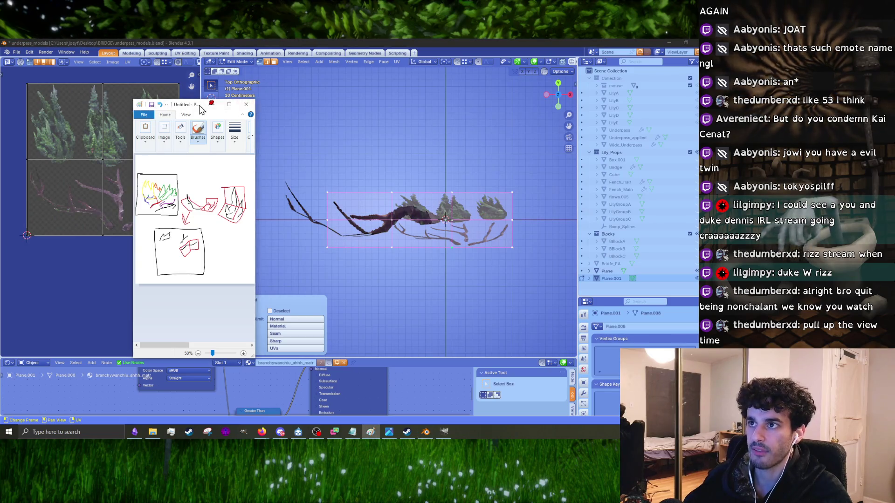
{"action": "left_click_drag", "start_coordinate": [201, 109], "coordinate": [294, 111]}
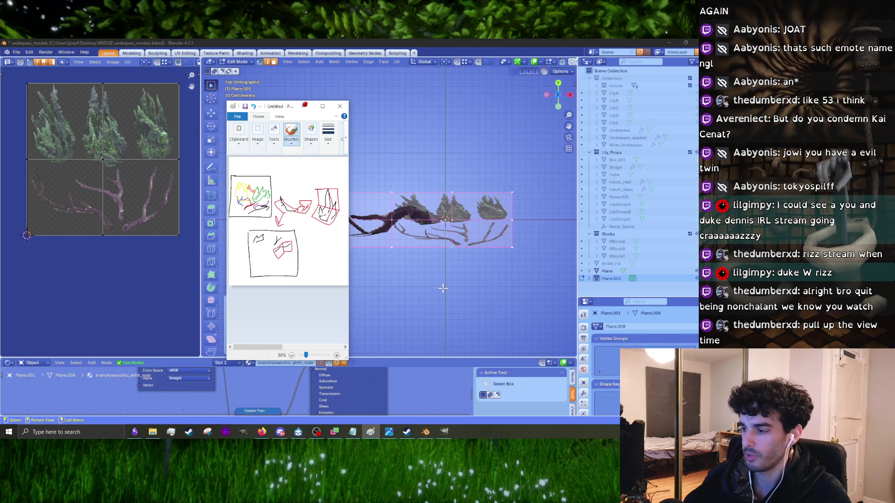
{"action": "middle_click_drag", "start_coordinate": [442, 289], "coordinate": [428, 280]}
{"action": "left_click_drag", "start_coordinate": [284, 106], "coordinate": [244, 134]}
{"action": "left_click", "coordinate": [418, 255]}
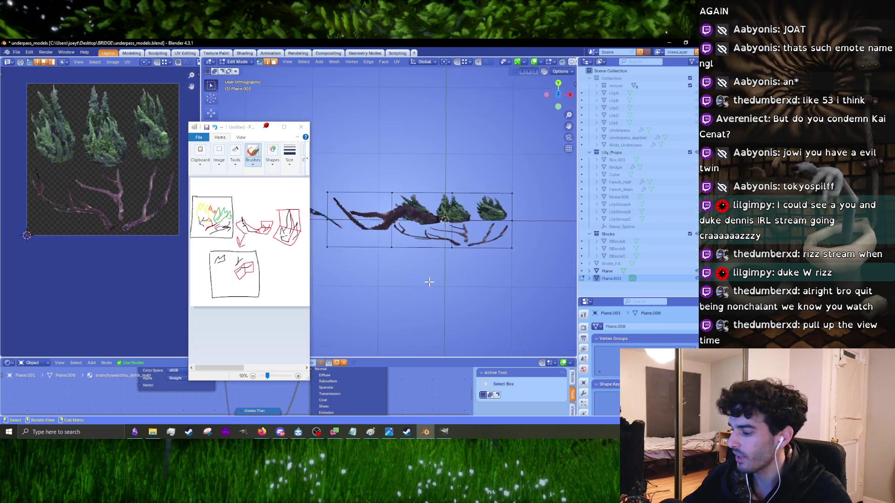
{"action": "key", "text": "KP_1"}
{"action": "key", "text": "KP_7"}
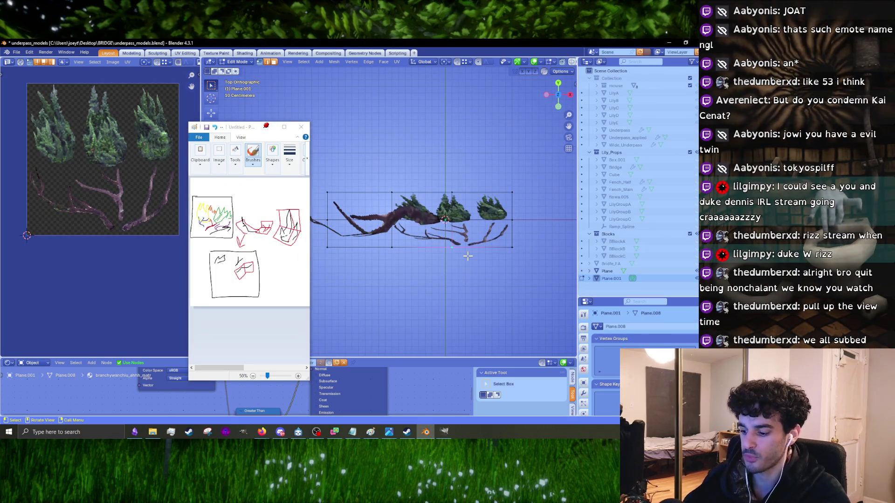
{"action": "key", "text": "a"}
{"action": "right_click", "coordinate": [469, 254]}
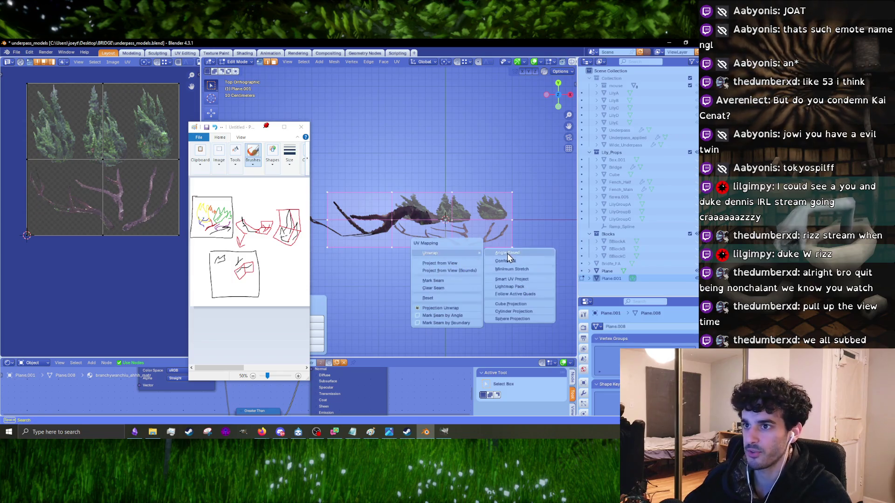
- Unwrap the strip's UVs and rotate the whole UV island 90° in the UV Editor
{"action": "left_click", "coordinate": [508, 253]}
{"action": "key", "text": "a"}
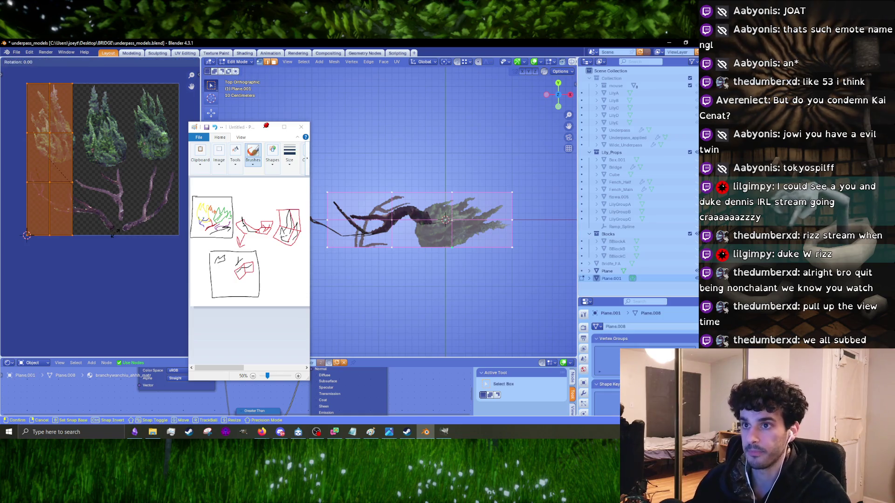
{"action": "type", "text": "r90"}
{"action": "key", "text": "Return"}
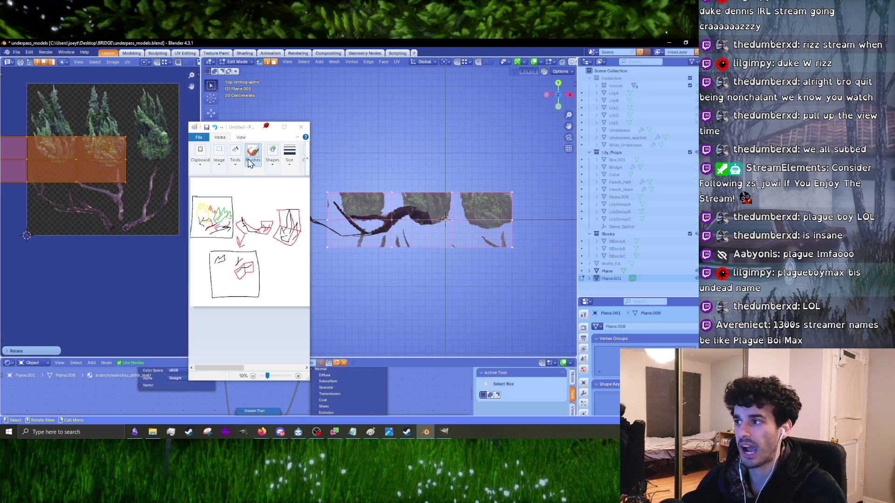
- Scale the UV island down and move it toward the lower right of the atlas
{"action": "middle_click_drag", "start_coordinate": [396, 229], "coordinate": [394, 237], "text": "shift"}
{"action": "scroll", "coordinate": [394, 238], "scroll_direction": "up", "scroll_amount": 2}
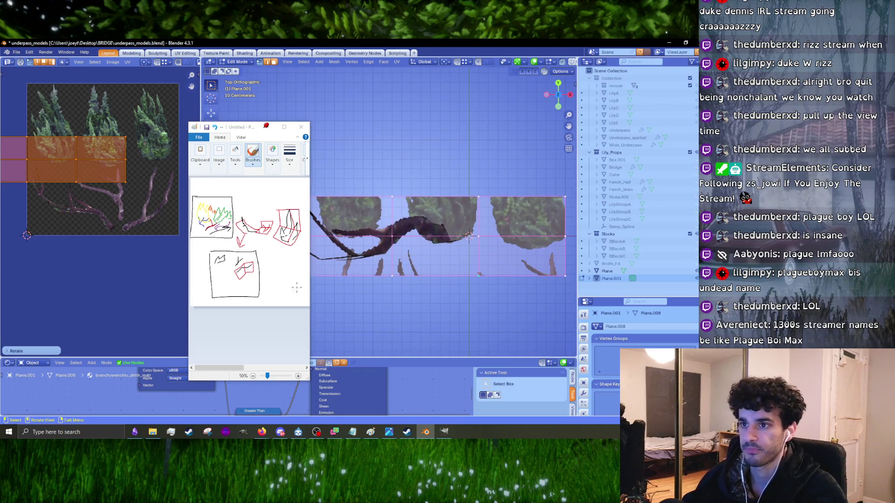
{"action": "scroll", "coordinate": [126, 241], "scroll_direction": "down", "scroll_amount": 4}
{"action": "scroll", "coordinate": [78, 199], "scroll_direction": "up", "scroll_amount": 3}
{"action": "key", "text": "s"}
{"action": "left_click", "coordinate": [72, 178]}
{"action": "key", "text": "g"}
{"action": "left_click", "coordinate": [141, 208]}
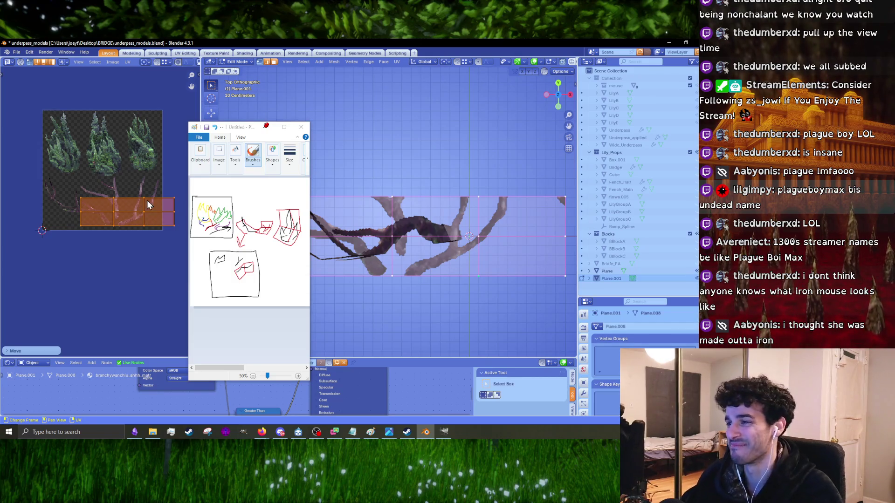
- Rotate the UV grid and place it over the branch region of the atlas
{"action": "scroll", "coordinate": [142, 241], "scroll_direction": "up", "scroll_amount": 3}
{"action": "middle_click_drag", "start_coordinate": [144, 242], "coordinate": [24, 248]}
{"action": "key", "text": "r"}
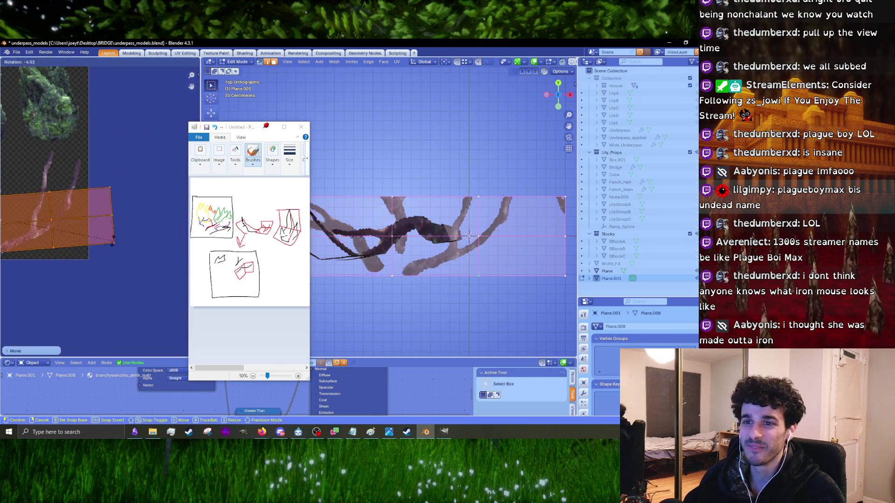
{"action": "left_click", "coordinate": [81, 218]}
{"action": "mouse_move", "coordinate": [64, 219]}
{"action": "middle_mouse_down"}
{"action": "mouse_move", "coordinate": [114, 206]}
{"action": "mouse_move", "coordinate": [129, 240]}
{"action": "middle_mouse_up"}
{"action": "key", "text": "g"}
{"action": "left_click", "coordinate": [156, 207]}
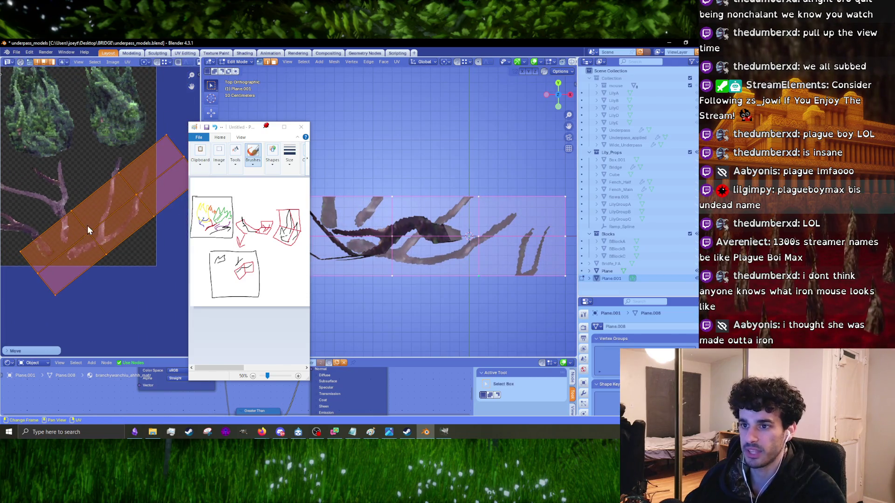
- Turn the UV island steeper, narrow it twice and nudge it onto the forked branch
{"action": "key", "text": "r"}
{"action": "left_click", "coordinate": [158, 228]}
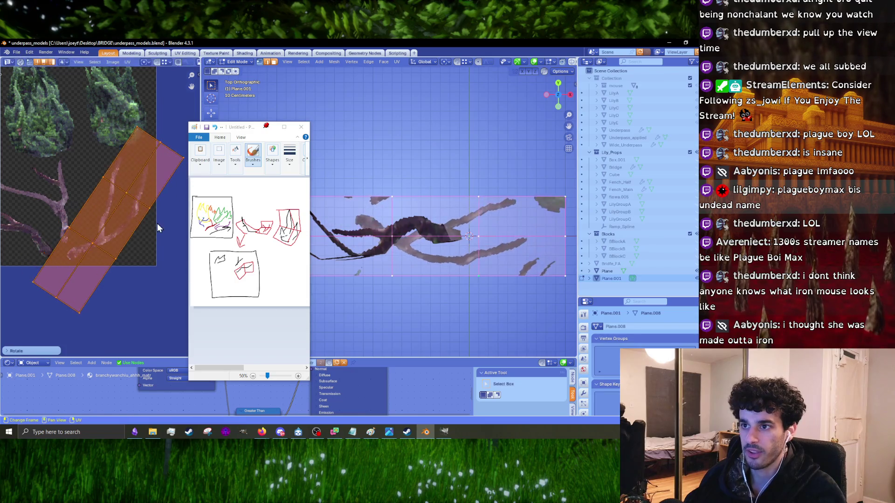
{"action": "key", "text": "s"}
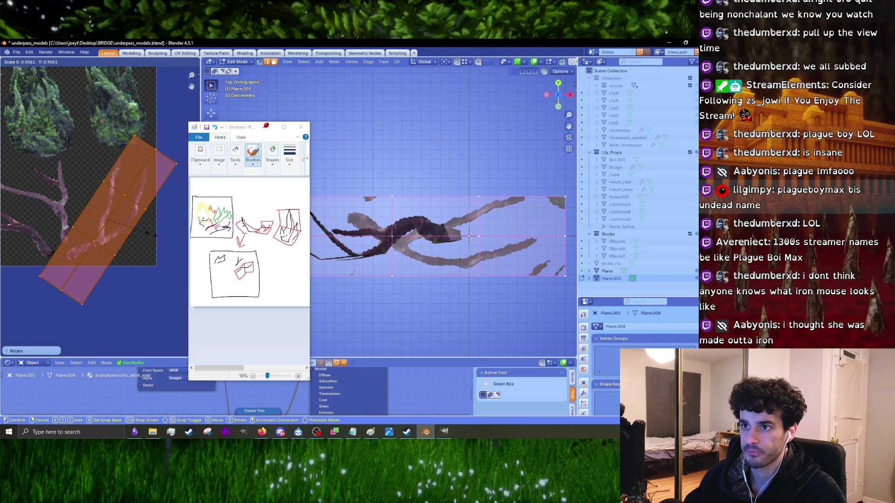
{"action": "left_click", "coordinate": [127, 217]}
{"action": "key", "text": "s"}
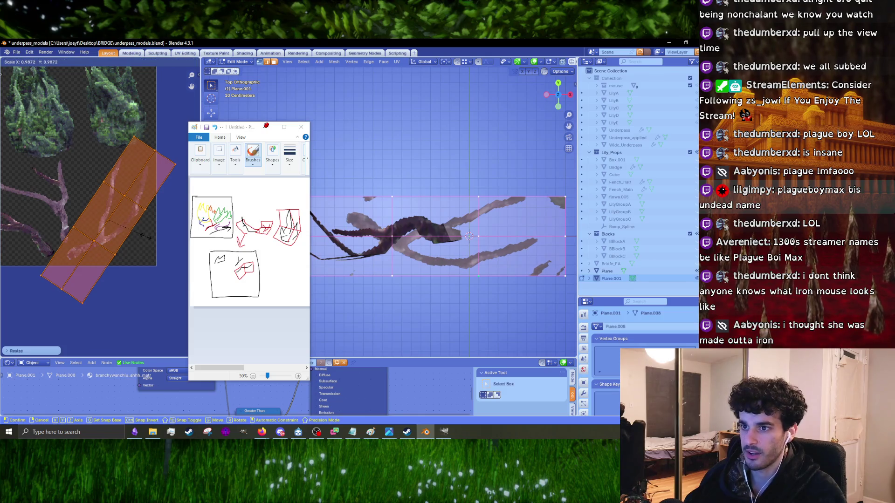
{"action": "left_click", "coordinate": [146, 241]}
{"action": "key", "text": "g"}
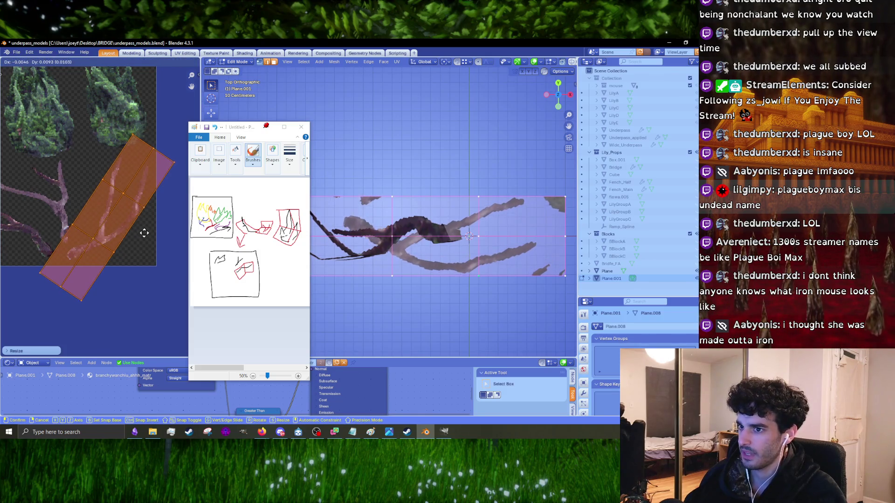
{"action": "left_click", "coordinate": [144, 234]}
- Reposition a single edge of the UV island, then deselect the card mesh
{"action": "left_click", "coordinate": [107, 184]}
{"action": "scroll", "coordinate": [112, 184], "scroll_direction": "up", "scroll_amount": 2}
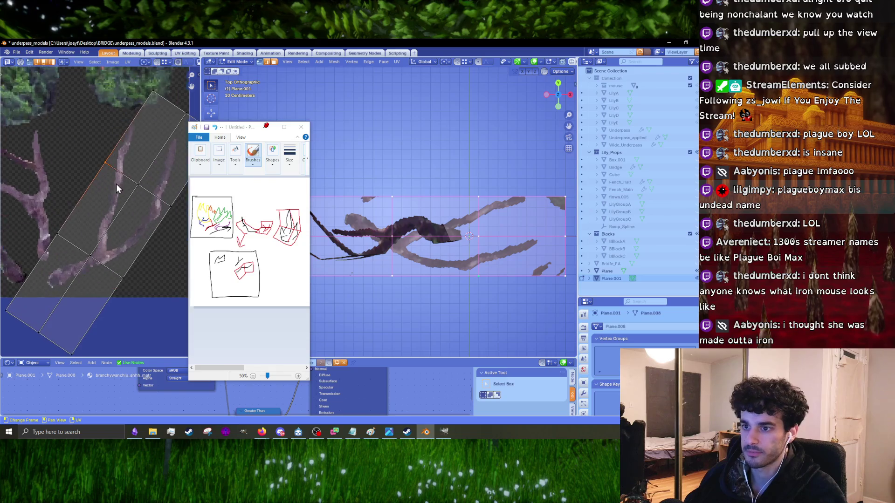
{"action": "key", "text": "g"}
{"action": "left_click", "coordinate": [116, 182]}
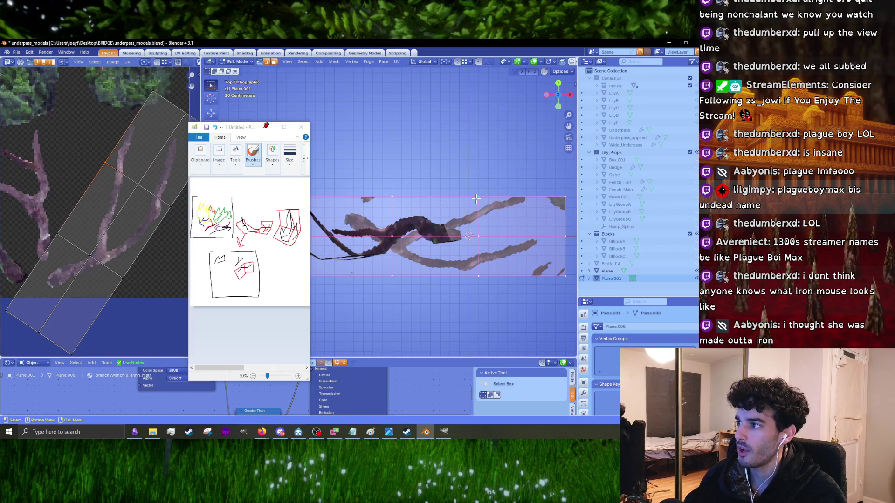
{"action": "key", "text": "alt+a"}
{"action": "middle_click_drag", "start_coordinate": [466, 205], "coordinate": [419, 213], "text": "shift"}
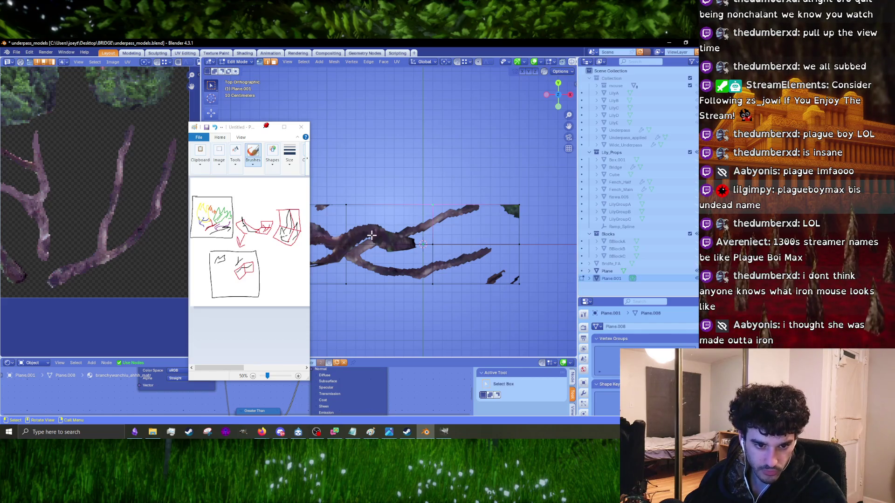
- Move the card's upper edges inward, then pull the bottom-right vertex up and left
{"action": "scroll", "coordinate": [431, 223], "scroll_direction": "up", "scroll_amount": 3}
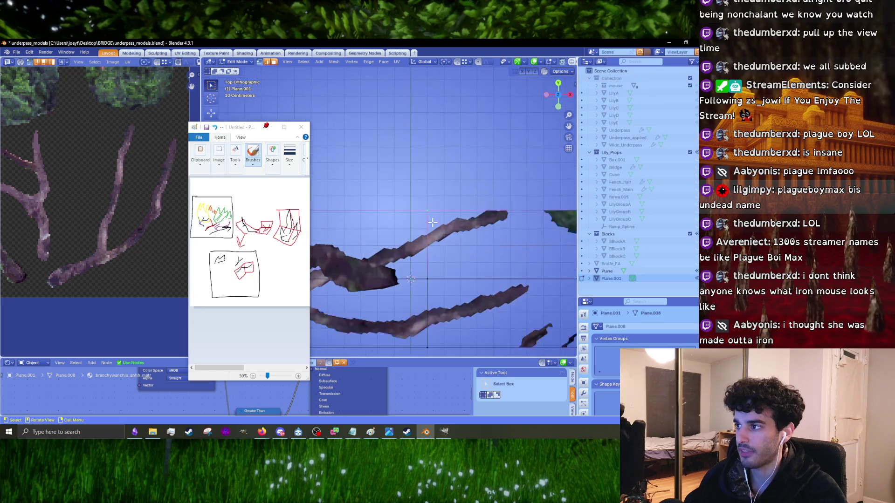
{"action": "key", "text": "g"}
{"action": "right_click", "coordinate": [434, 216]}
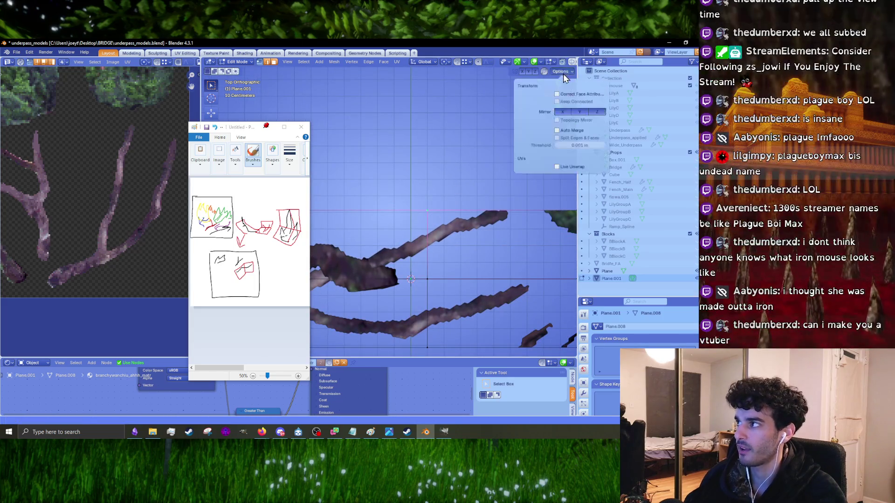
{"action": "key", "text": "g"}
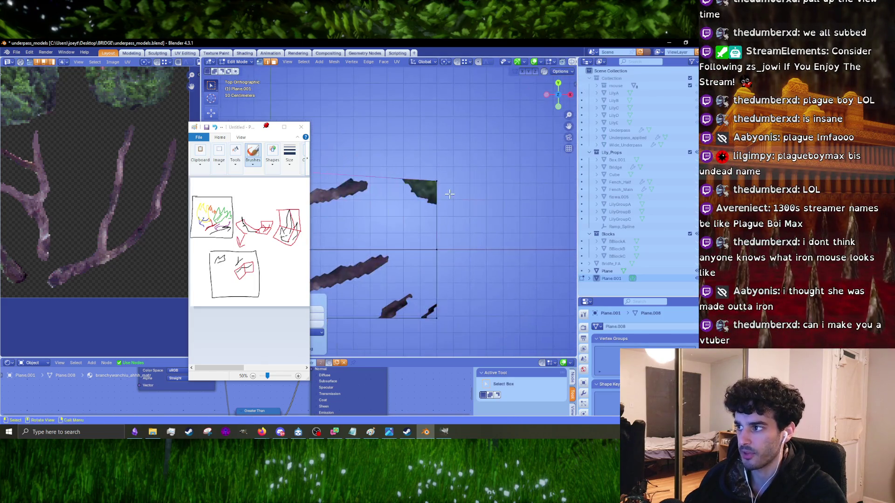
{"action": "left_click", "coordinate": [391, 174]}
{"action": "key", "text": "g"}
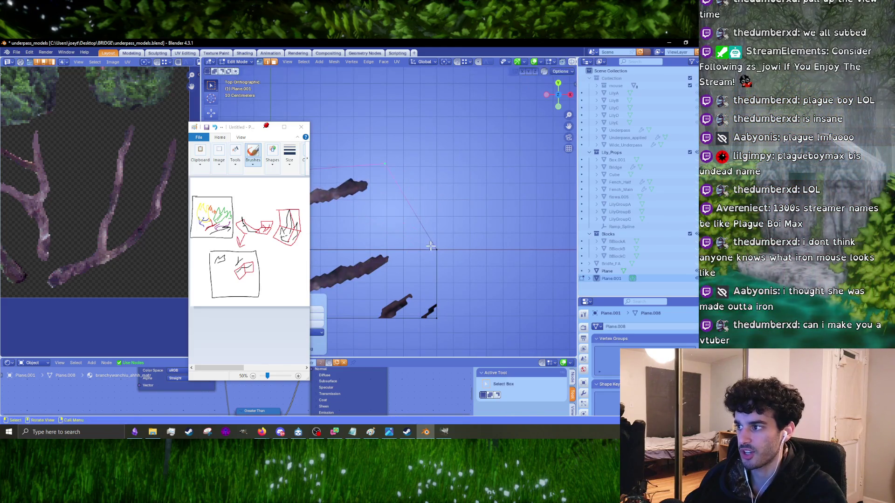
{"action": "left_click", "coordinate": [426, 305]}
{"action": "left_click", "coordinate": [434, 321]}
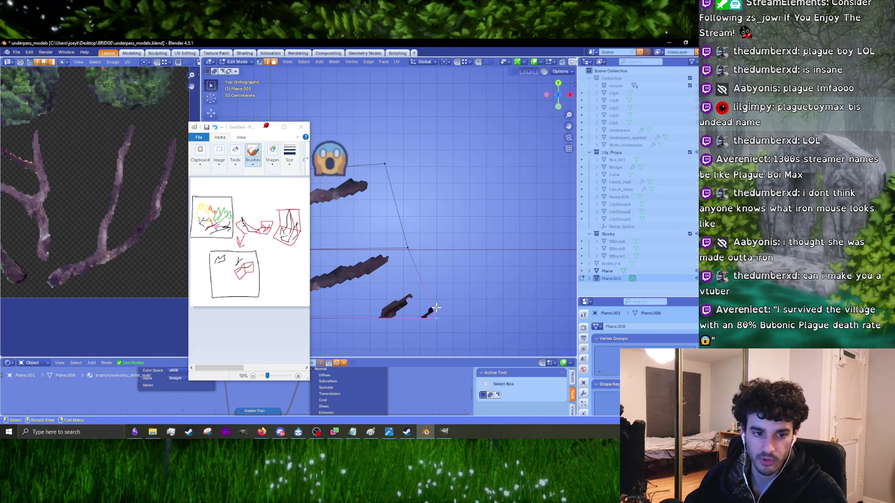
{"action": "key", "text": "g"}
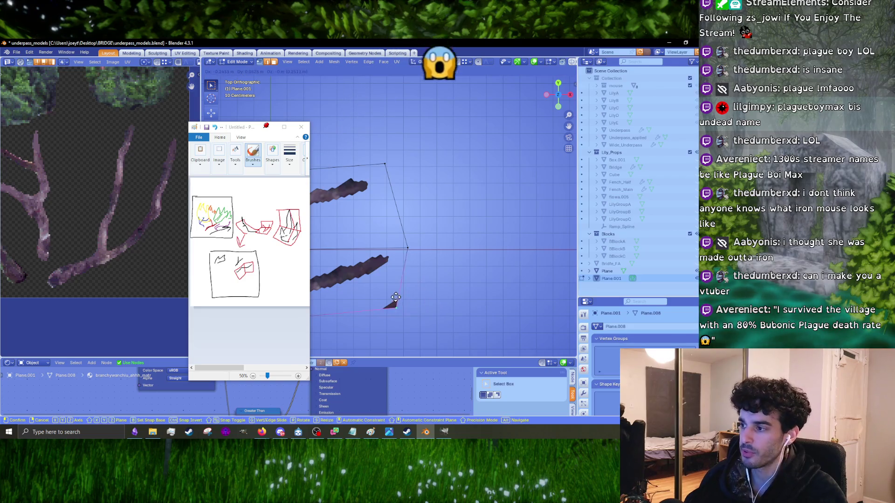
{"action": "left_click", "coordinate": [382, 296]}
- Move the sketch window aside and drag the card's bottom vertex up toward the branches
{"action": "scroll", "coordinate": [382, 295], "scroll_direction": "up", "scroll_amount": 5}
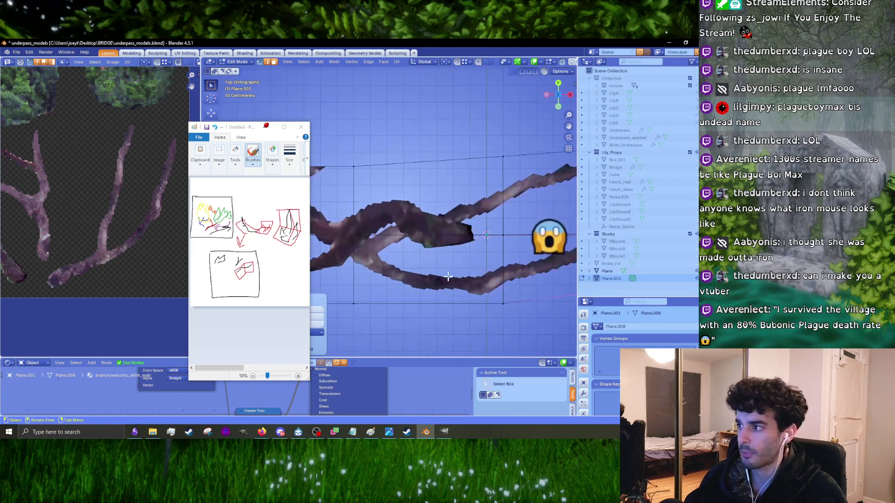
{"action": "left_click_drag", "start_coordinate": [270, 131], "coordinate": [654, 100]}
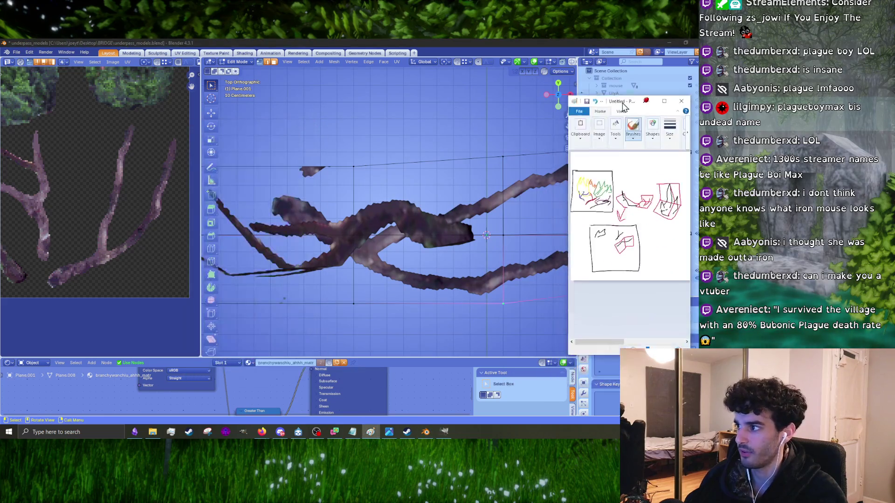
{"action": "scroll", "coordinate": [390, 210], "scroll_direction": "down", "scroll_amount": 3}
{"action": "scroll", "coordinate": [389, 210], "scroll_direction": "up", "scroll_amount": 2}
{"action": "left_click", "coordinate": [406, 295]}
{"action": "key", "text": "g"}
{"action": "left_click", "coordinate": [411, 230]}
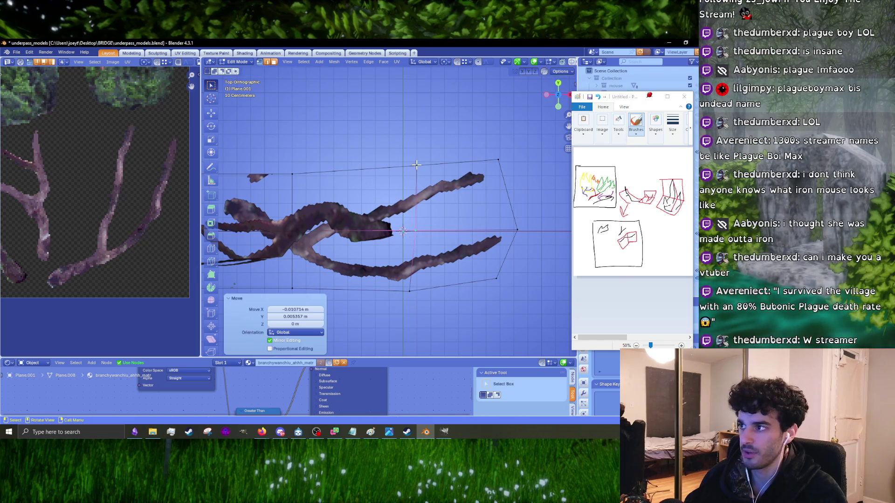
- In top view, squash the selected part to 0.810 along Y and rotate it 30.4°
{"action": "middle_click_drag", "start_coordinate": [402, 179], "coordinate": [458, 175], "text": "shift"}
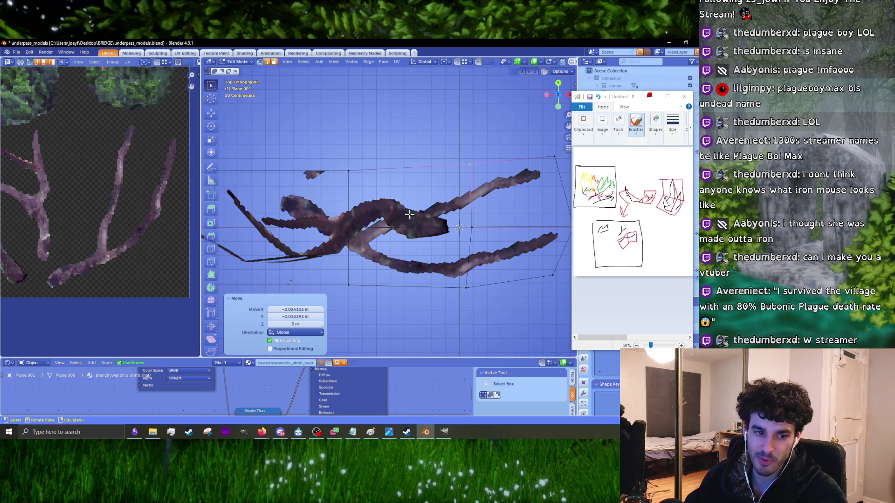
{"action": "middle_click_drag", "start_coordinate": [420, 214], "coordinate": [342, 194]}
{"action": "key", "text": "KP_7"}
{"action": "scroll", "coordinate": [347, 131], "scroll_direction": "up", "scroll_amount": 5}
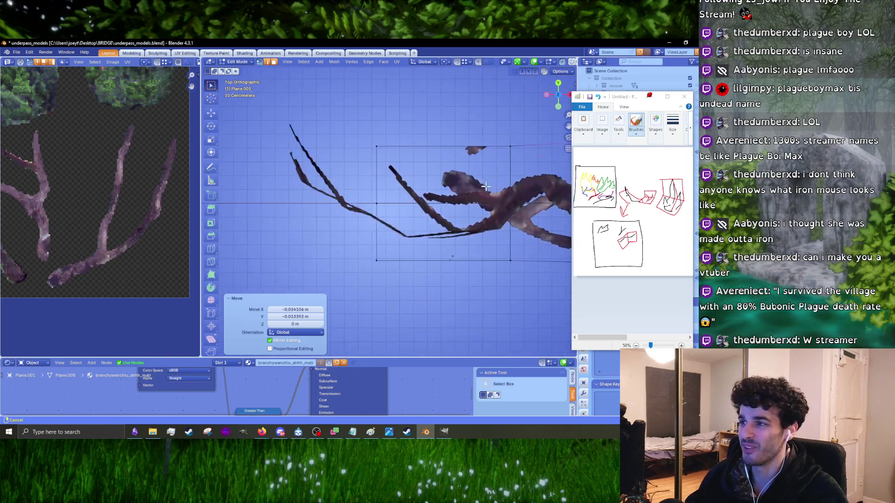
{"action": "middle_click_drag", "start_coordinate": [361, 229], "coordinate": [320, 261], "text": "shift"}
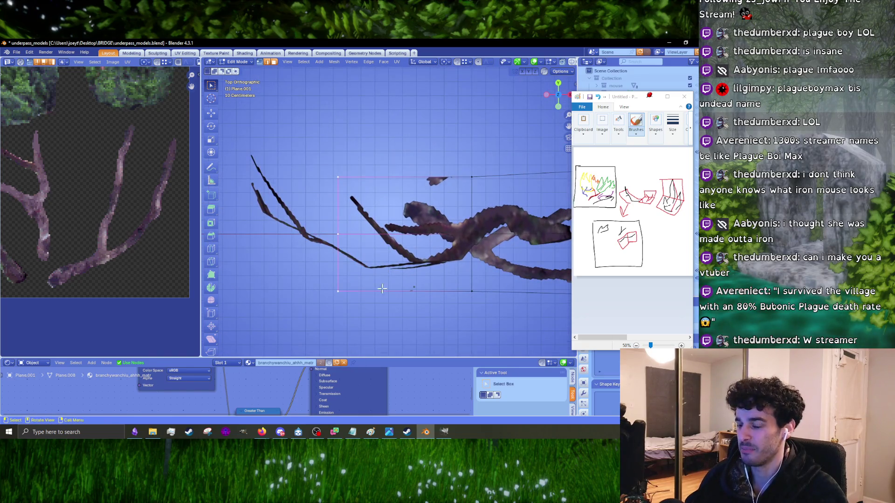
{"action": "key", "text": "s"}
{"action": "key", "text": "y"}
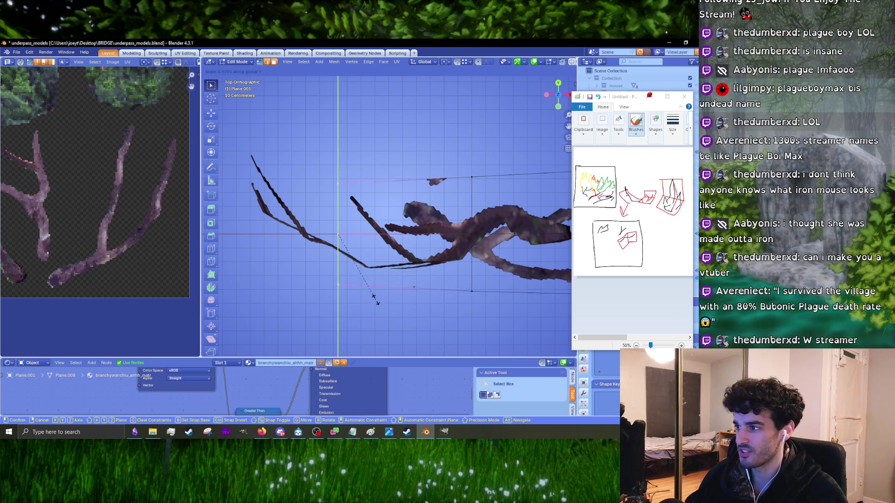
{"action": "left_click", "coordinate": [375, 297]}
{"action": "key", "text": "r"}
{"action": "key", "text": "Escape"}
{"action": "key", "text": "r"}
{"action": "left_click", "coordinate": [381, 156]}
- Reposition the rotated part over the branch through several small moves
{"action": "key", "text": "g"}
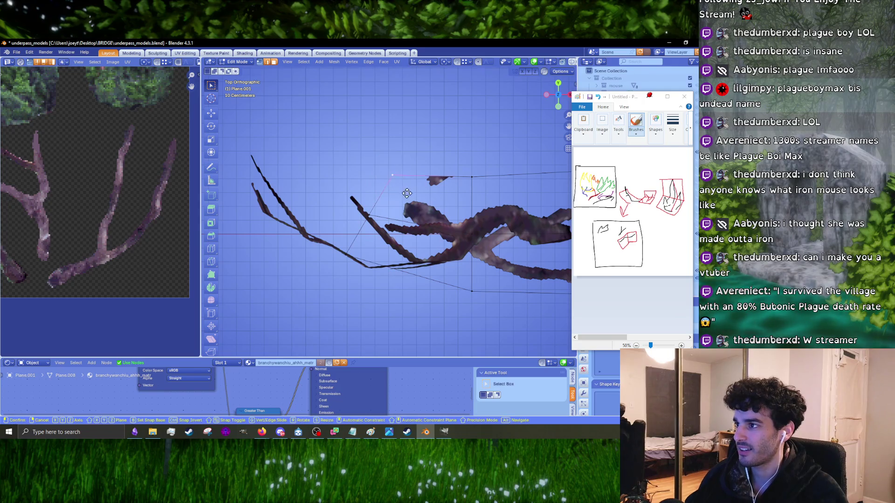
{"action": "left_click", "coordinate": [346, 256]}
{"action": "key", "text": "g"}
{"action": "key", "text": "Escape"}
{"action": "key", "text": "g"}
{"action": "left_click", "coordinate": [398, 241]}
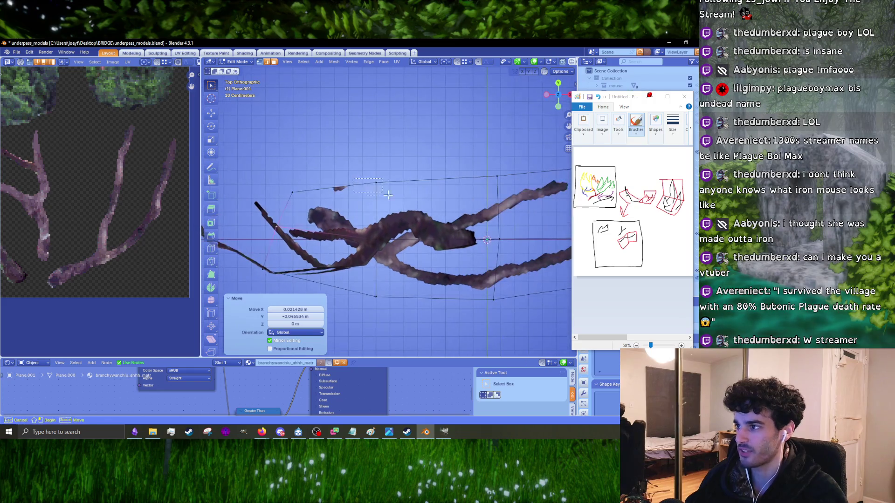
{"action": "key", "text": "g"}
{"action": "left_click", "coordinate": [380, 249]}
{"action": "key", "text": "g"}
{"action": "left_click", "coordinate": [406, 313]}
- Nudge the card's middle edge -0.005357 m along Y and orbit to check the fit
{"action": "middle_click_drag", "start_coordinate": [479, 268], "coordinate": [386, 266], "text": "shift"}
{"action": "left_click", "coordinate": [451, 258]}
{"action": "left_click", "coordinate": [358, 237]}
{"action": "key", "text": "g"}
{"action": "left_click", "coordinate": [455, 249]}
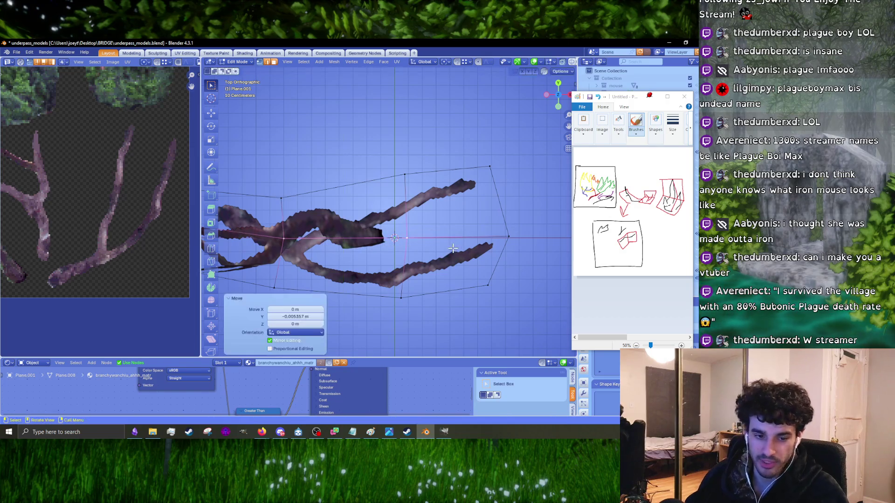
{"action": "mouse_move", "coordinate": [454, 248]}
{"action": "middle_mouse_down"}
{"action": "mouse_move", "coordinate": [471, 162]}
{"action": "mouse_move", "coordinate": [499, 121]}
{"action": "middle_mouse_up"}
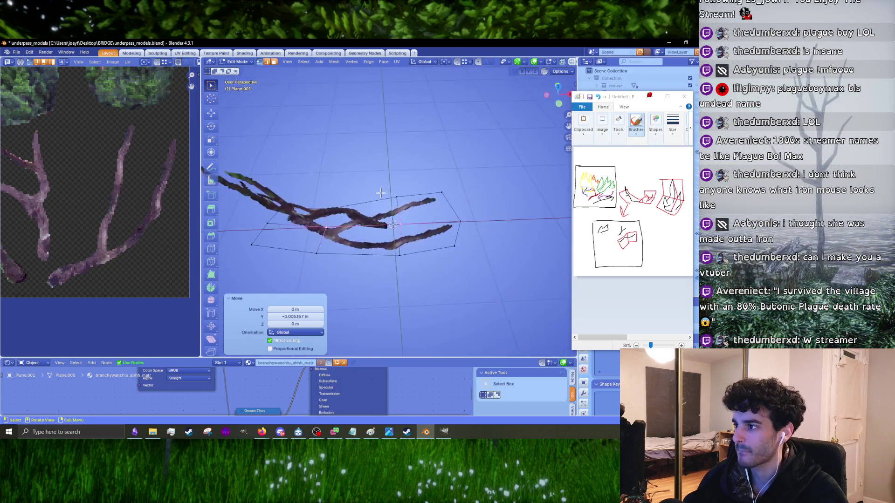
{"action": "left_click", "coordinate": [560, 72]}
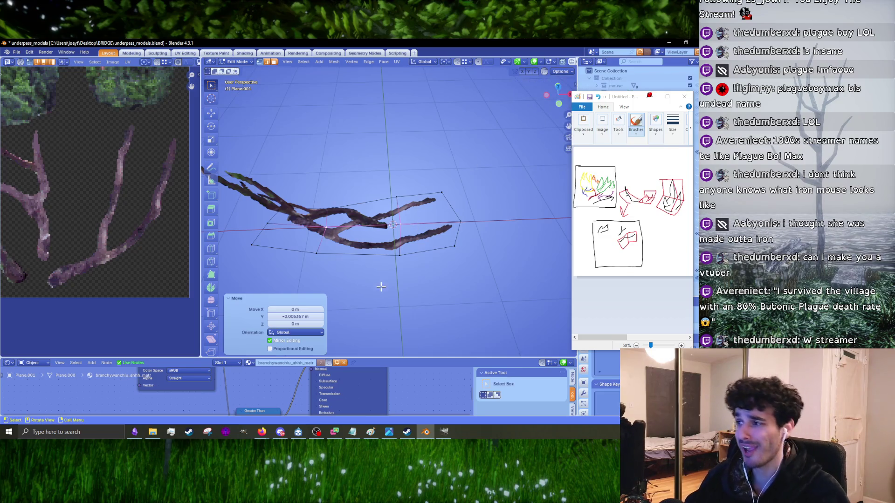
{"action": "middle_click_drag", "start_coordinate": [379, 281], "coordinate": [384, 248]}
- Switch from Blender to the Firefox window with the Reddit thumbnails thread and move it up-left
{"action": "key", "text": "s"}
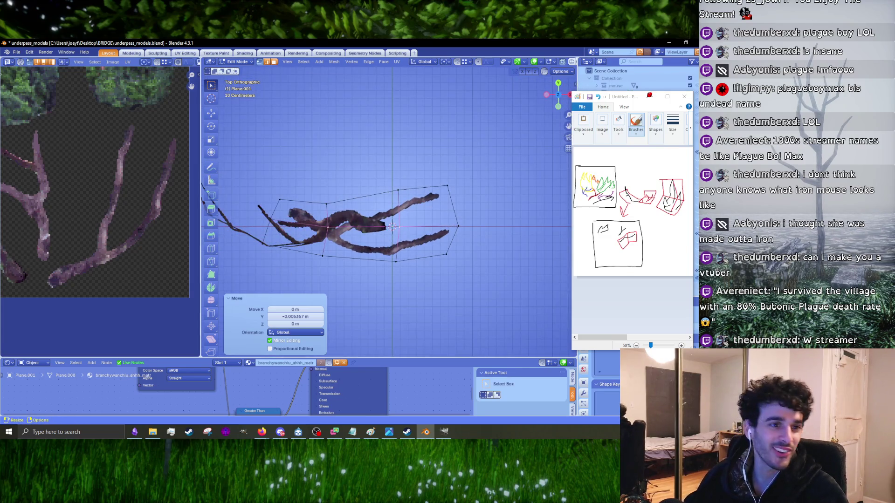
{"action": "key", "text": "alt+Tab"}
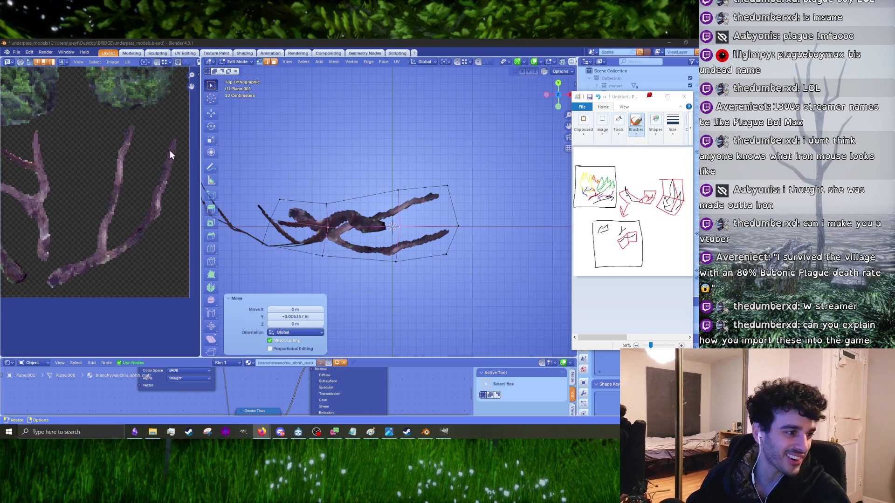
{"action": "key", "text": "alt+Tab"}
{"action": "left_click_drag", "start_coordinate": [319, 79], "coordinate": [244, 54]}
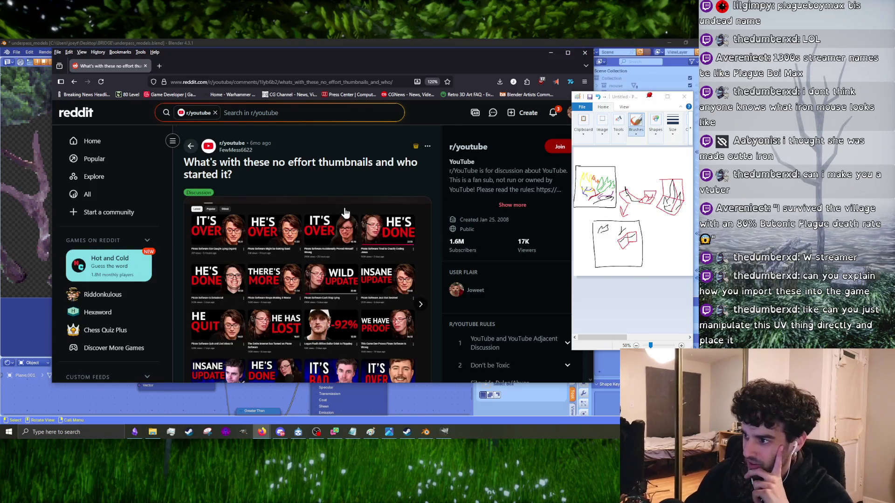
- Scroll through the Reddit thread, then minimize Firefox to show Blender
{"action": "scroll", "coordinate": [353, 246], "scroll_direction": "down", "scroll_amount": 3}
{"action": "scroll", "coordinate": [357, 244], "scroll_direction": "up", "scroll_amount": 3}
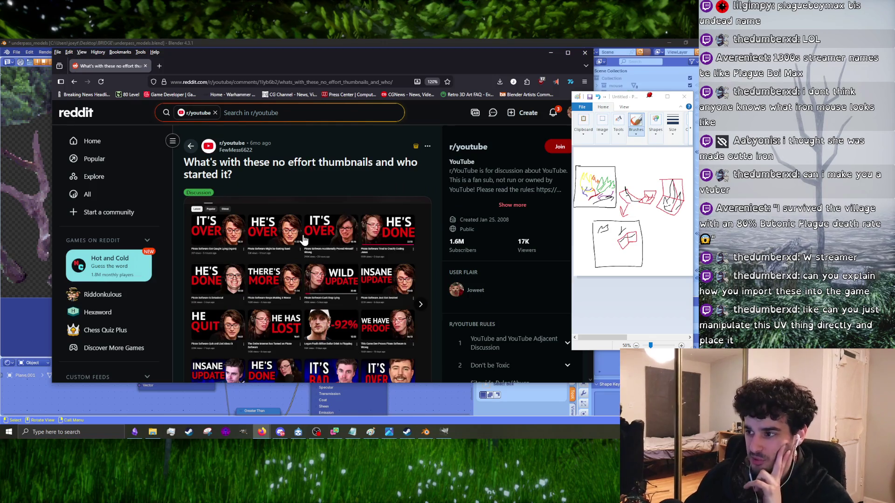
{"action": "scroll", "coordinate": [301, 266], "scroll_direction": "down", "scroll_amount": 3}
{"action": "scroll", "coordinate": [310, 277], "scroll_direction": "up", "scroll_amount": 3}
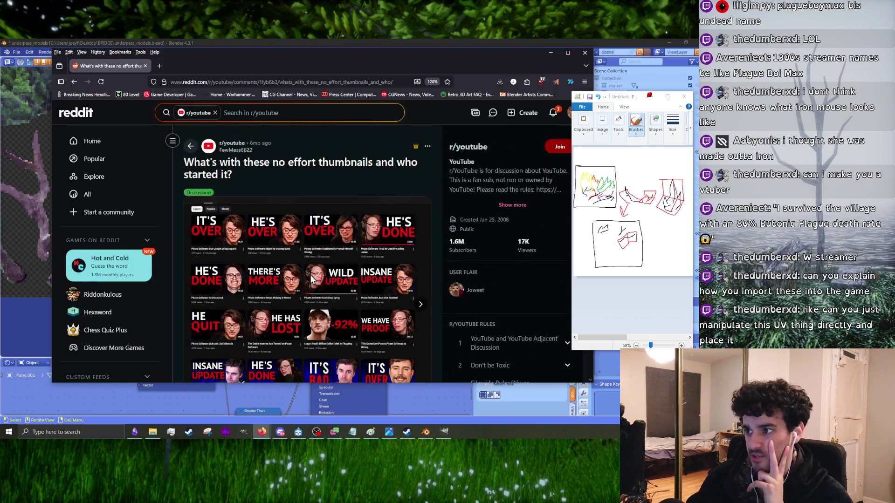
{"action": "scroll", "coordinate": [309, 278], "scroll_direction": "down", "scroll_amount": 2}
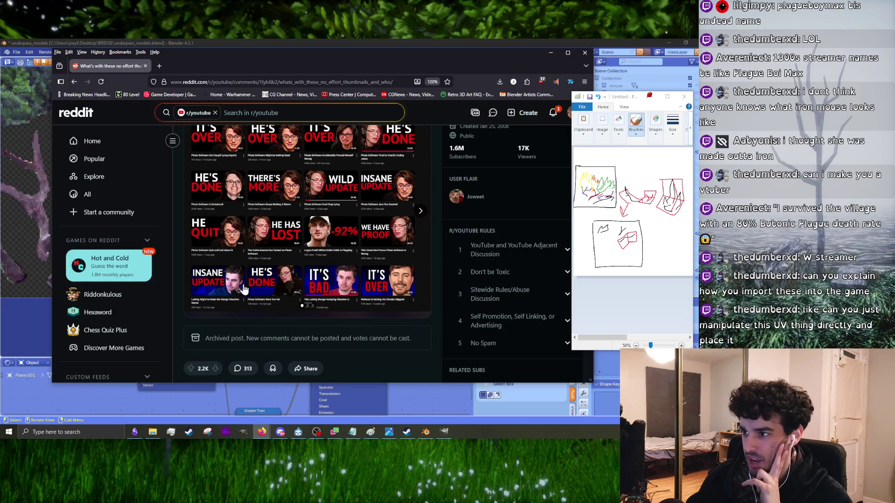
{"action": "left_click", "coordinate": [25, 187]}
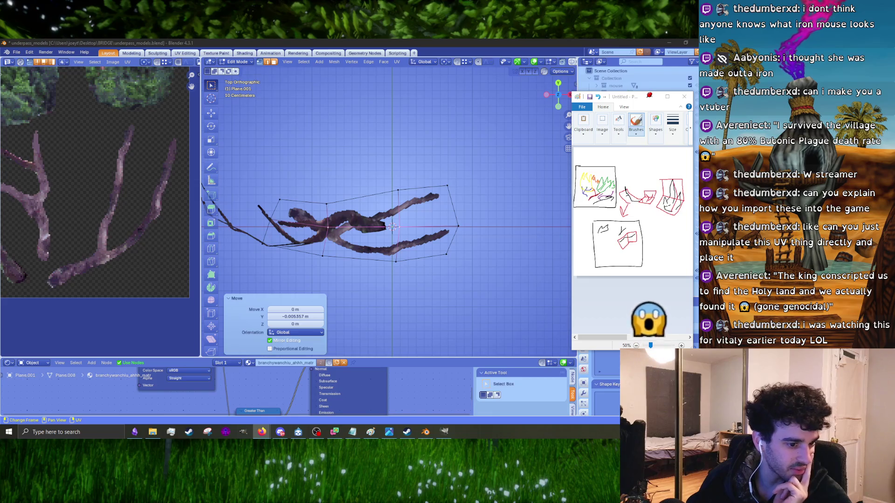
- Reopen the r/AskChina post, enlarge its thumbnail collage, then return to Blender
{"action": "left_click", "coordinate": [262, 432]}
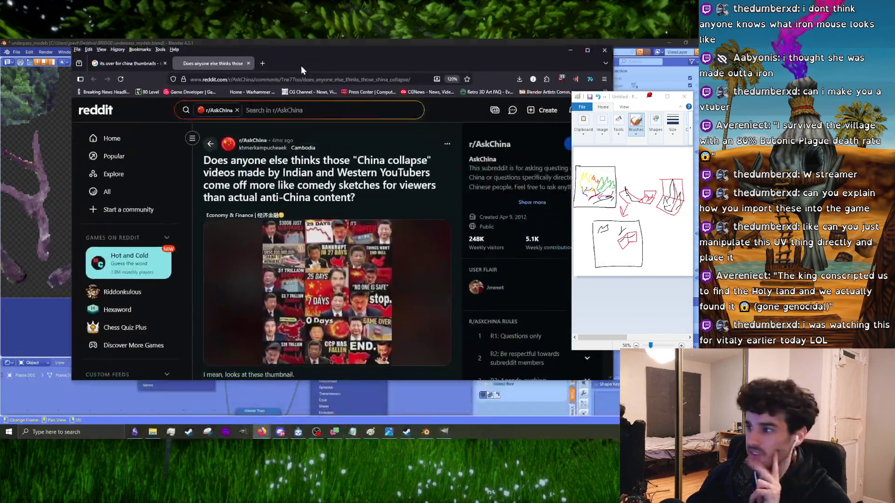
{"action": "left_click", "coordinate": [303, 229]}
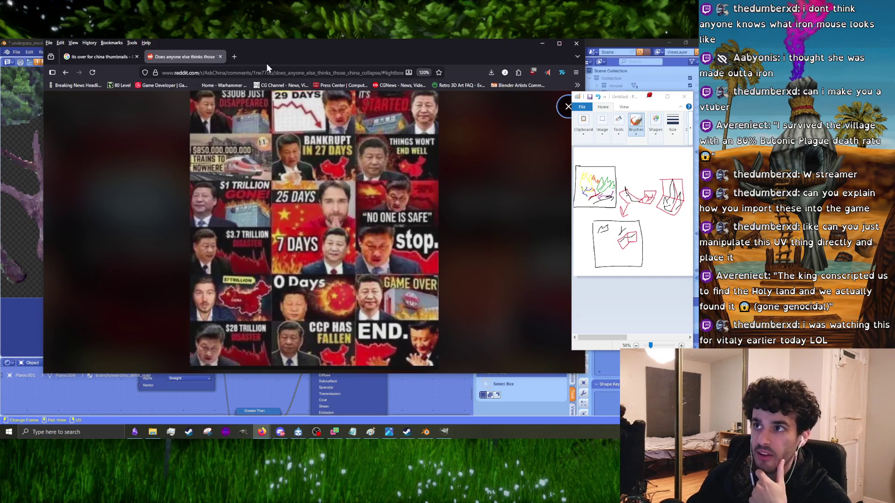
{"action": "key", "text": "alt+Tab"}
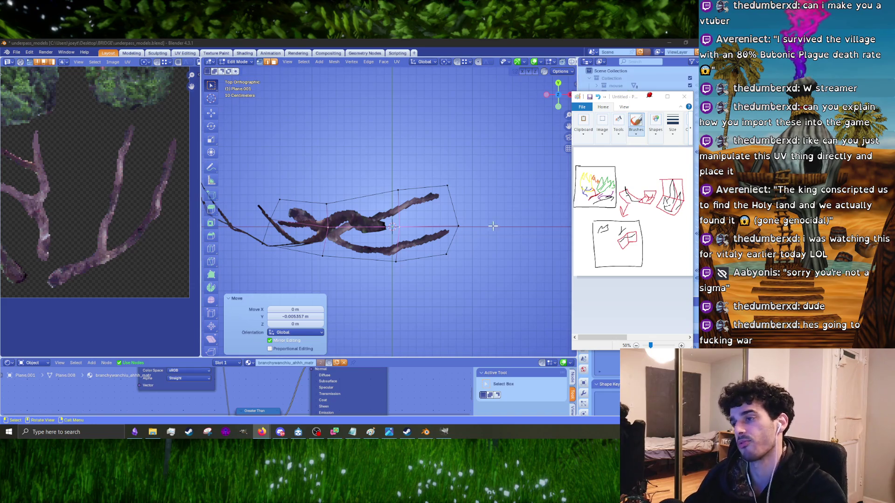
- Select the card's left-side edges and lower them along Z in perspective view
{"action": "scroll", "coordinate": [366, 264], "scroll_direction": "up", "scroll_amount": 3}
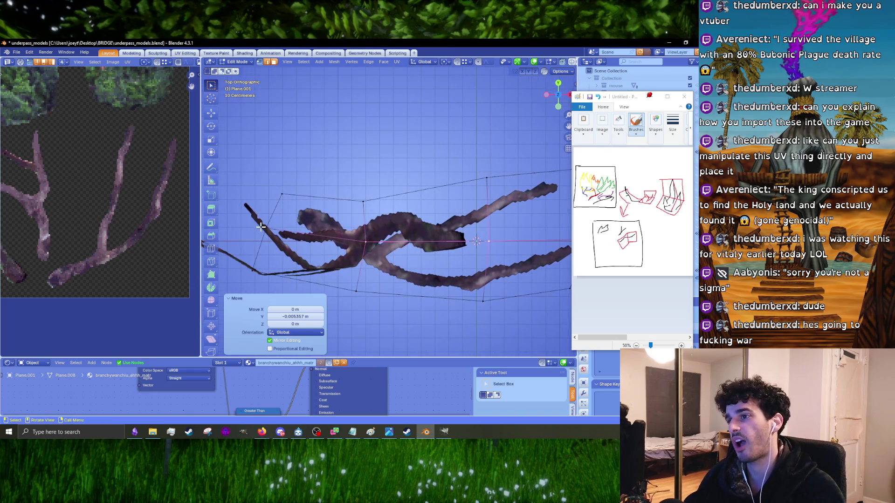
{"action": "left_click", "coordinate": [259, 233]}
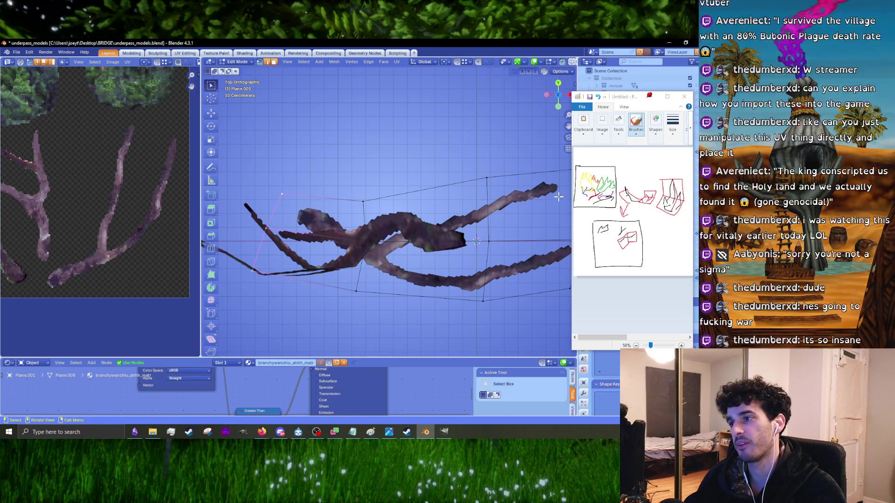
{"action": "scroll", "coordinate": [416, 250], "scroll_direction": "down", "scroll_amount": 5, "text": "ctrl"}
{"action": "key", "text": "s"}
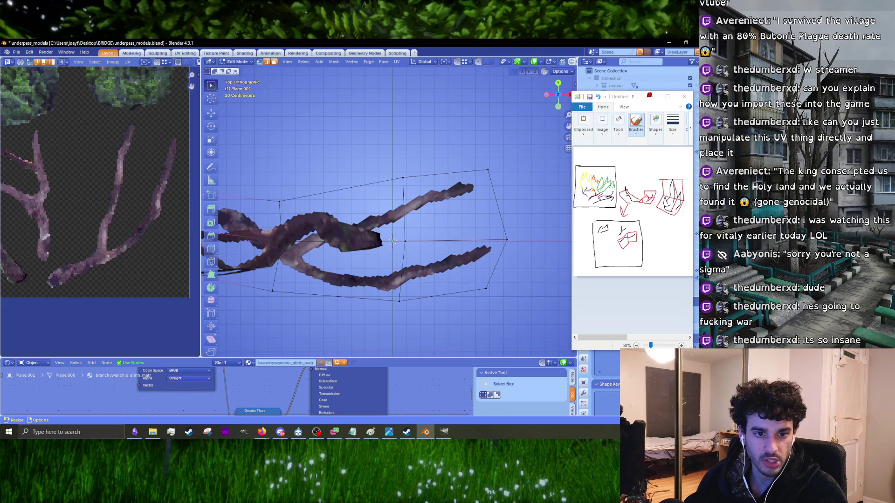
{"action": "mouse_move", "coordinate": [299, 261]}
{"action": "middle_mouse_down"}
{"action": "mouse_move", "coordinate": [322, 219]}
{"action": "mouse_move", "coordinate": [309, 176]}
{"action": "mouse_move", "coordinate": [379, 241]}
{"action": "mouse_move", "coordinate": [321, 213]}
{"action": "middle_mouse_up"}
{"action": "middle_click_drag", "start_coordinate": [431, 224], "coordinate": [438, 243]}
{"action": "key", "text": "g"}
{"action": "key", "text": "z"}
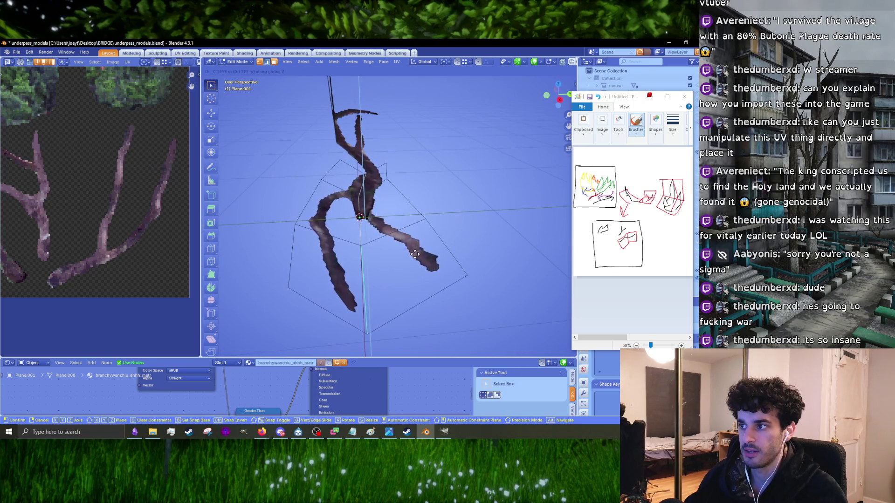
{"action": "left_click", "coordinate": [342, 245]}
- Glance at the reference photo, then raise the plane along Z in two moves
{"action": "mouse_move", "coordinate": [342, 244]}
{"action": "middle_mouse_down"}
{"action": "mouse_move", "coordinate": [369, 232]}
{"action": "mouse_move", "coordinate": [389, 242]}
{"action": "middle_mouse_up"}
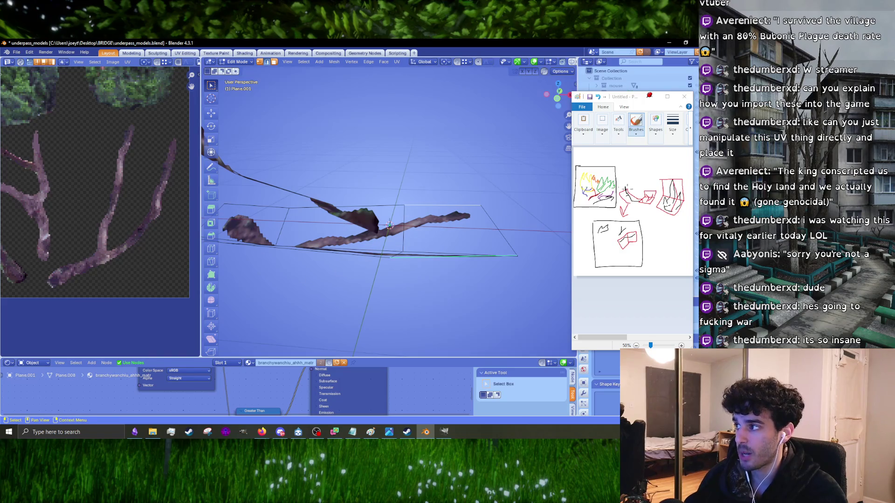
{"action": "left_click", "coordinate": [389, 432]}
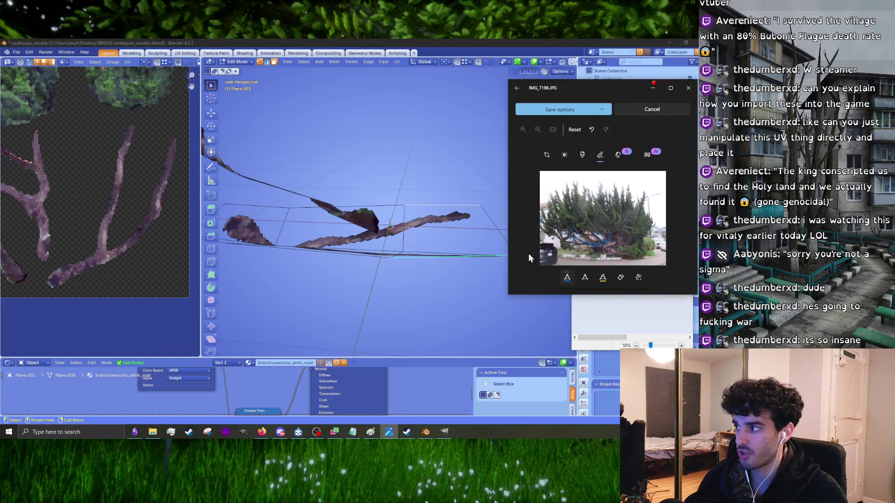
{"action": "left_click", "coordinate": [653, 89]}
{"action": "mouse_move", "coordinate": [386, 219]}
{"action": "middle_mouse_down"}
{"action": "mouse_move", "coordinate": [303, 219]}
{"action": "mouse_move", "coordinate": [358, 225]}
{"action": "mouse_move", "coordinate": [350, 209]}
{"action": "middle_mouse_up"}
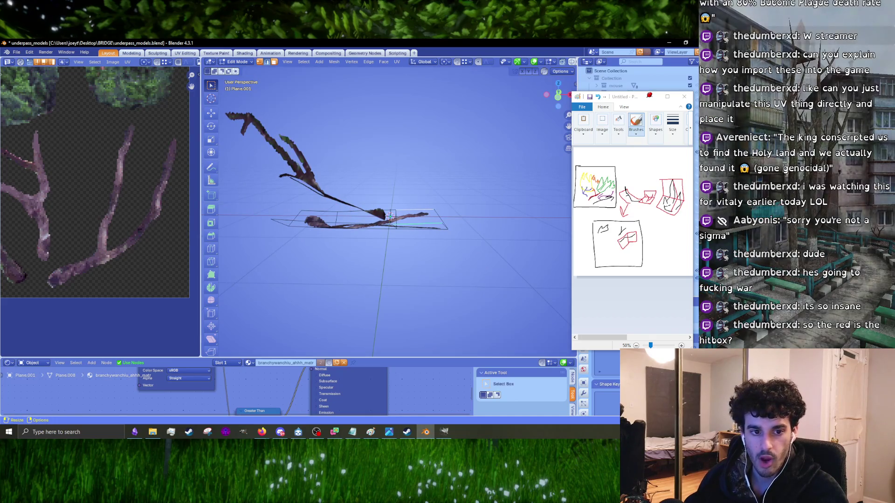
{"action": "middle_click_drag", "start_coordinate": [398, 213], "coordinate": [409, 260]}
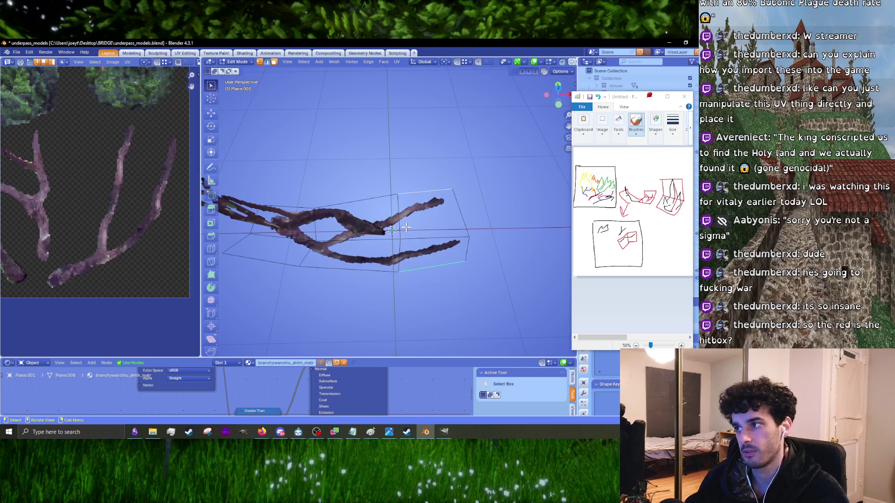
{"action": "mouse_move", "coordinate": [461, 212]}
{"action": "middle_mouse_down"}
{"action": "mouse_move", "coordinate": [466, 254]}
{"action": "mouse_move", "coordinate": [448, 233]}
{"action": "middle_mouse_up"}
{"action": "key", "text": "g"}
{"action": "key", "text": "z"}
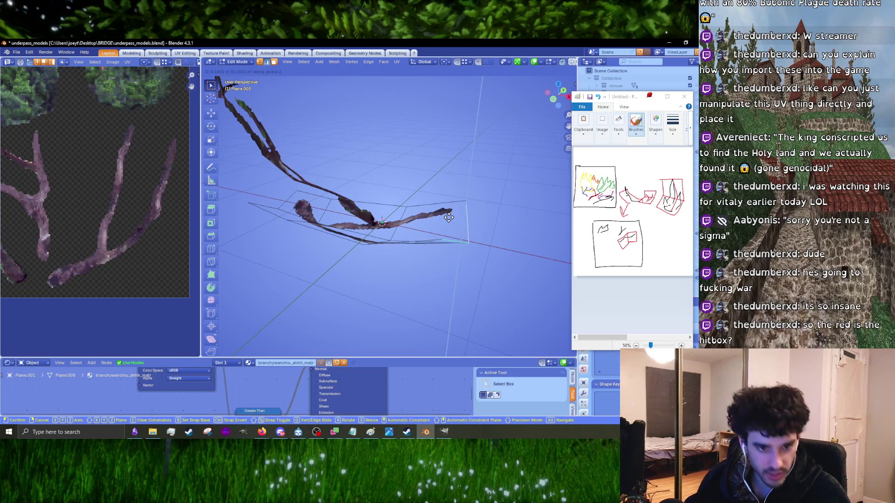
{"action": "left_click", "coordinate": [448, 217]}
{"action": "mouse_move", "coordinate": [449, 217]}
{"action": "middle_mouse_down"}
{"action": "mouse_move", "coordinate": [500, 221]}
{"action": "mouse_move", "coordinate": [467, 254]}
{"action": "mouse_move", "coordinate": [285, 225]}
{"action": "middle_mouse_up"}
{"action": "key", "text": "g"}
{"action": "key", "text": "z"}
{"action": "left_click", "coordinate": [474, 220]}
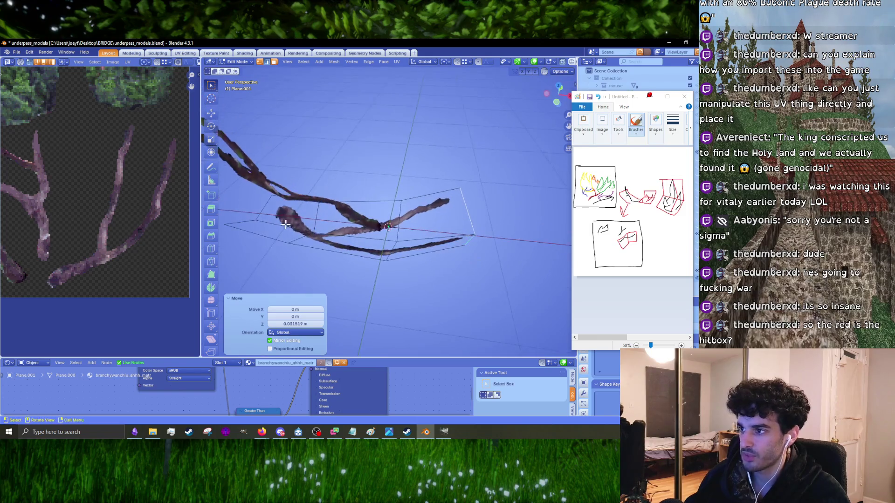
- Raise the card's bottom front edge, then another edge by about 0.093 m along Z
{"action": "left_click", "coordinate": [400, 224]}
{"action": "left_click", "coordinate": [440, 213]}
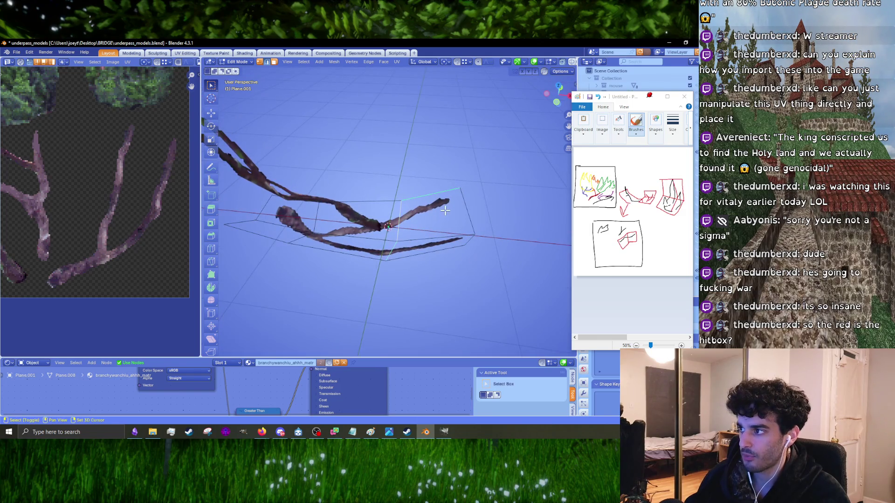
{"action": "left_click", "coordinate": [473, 216], "text": "shift"}
{"action": "left_click", "coordinate": [469, 245], "text": "shift"}
{"action": "key", "text": "g"}
{"action": "key", "text": "z"}
{"action": "left_click", "coordinate": [468, 239]}
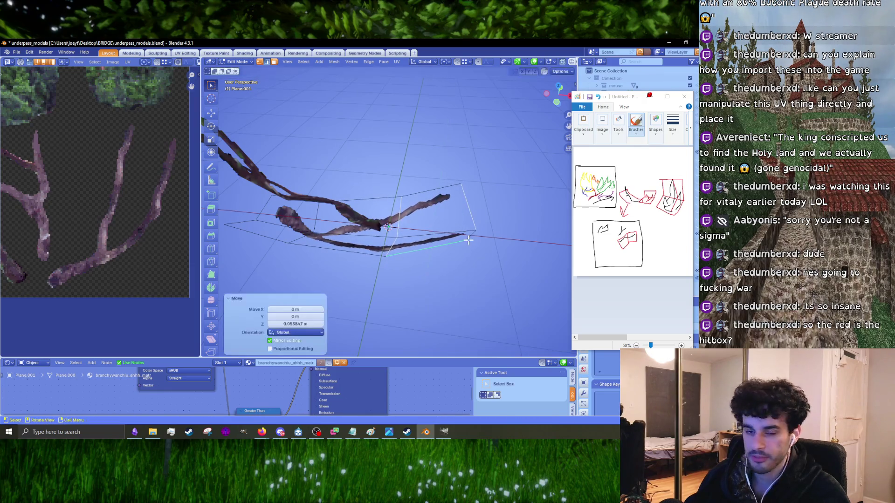
{"action": "left_click", "coordinate": [469, 215]}
{"action": "mouse_move", "coordinate": [469, 215]}
{"action": "middle_mouse_down"}
{"action": "mouse_move", "coordinate": [379, 222]}
{"action": "mouse_move", "coordinate": [368, 204]}
{"action": "mouse_move", "coordinate": [444, 239]}
{"action": "mouse_move", "coordinate": [482, 232]}
{"action": "mouse_move", "coordinate": [458, 232]}
{"action": "middle_mouse_up"}
{"action": "key", "text": "g"}
{"action": "key", "text": "z"}
{"action": "left_click", "coordinate": [453, 224]}
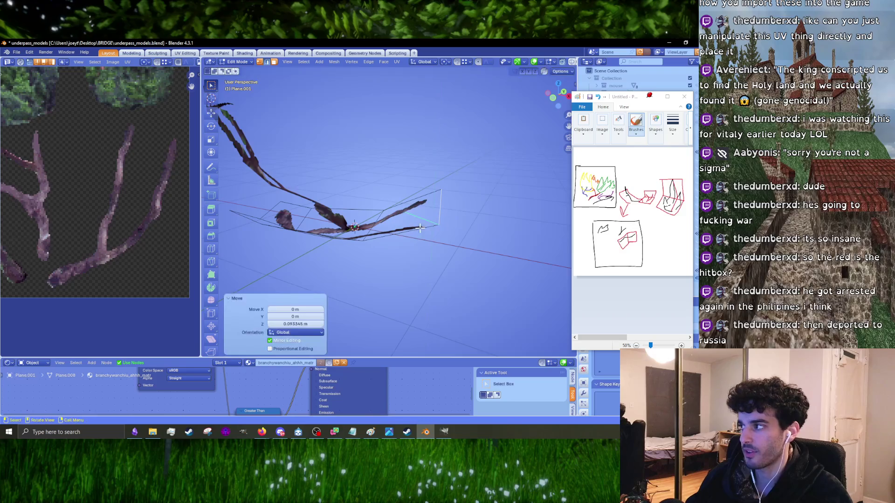
- Lower the selection about 0.061 m along Z and bring up the reference photo IMG_7196.JPG
{"action": "middle_click_drag", "start_coordinate": [453, 223], "coordinate": [446, 216]}
{"action": "middle_click_drag", "start_coordinate": [468, 290], "coordinate": [398, 227]}
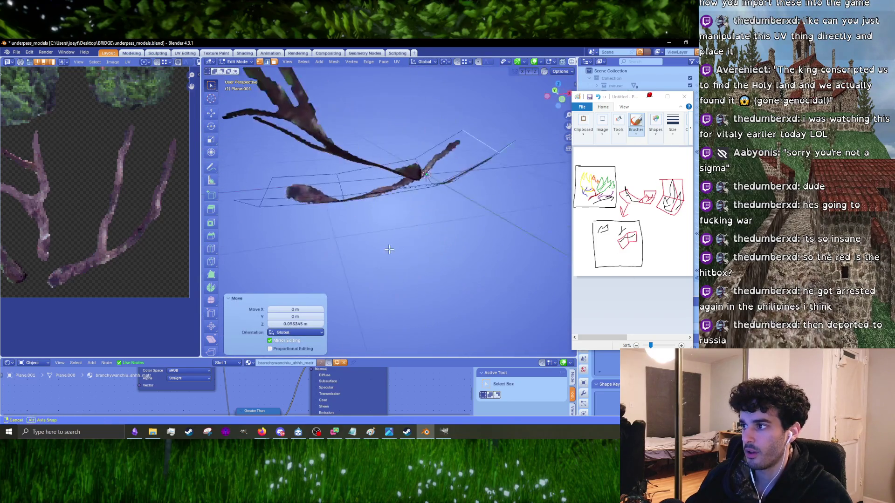
{"action": "scroll", "coordinate": [397, 226], "scroll_direction": "up", "scroll_amount": 4}
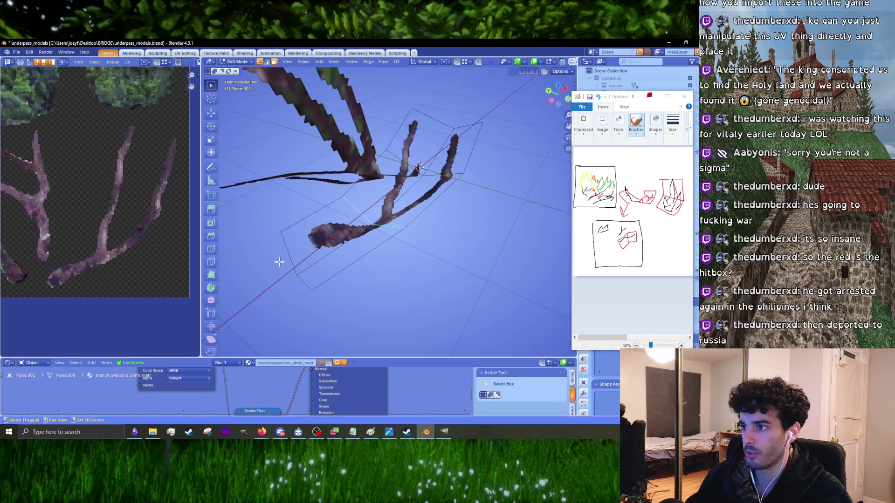
{"action": "middle_click_drag", "start_coordinate": [287, 242], "coordinate": [351, 238]}
{"action": "key", "text": "g"}
{"action": "key", "text": "z"}
{"action": "left_click", "coordinate": [356, 245]}
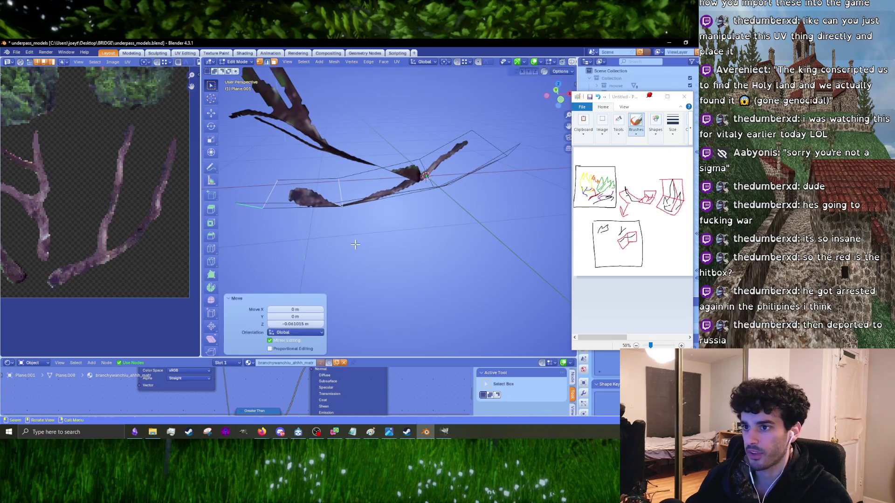
{"action": "left_click", "coordinate": [389, 432]}
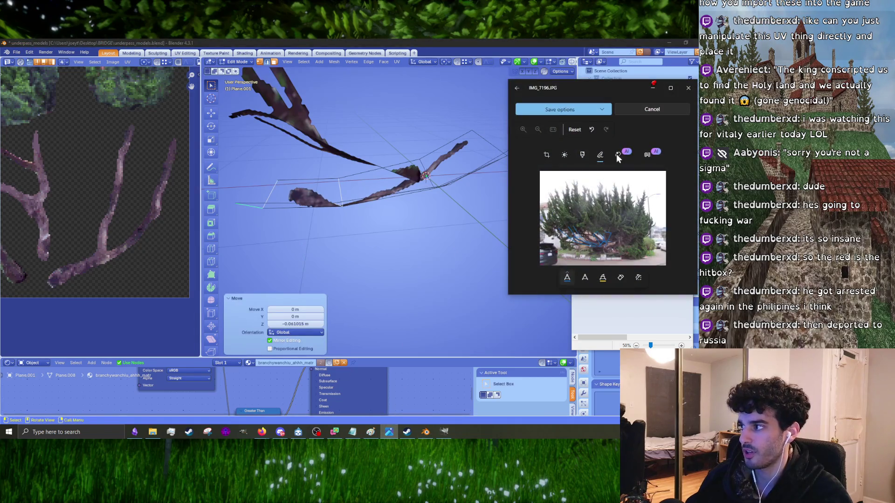
- Rearrange the photo and sketch windows, then select the whole second branch card in top view
{"action": "mouse_move", "coordinate": [619, 86]}
{"action": "left_mouse_down"}
{"action": "mouse_move", "coordinate": [615, 215]}
{"action": "mouse_move", "coordinate": [625, 255]}
{"action": "mouse_move", "coordinate": [624, 121]}
{"action": "mouse_move", "coordinate": [613, 177]}
{"action": "left_mouse_up"}
{"action": "left_click", "coordinate": [370, 432]}
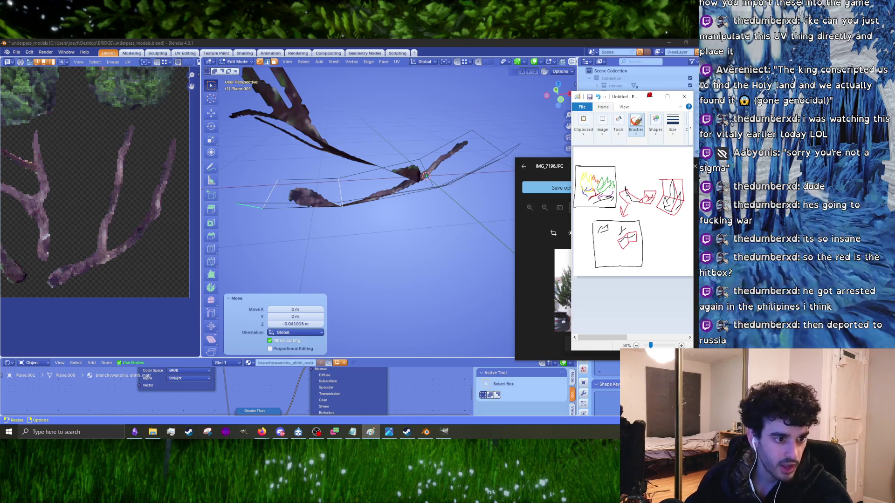
{"action": "key", "text": "alt+Tab"}
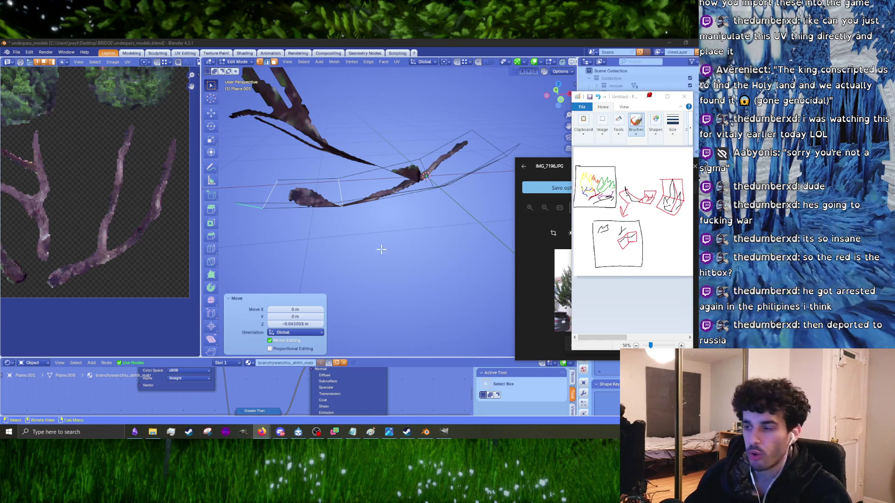
{"action": "middle_click_drag", "start_coordinate": [484, 204], "coordinate": [380, 242]}
{"action": "key", "text": "l"}
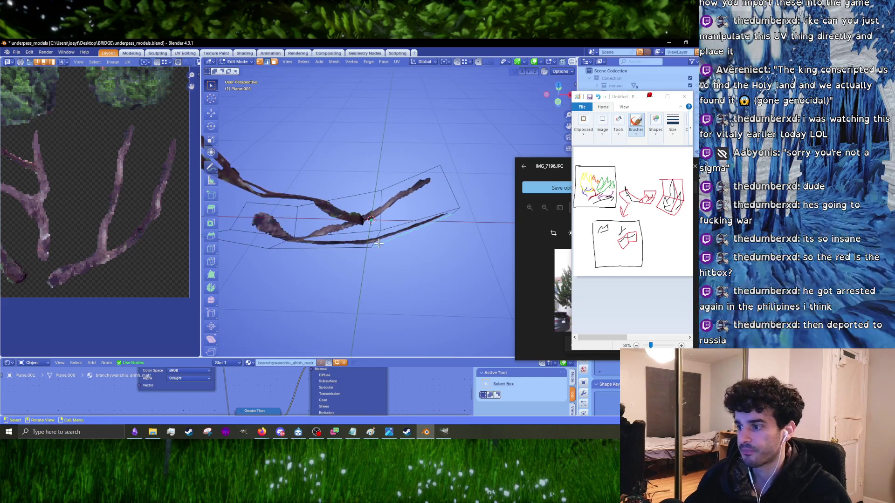
{"action": "scroll", "coordinate": [378, 243], "scroll_direction": "down", "scroll_amount": 2}
{"action": "key", "text": "KP_7"}
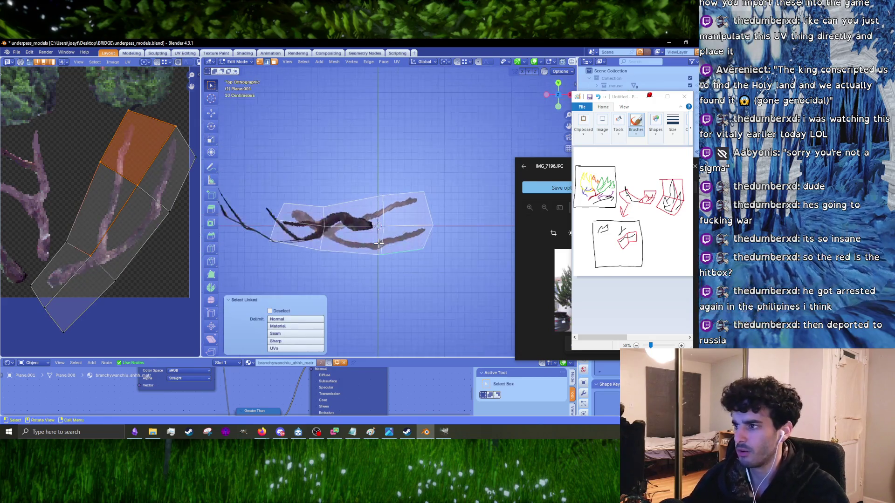
- Move the second card beside the bent branch with a slight rotation
{"action": "key", "text": "g"}
{"action": "left_click", "coordinate": [476, 243]}
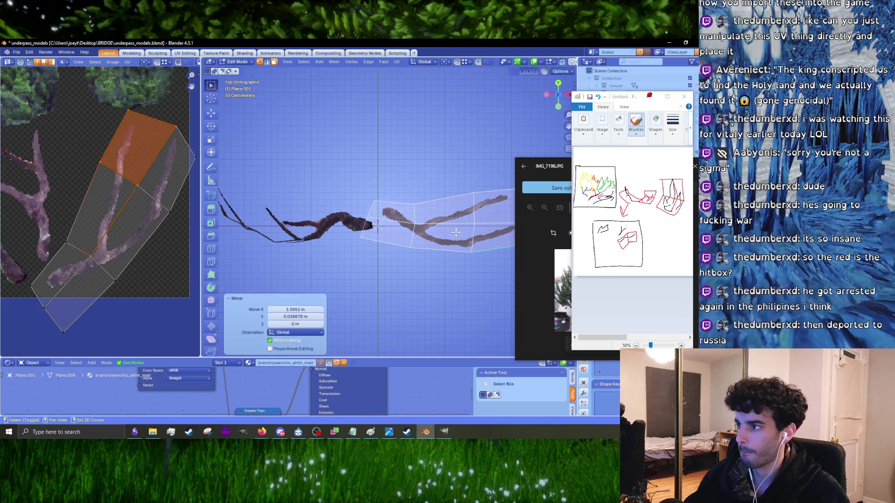
{"action": "middle_click_drag", "start_coordinate": [475, 243], "coordinate": [424, 264], "text": "shift"}
{"action": "key", "text": "r"}
{"action": "key", "text": "Escape"}
{"action": "key", "text": "g"}
{"action": "left_click", "coordinate": [354, 238]}
{"action": "mouse_move", "coordinate": [354, 238]}
{"action": "middle_mouse_down"}
{"action": "mouse_move", "coordinate": [391, 225]}
{"action": "mouse_move", "coordinate": [476, 265]}
{"action": "middle_mouse_up"}
{"action": "key", "text": "r"}
{"action": "left_click", "coordinate": [470, 250]}
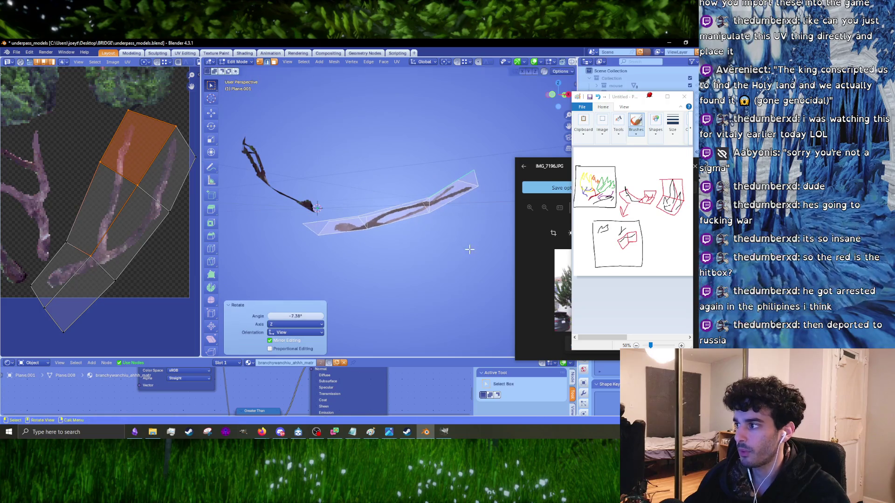
{"action": "key", "text": "g"}
{"action": "left_click", "coordinate": [359, 256]}
- Fine-tune the card's position and rotate it about 2° around Z
{"action": "left_click", "coordinate": [553, 171]}
{"action": "mouse_move", "coordinate": [436, 196]}
{"action": "middle_mouse_down"}
{"action": "mouse_move", "coordinate": [439, 224]}
{"action": "mouse_move", "coordinate": [421, 253]}
{"action": "mouse_move", "coordinate": [441, 238]}
{"action": "mouse_move", "coordinate": [446, 215]}
{"action": "mouse_move", "coordinate": [414, 206]}
{"action": "middle_mouse_up"}
{"action": "key", "text": "g"}
{"action": "left_click", "coordinate": [435, 206]}
{"action": "key", "text": "g"}
{"action": "left_click", "coordinate": [437, 251]}
{"action": "key", "text": "r"}
{"action": "left_click", "coordinate": [447, 213]}
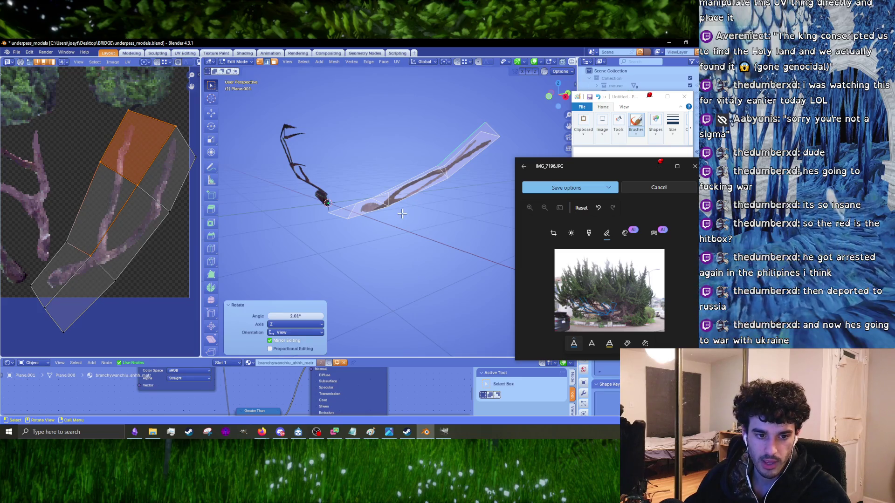
{"action": "key", "text": "s"}
{"action": "key", "text": "alt+Tab"}
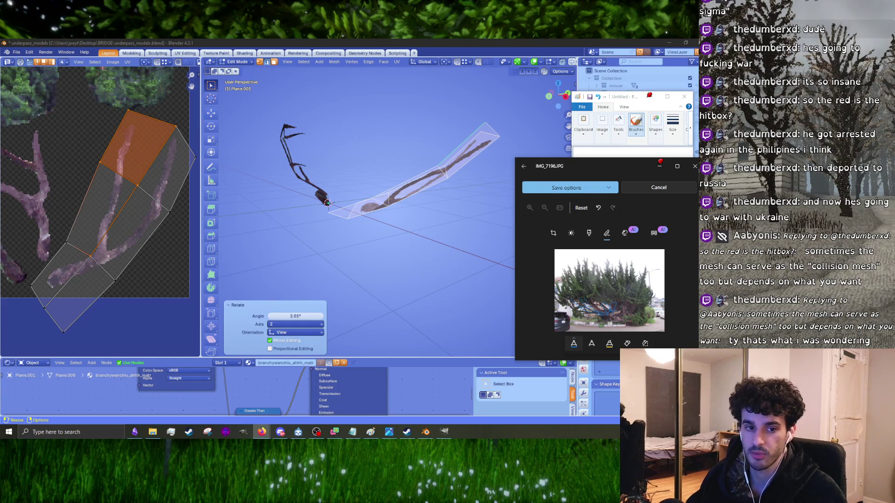
{"action": "middle_click_drag", "start_coordinate": [362, 211], "coordinate": [394, 212]}
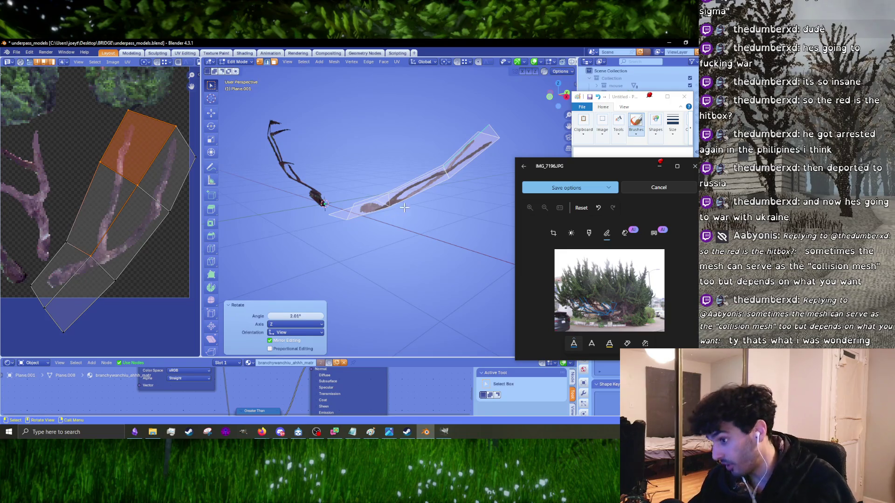
{"action": "middle_click_drag", "start_coordinate": [365, 192], "coordinate": [380, 231]}
{"action": "mouse_move", "coordinate": [450, 250]}
{"action": "middle_mouse_down"}
{"action": "mouse_move", "coordinate": [424, 200]}
{"action": "mouse_move", "coordinate": [446, 198]}
{"action": "mouse_move", "coordinate": [377, 255]}
{"action": "middle_mouse_up"}
{"action": "key", "text": "r"}
{"action": "left_click", "coordinate": [433, 198]}
- In top view, add a new plane mesh (Plane.002) and enter Edit Mode on it
{"action": "key", "text": "Tab"}
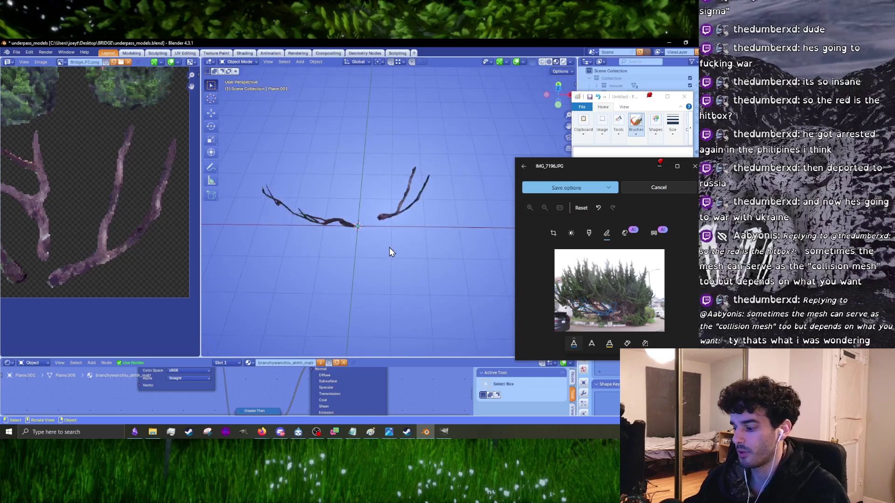
{"action": "key", "text": "KP_7"}
{"action": "key", "text": "shift+a"}
{"action": "mouse_move", "coordinate": [390, 247]}
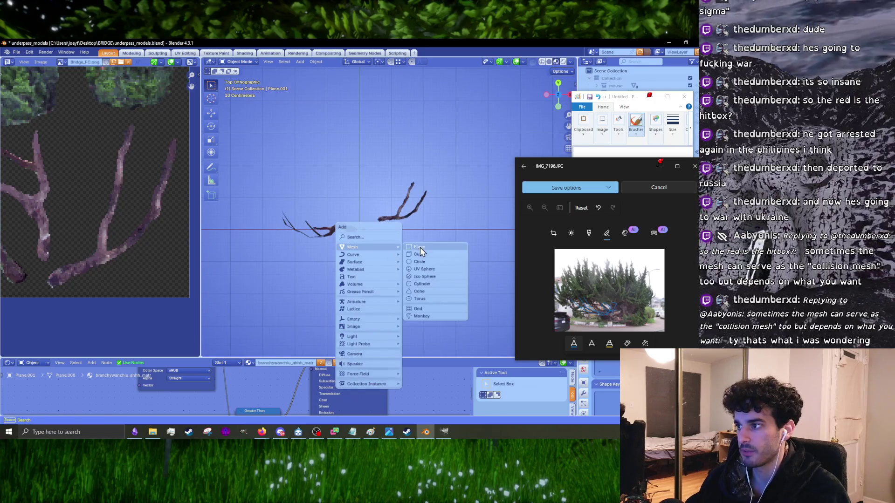
{"action": "left_click", "coordinate": [420, 247]}
{"action": "key", "text": "Tab"}
{"action": "scroll", "coordinate": [370, 280], "scroll_direction": "up", "scroll_amount": 3}
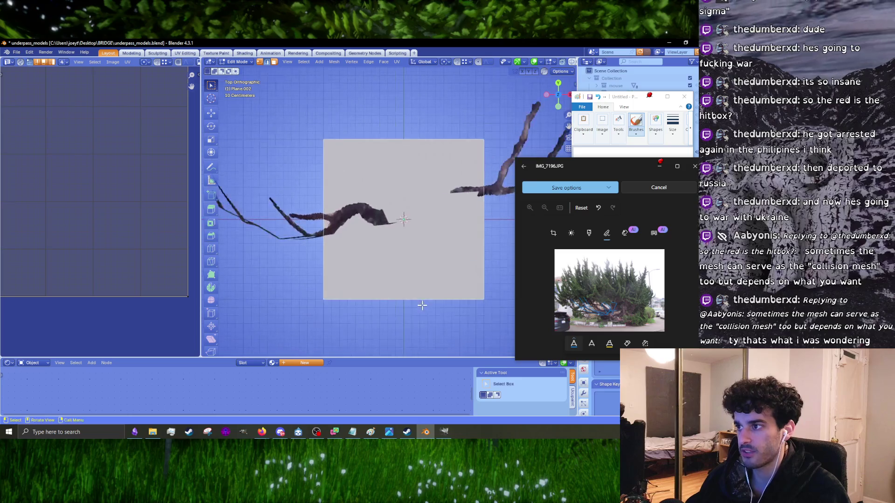
{"action": "left_click_drag", "start_coordinate": [384, 357], "coordinate": [372, 325]}
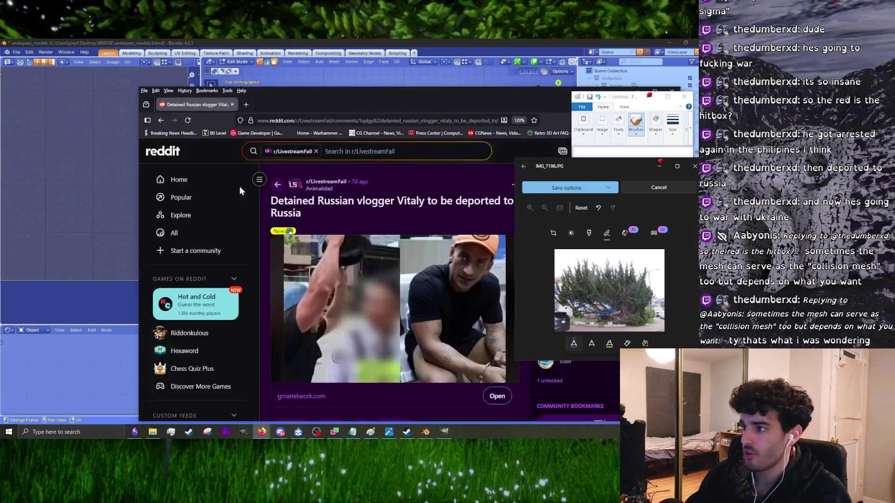
- Move the Firefox window into place and go to the r/LivestreamFail feed
{"action": "left_click_drag", "start_coordinate": [371, 102], "coordinate": [288, 59]}
{"action": "scroll", "coordinate": [333, 236], "scroll_direction": "down", "scroll_amount": 10}
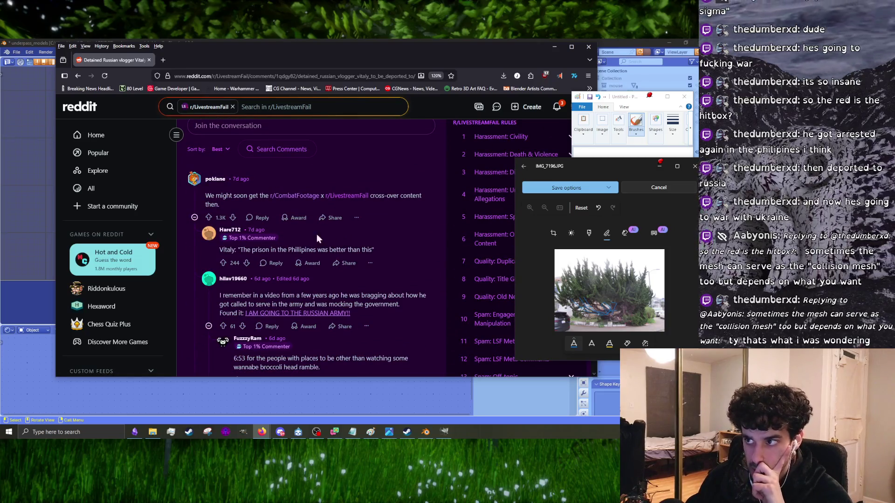
{"action": "scroll", "coordinate": [307, 235], "scroll_direction": "up", "scroll_amount": 10}
{"action": "scroll", "coordinate": [332, 251], "scroll_direction": "down", "scroll_amount": 10}
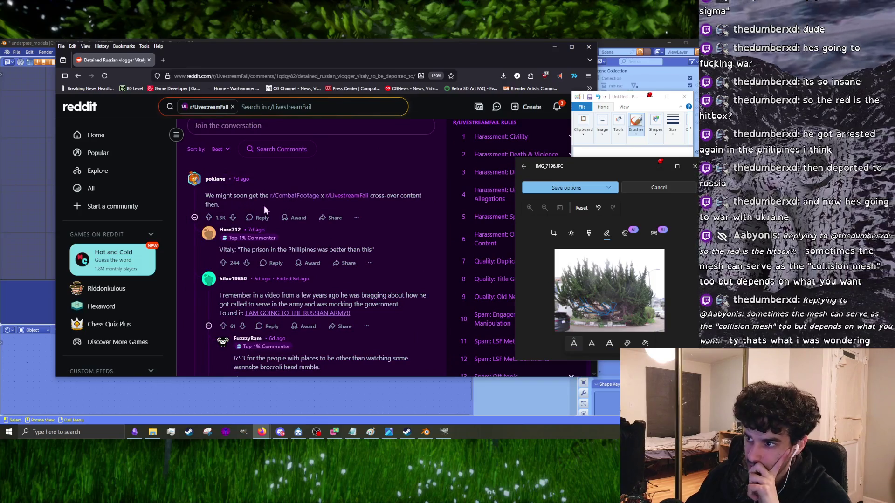
{"action": "scroll", "coordinate": [285, 222], "scroll_direction": "up", "scroll_amount": 10}
{"action": "scroll", "coordinate": [345, 237], "scroll_direction": "down", "scroll_amount": 10}
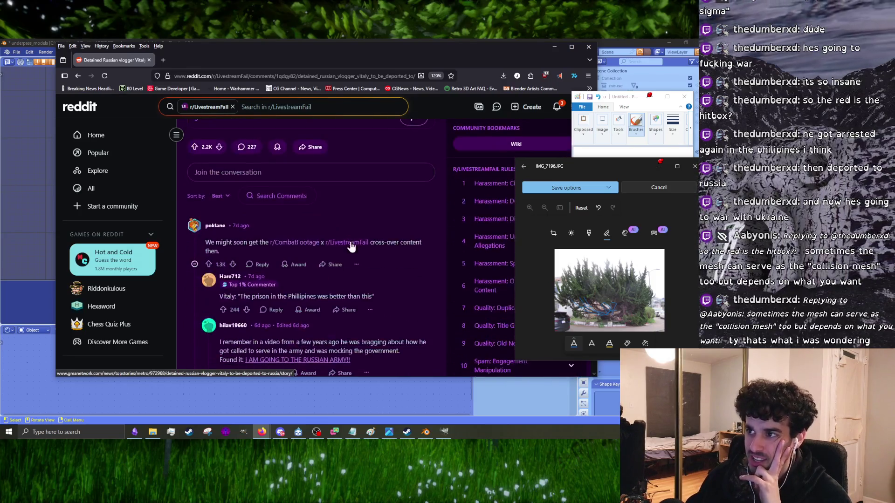
{"action": "scroll", "coordinate": [218, 157], "scroll_direction": "up", "scroll_amount": 10}
{"action": "left_click", "coordinate": [233, 138]}
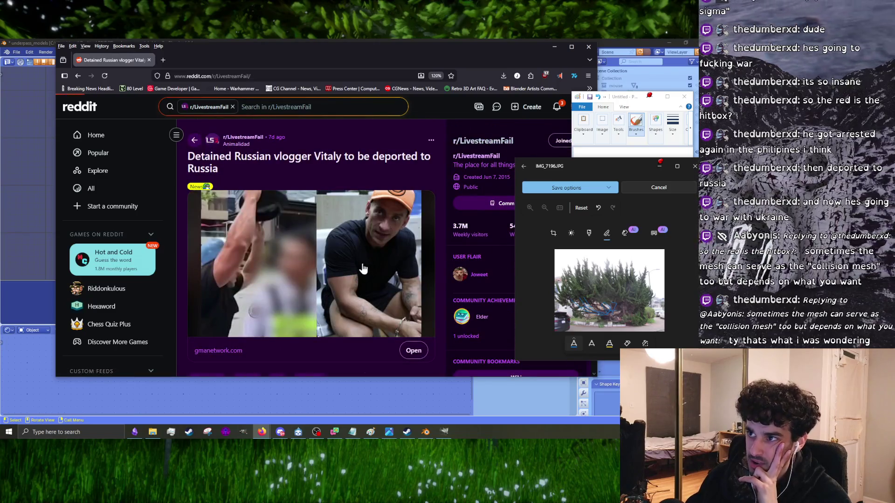
- Pause the Mizkif clip, raise its volume slightly, and scroll down the feed
{"action": "scroll", "coordinate": [320, 240], "scroll_direction": "down", "scroll_amount": 3}
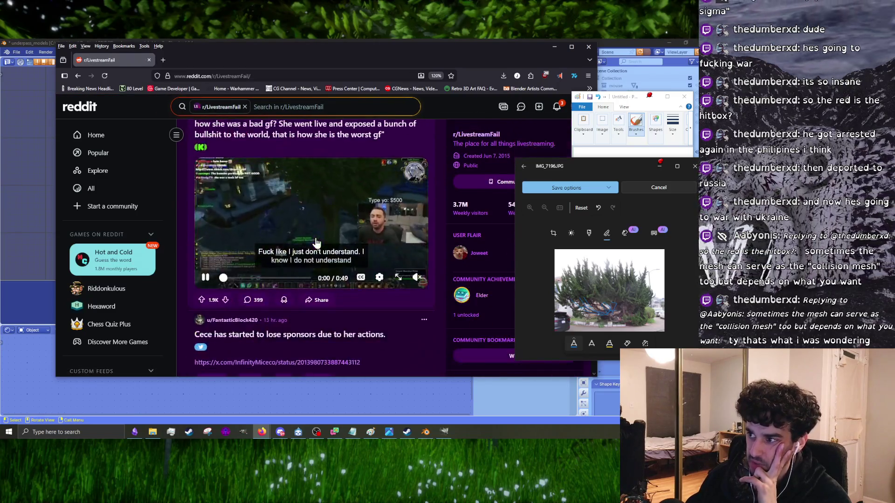
{"action": "scroll", "coordinate": [325, 218], "scroll_direction": "up", "scroll_amount": 3}
{"action": "scroll", "coordinate": [308, 280], "scroll_direction": "down", "scroll_amount": 1}
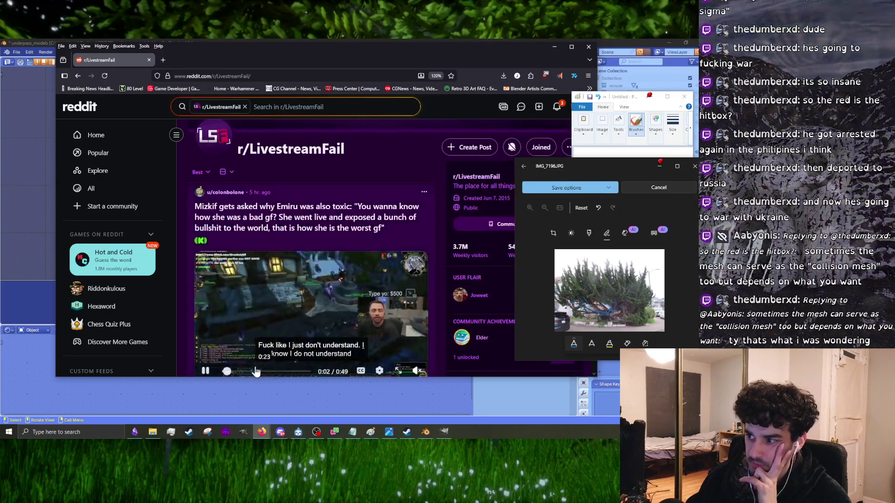
{"action": "left_click", "coordinate": [290, 301]}
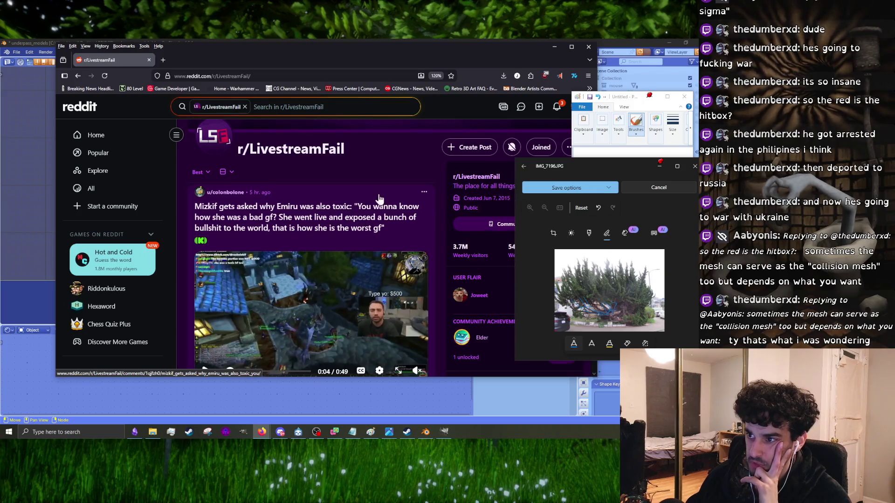
{"action": "scroll", "coordinate": [380, 200], "scroll_direction": "down", "scroll_amount": 1}
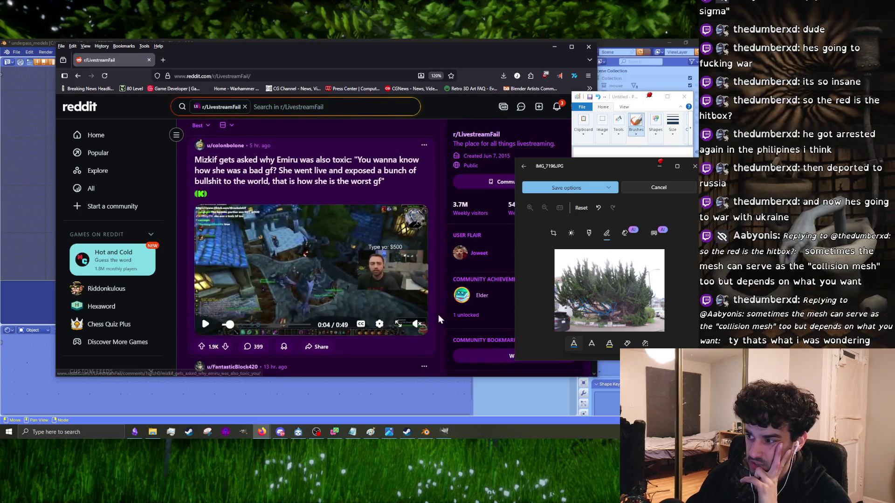
{"action": "mouse_move", "coordinate": [416, 310]}
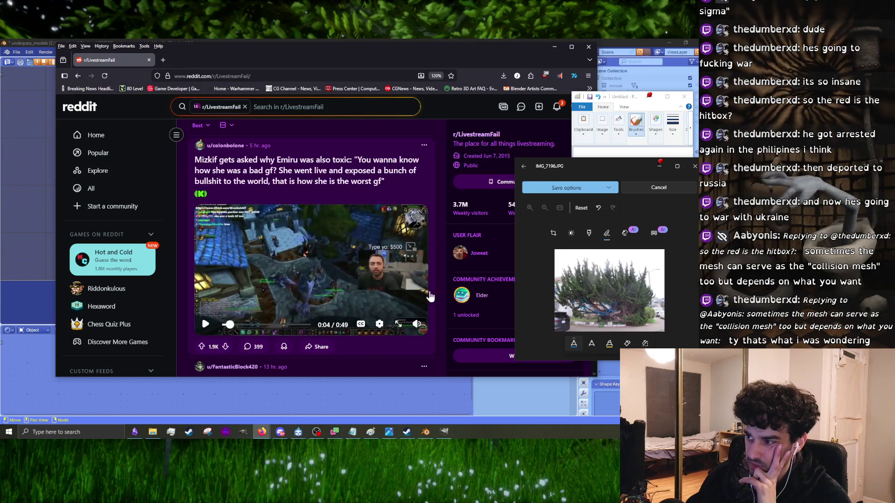
{"action": "scroll", "coordinate": [378, 279], "scroll_direction": "down", "scroll_amount": 4}
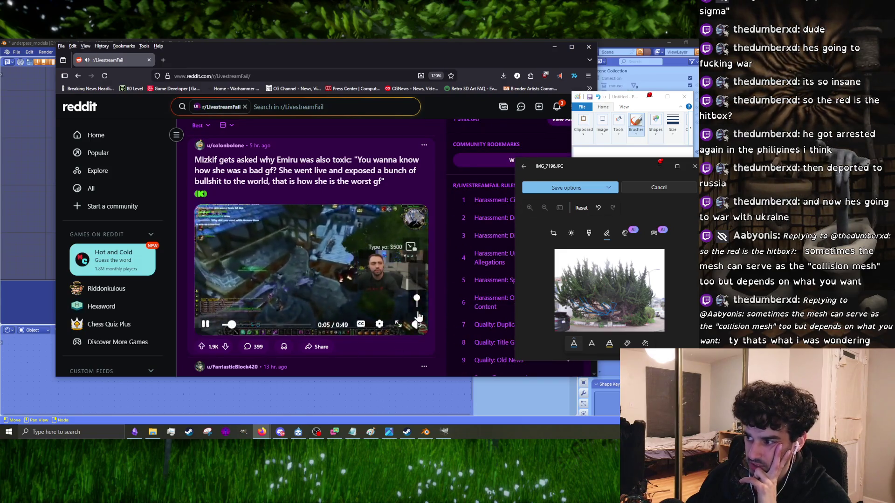
{"action": "left_click_drag", "start_coordinate": [421, 277], "coordinate": [423, 275]}
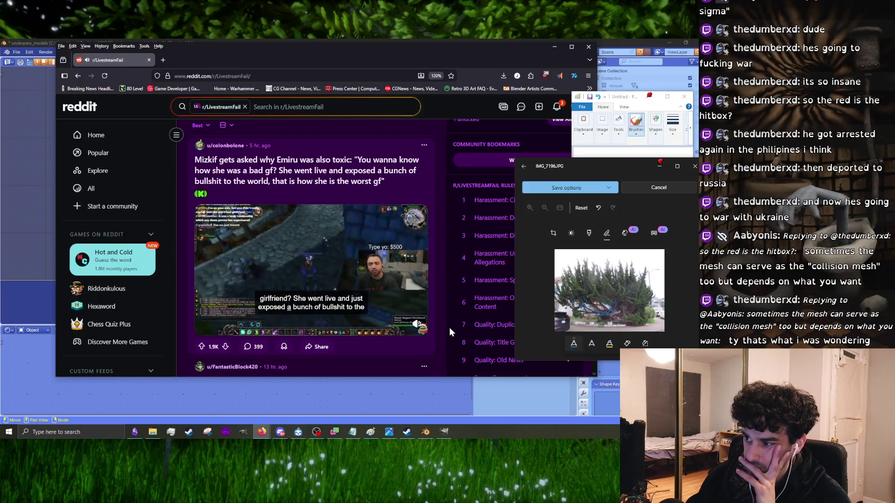
{"action": "mouse_move", "coordinate": [415, 328]}
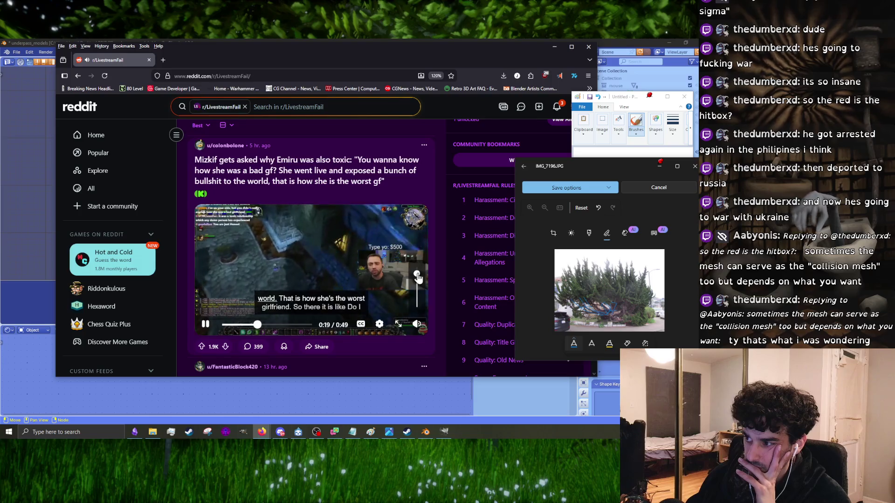
{"action": "scroll", "coordinate": [462, 294], "scroll_direction": "down", "scroll_amount": 1}
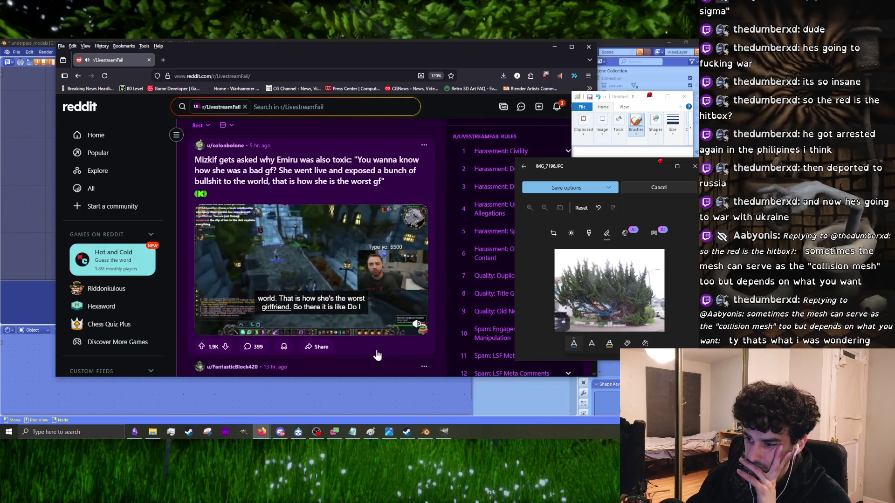
{"action": "scroll", "coordinate": [326, 291], "scroll_direction": "down", "scroll_amount": 2}
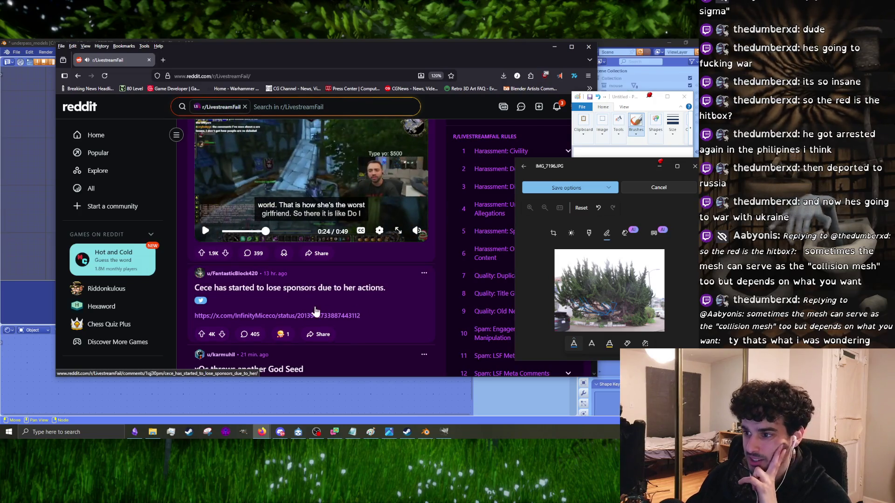
{"action": "scroll", "coordinate": [315, 311], "scroll_direction": "down", "scroll_amount": 4}
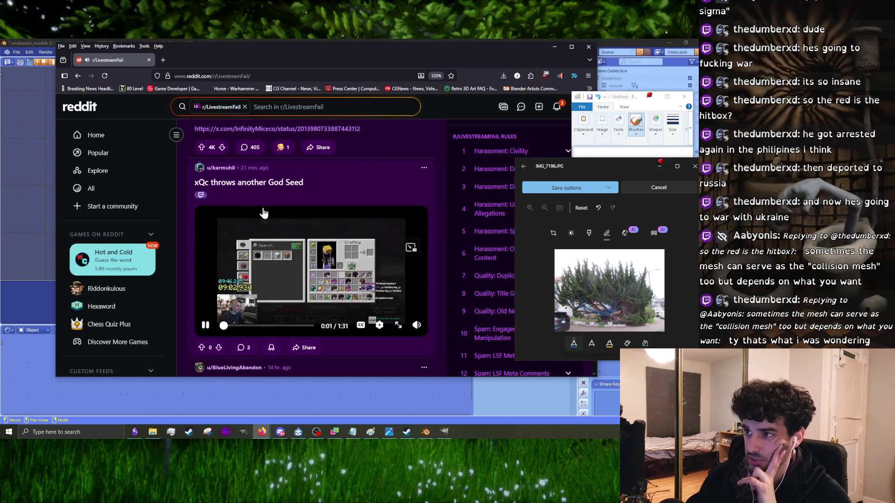
- Watch the xQc God Seed clip full screen, then exit full screen and pause it
{"action": "scroll", "coordinate": [379, 279], "scroll_direction": "down", "scroll_amount": 1}
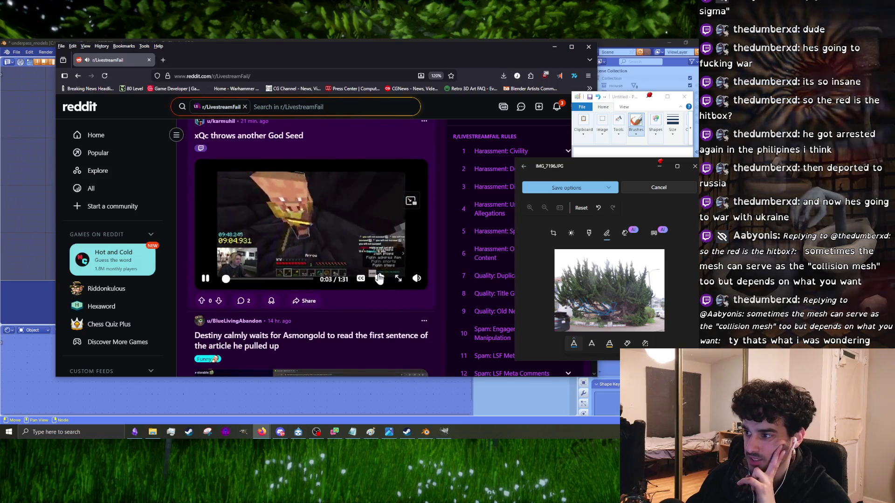
{"action": "scroll", "coordinate": [444, 259], "scroll_direction": "up", "scroll_amount": 1}
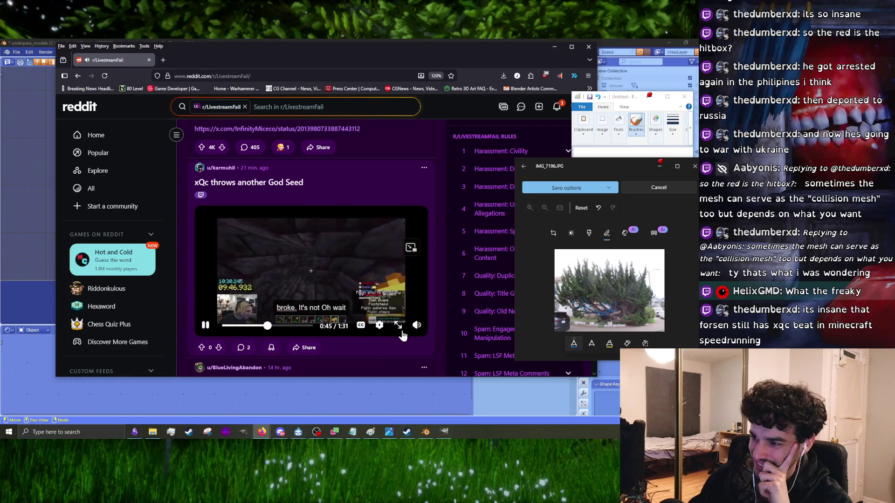
{"action": "left_click", "coordinate": [400, 329]}
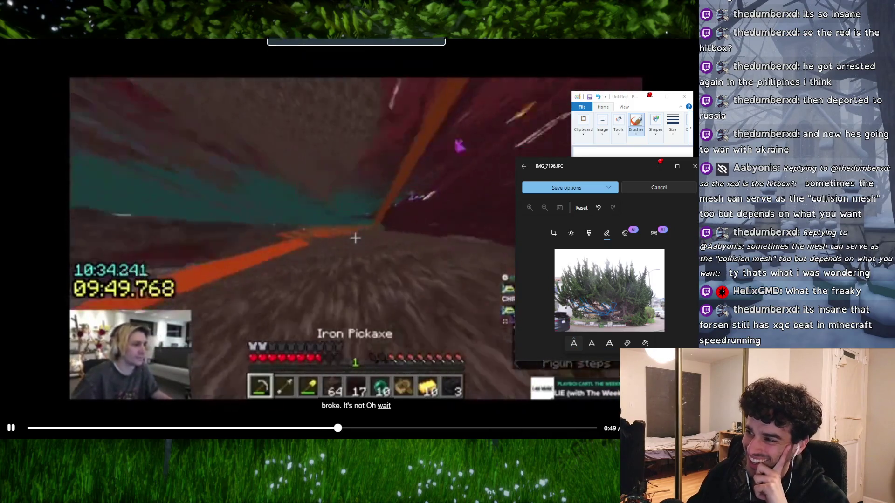
{"action": "key", "text": "Escape"}
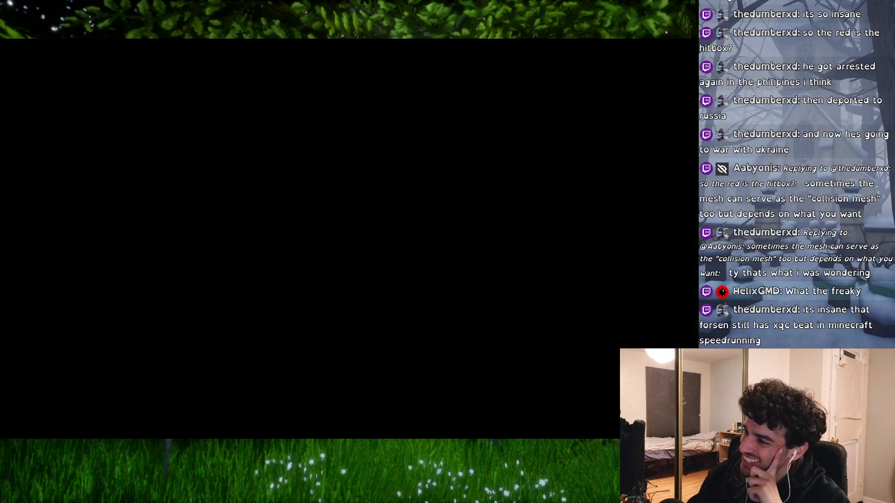
{"action": "left_click", "coordinate": [309, 314]}
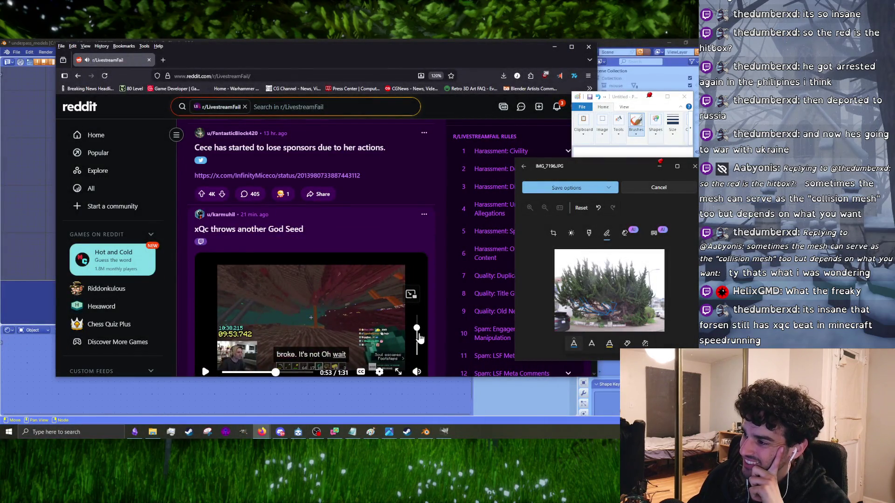
- Scroll further down the feed and close the browser window
{"action": "scroll", "coordinate": [448, 301], "scroll_direction": "down", "scroll_amount": 5}
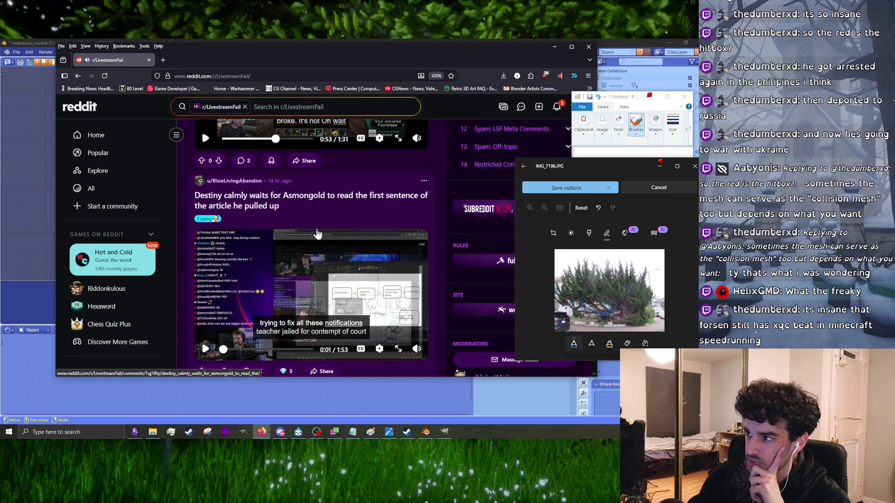
{"action": "scroll", "coordinate": [249, 265], "scroll_direction": "down", "scroll_amount": 6}
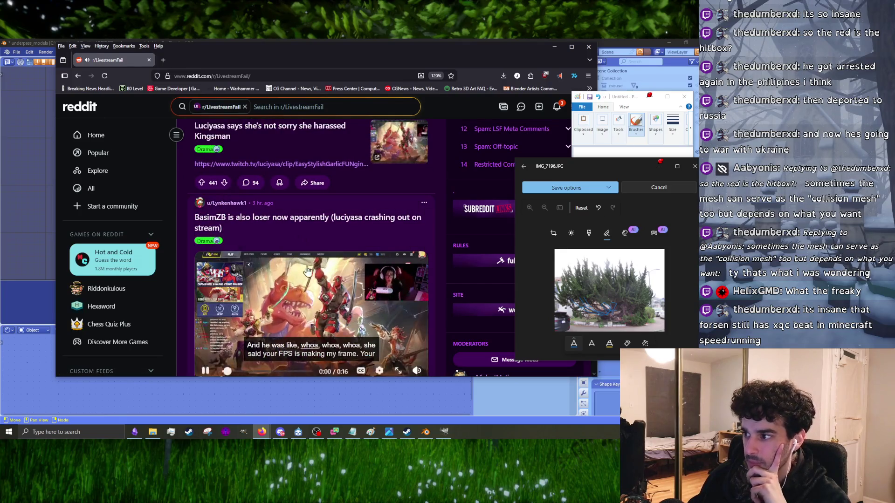
{"action": "left_click", "coordinate": [589, 47]}
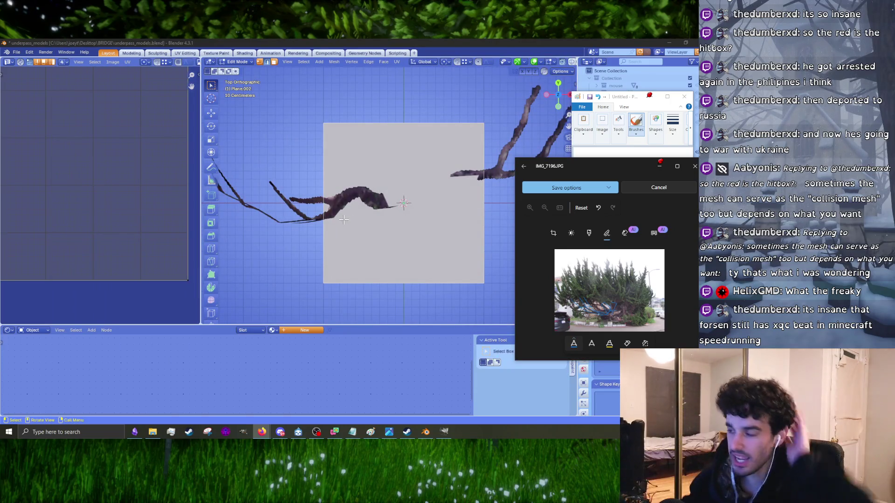
- Back in Blender, select the whole plane and squash it to 0.489 along Y
{"action": "left_click", "coordinate": [387, 251]}
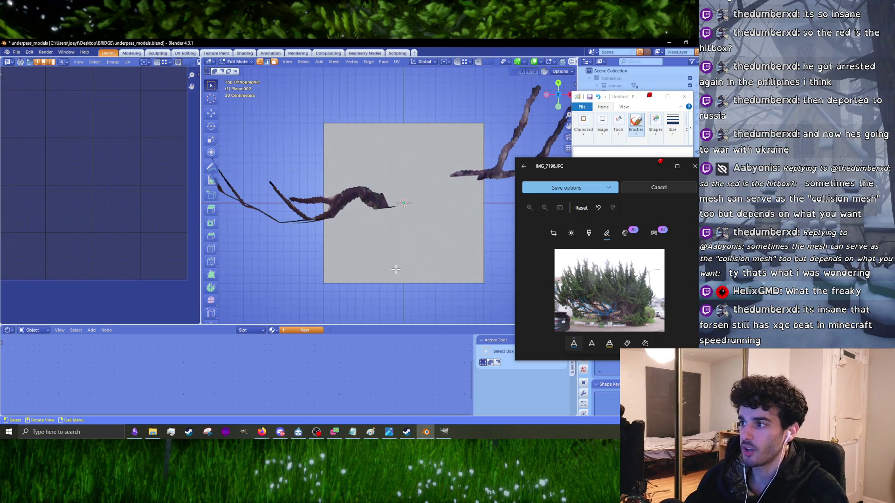
{"action": "key", "text": "l"}
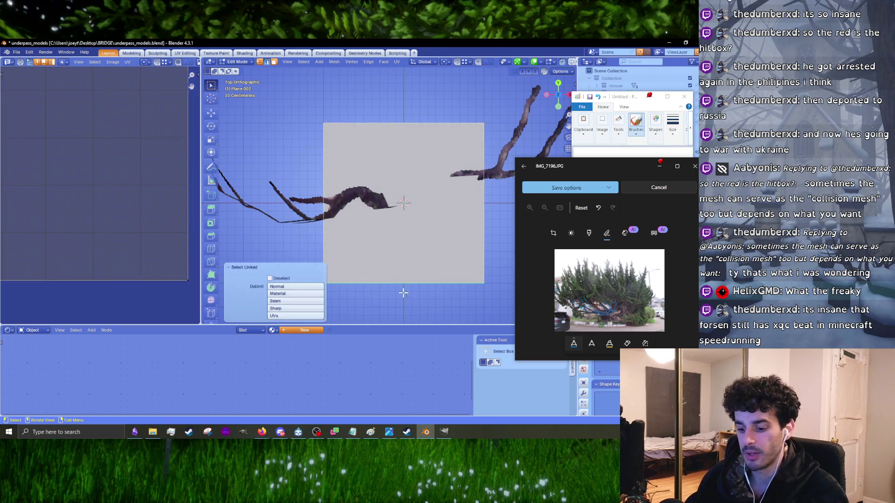
{"action": "key", "text": "s"}
{"action": "key", "text": "y"}
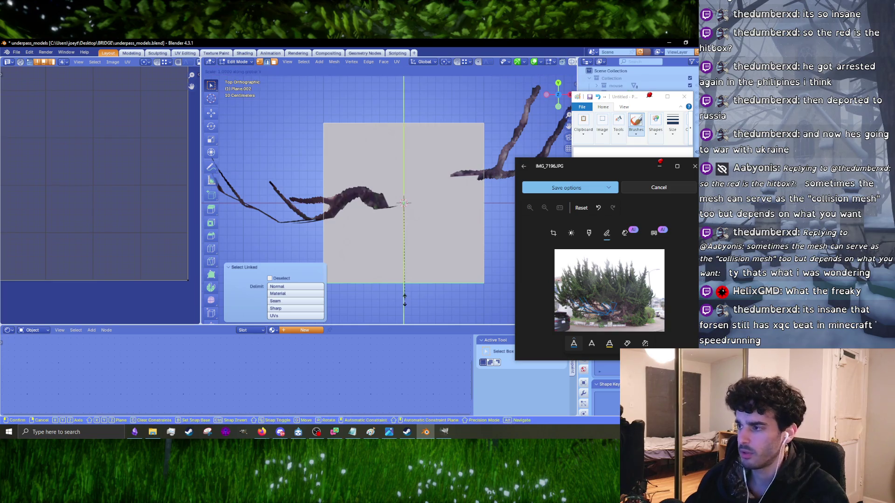
{"action": "left_click", "coordinate": [412, 250]}
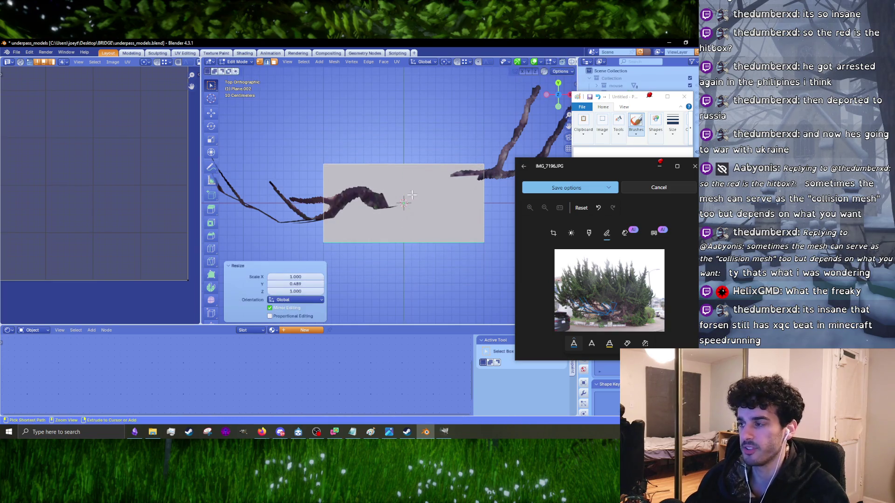
- Add two unslid loop cuts across the plane, splitting it into three sections
{"action": "key", "text": "ctrl+r"}
{"action": "left_click", "coordinate": [412, 173]}
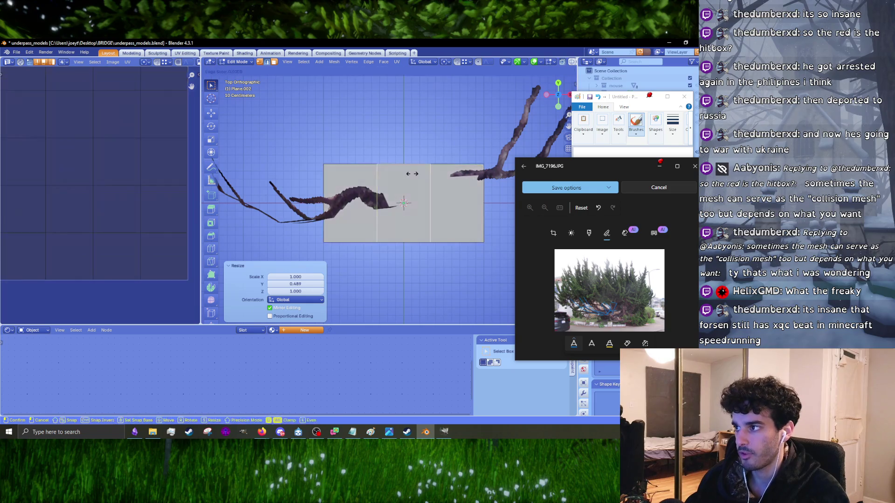
{"action": "right_click", "coordinate": [412, 174]}
{"action": "scroll", "coordinate": [427, 271], "scroll_direction": "down", "scroll_amount": 2}
- Widen the plane along X, then scale it slightly smaller uniformly
{"action": "key", "text": "s"}
{"action": "key", "text": "x"}
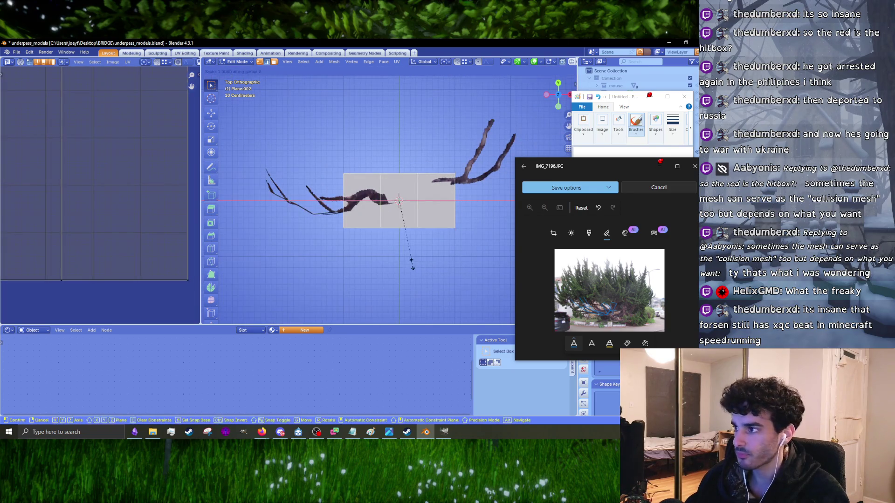
{"action": "left_click", "coordinate": [472, 270]}
{"action": "mouse_move", "coordinate": [472, 269]}
{"action": "middle_mouse_down"}
{"action": "mouse_move", "coordinate": [421, 265]}
{"action": "mouse_move", "coordinate": [409, 279]}
{"action": "middle_mouse_up"}
{"action": "key", "text": "s"}
{"action": "left_click", "coordinate": [421, 265]}
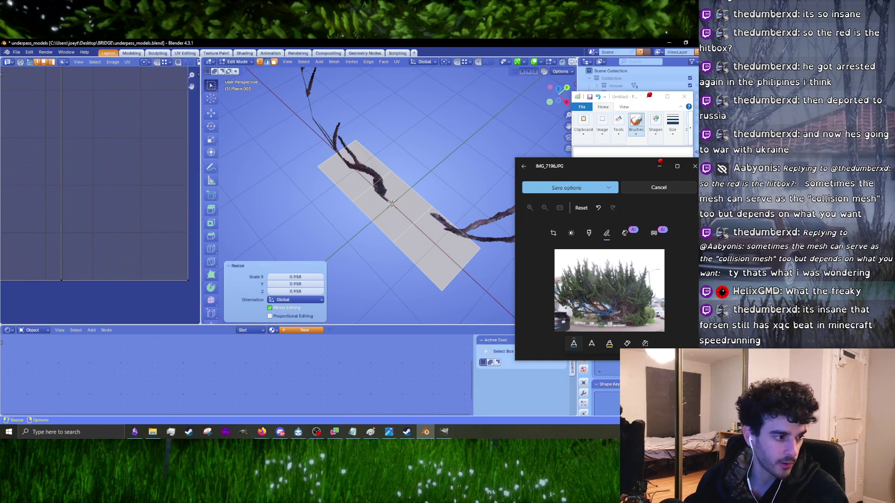
- Leave the loop edges in place after a cancelled slide and return to the top-down view
{"action": "key", "text": "alt+Tab"}
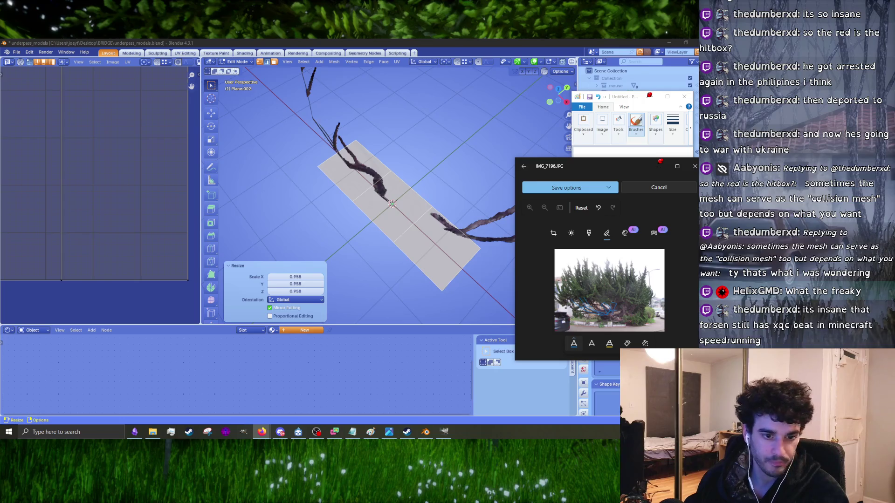
{"action": "middle_click_drag", "start_coordinate": [320, 256], "coordinate": [373, 233]}
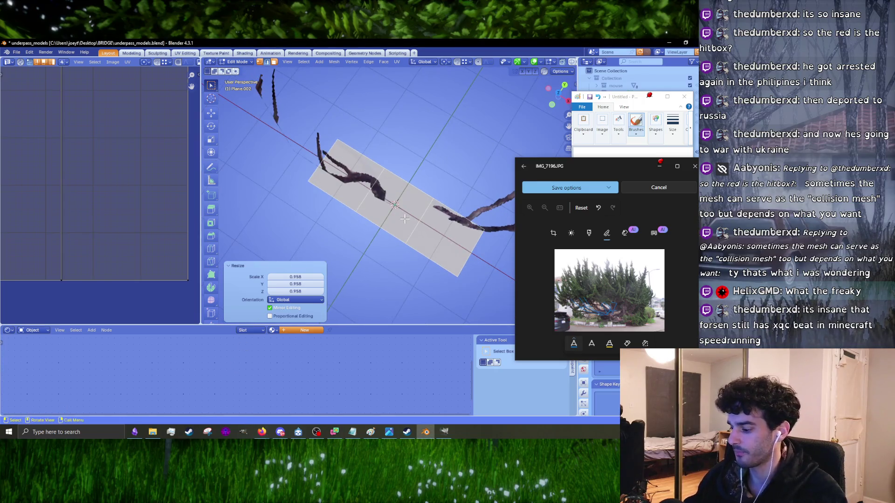
{"action": "key", "text": "g"}
{"action": "key", "text": "g"}
{"action": "right_click", "coordinate": [407, 223]}
{"action": "key", "text": "KP_7"}
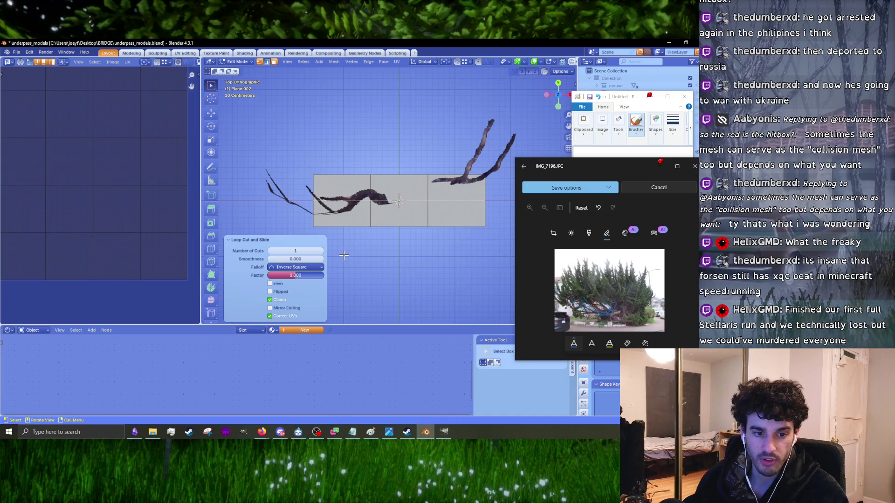
{"action": "scroll", "coordinate": [382, 284], "scroll_direction": "up", "scroll_amount": 2}
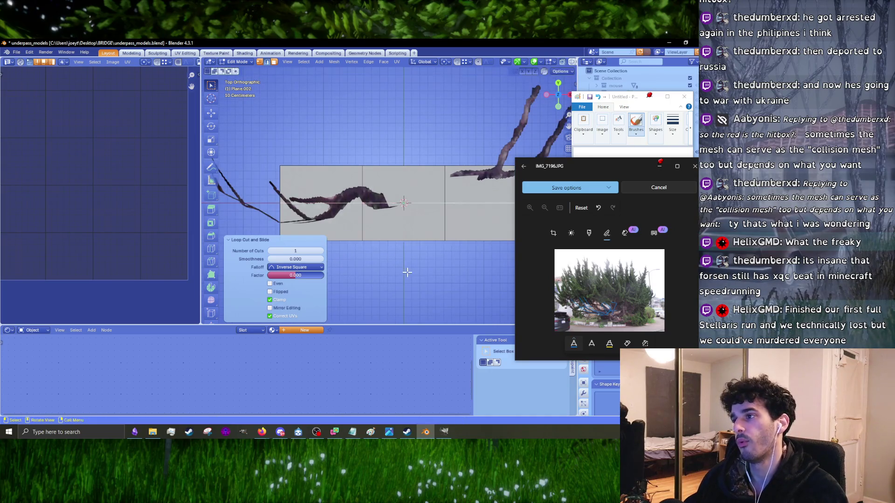
- Select the whole plane and lengthen it to 1.218 along Y
{"action": "key", "text": "a"}
{"action": "key", "text": "s"}
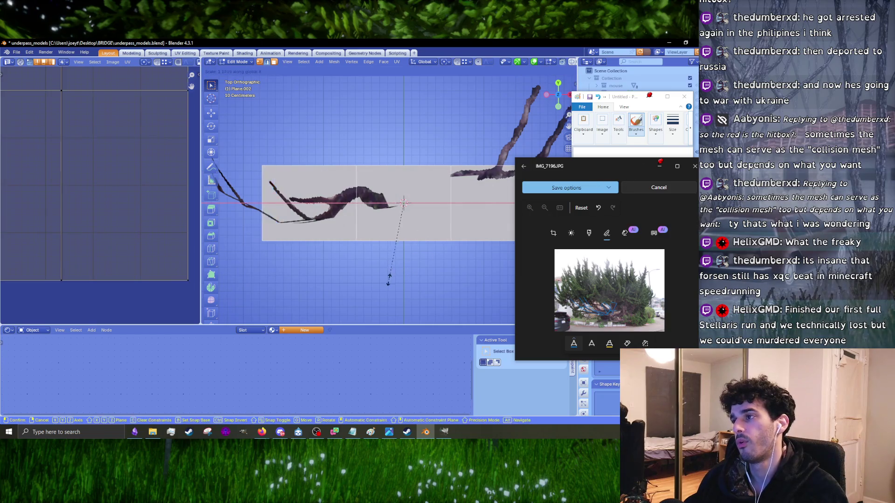
{"action": "key", "text": "y"}
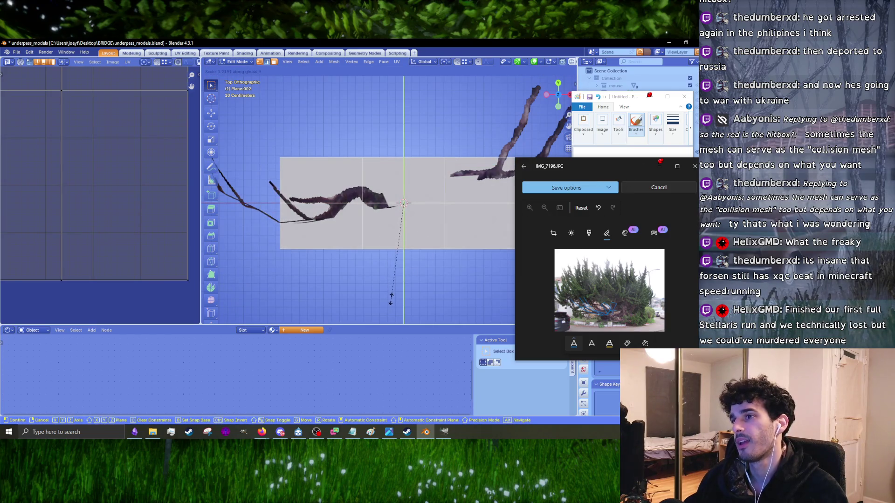
{"action": "left_click", "coordinate": [392, 299]}
{"action": "scroll", "coordinate": [402, 217], "scroll_direction": "down", "scroll_amount": 3}
{"action": "middle_click_drag", "start_coordinate": [401, 217], "coordinate": [386, 231], "text": "shift"}
{"action": "scroll", "coordinate": [386, 231], "scroll_direction": "up", "scroll_amount": 1}
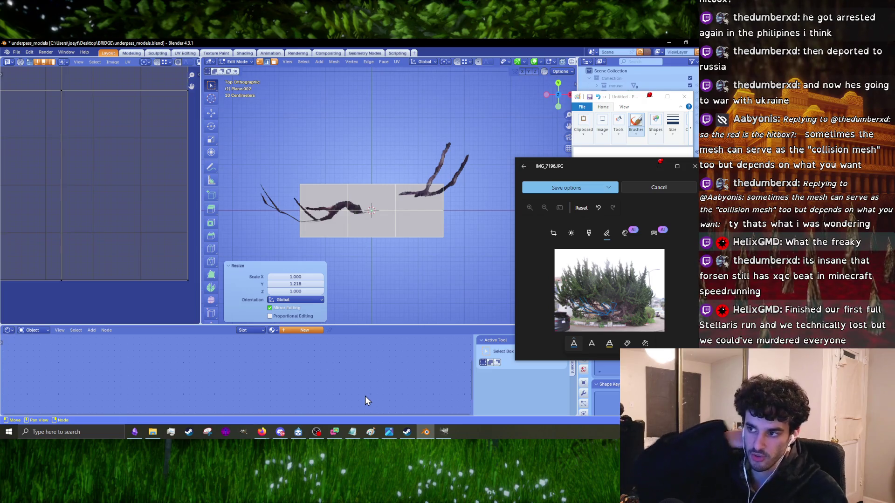
- Bring the Paint sketch of the branch-card layout forward and move it to the left side
{"action": "left_click", "coordinate": [391, 433]}
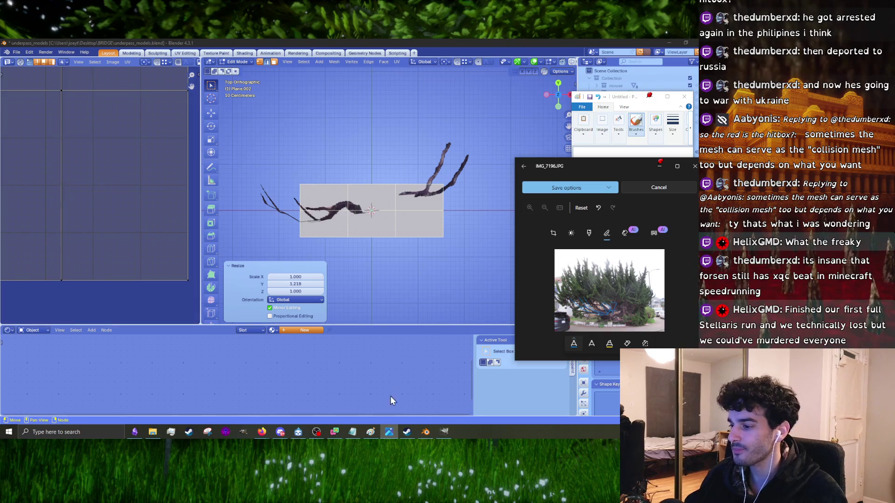
{"action": "left_click", "coordinate": [371, 432]}
{"action": "mouse_move", "coordinate": [631, 106]}
{"action": "left_mouse_down"}
{"action": "mouse_move", "coordinate": [229, 185]}
{"action": "mouse_move", "coordinate": [229, 115]}
{"action": "left_mouse_up"}
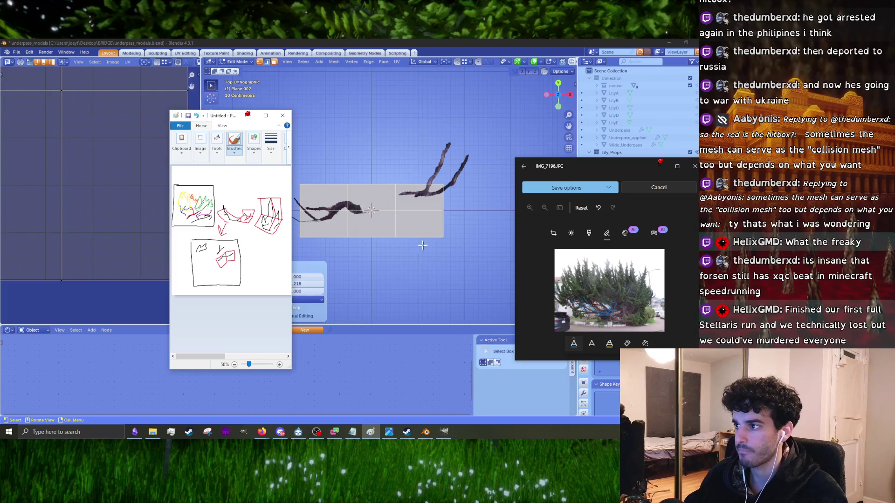
{"action": "scroll", "coordinate": [422, 246], "scroll_direction": "up", "scroll_amount": 2}
{"action": "middle_click_drag", "start_coordinate": [371, 226], "coordinate": [439, 231], "text": "shift"}
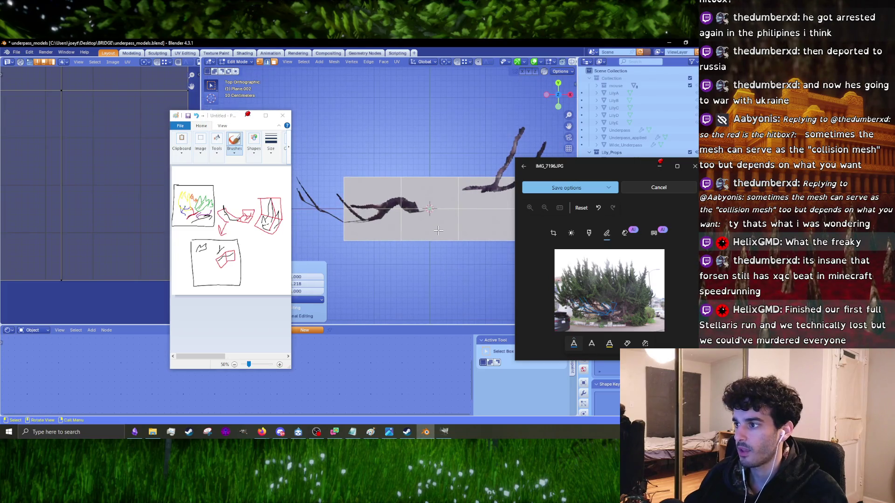
- Unwrap the three-section plane's UVs with U > Unwrap
{"action": "key", "text": "u"}
{"action": "left_click", "coordinate": [480, 230]}
{"action": "scroll", "coordinate": [466, 231], "scroll_direction": "down", "scroll_amount": 3}
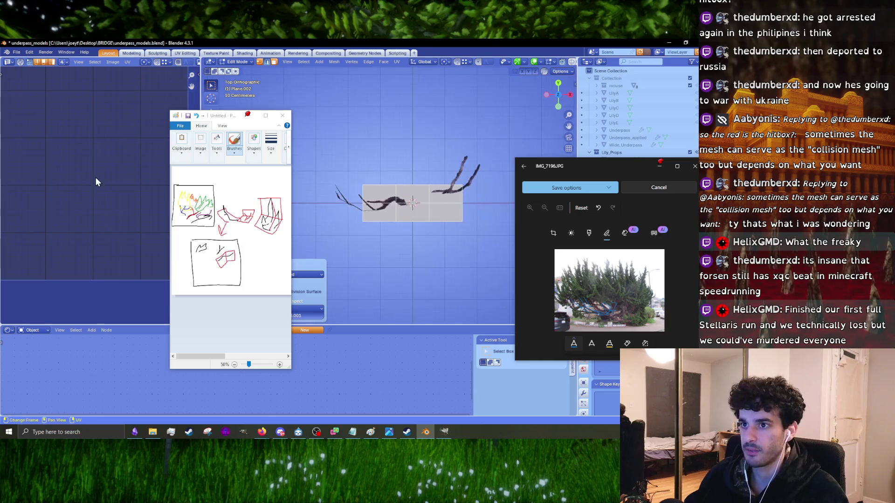
{"action": "scroll", "coordinate": [93, 183], "scroll_direction": "down", "scroll_amount": 5}
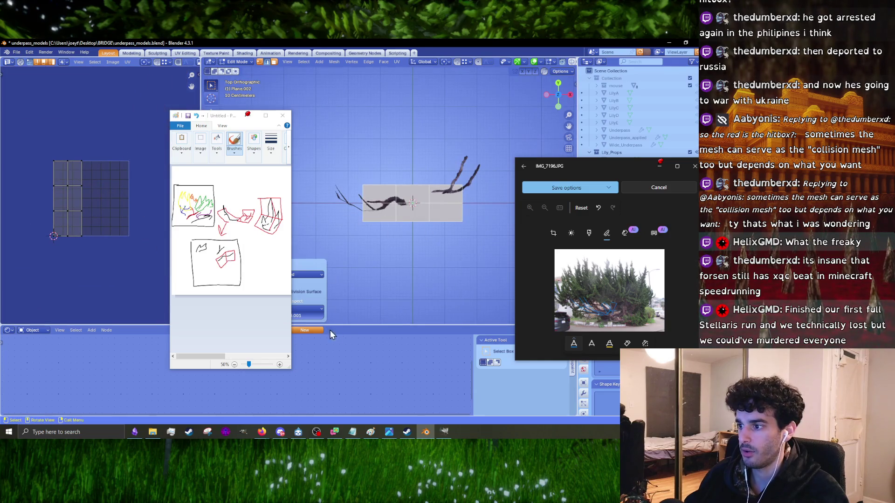
- Assign the existing branchywanchiu material to Plane.002 and zoom in on the textured plane
{"action": "left_click_drag", "start_coordinate": [246, 128], "coordinate": [186, 125]}
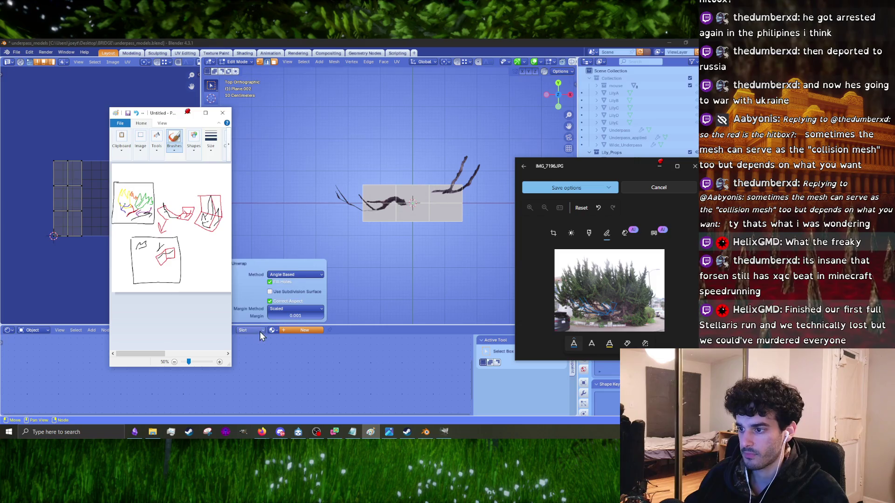
{"action": "left_click", "coordinate": [259, 331]}
{"action": "left_click", "coordinate": [257, 331]}
{"action": "left_click", "coordinate": [275, 333]}
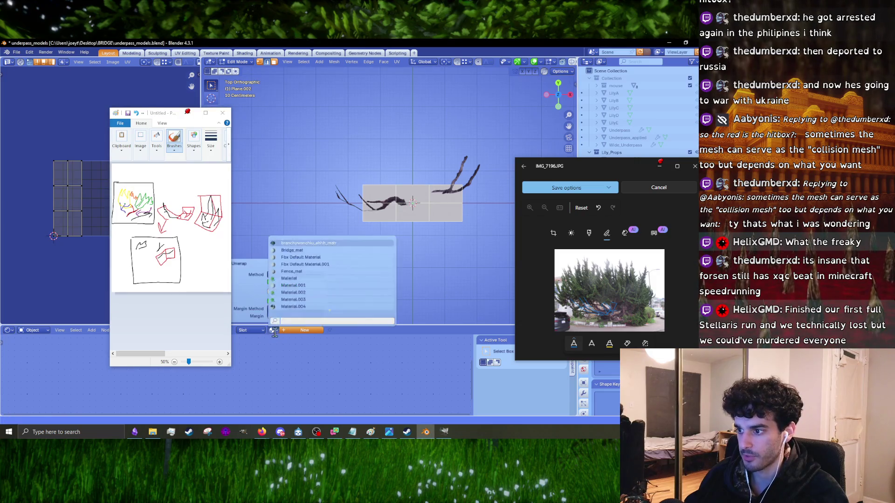
{"action": "left_click", "coordinate": [309, 243]}
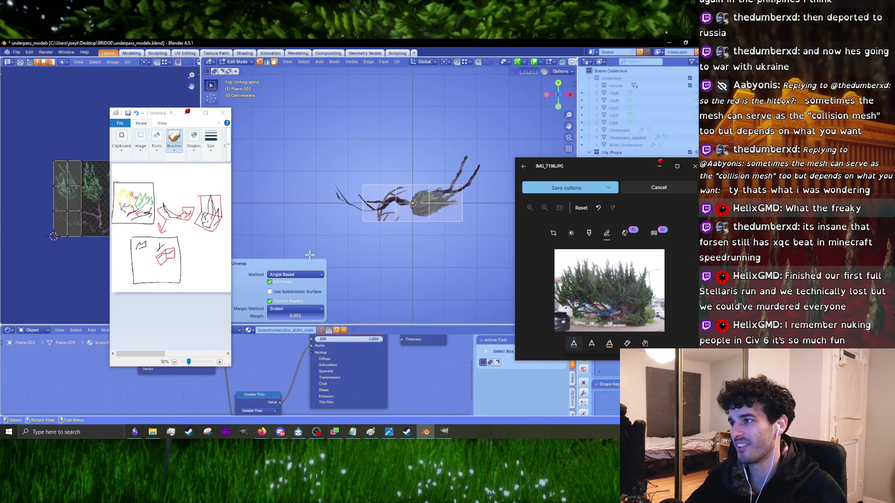
{"action": "mouse_move", "coordinate": [324, 256]}
{"action": "middle_mouse_down", "text": "ctrl"}
{"action": "mouse_move", "coordinate": [344, 256]}
{"action": "mouse_move", "coordinate": [408, 205]}
{"action": "middle_mouse_up", "text": "ctrl"}
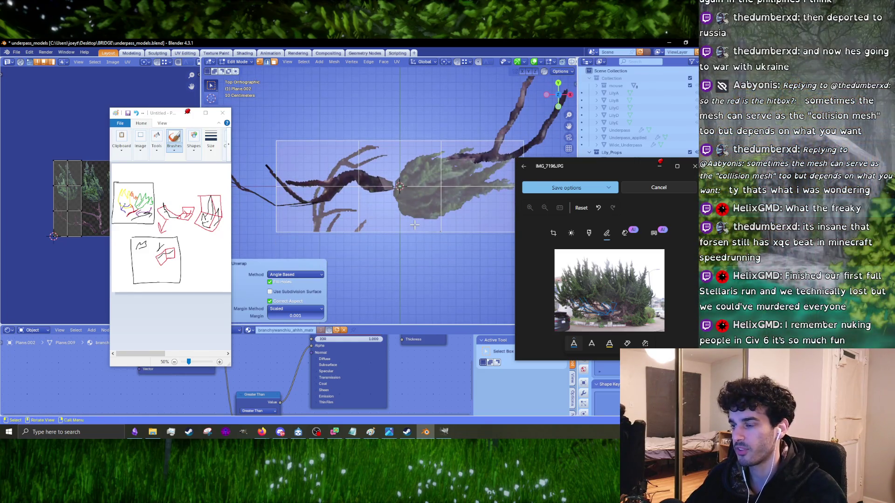
{"action": "scroll", "coordinate": [66, 222], "scroll_direction": "up", "scroll_amount": 3}
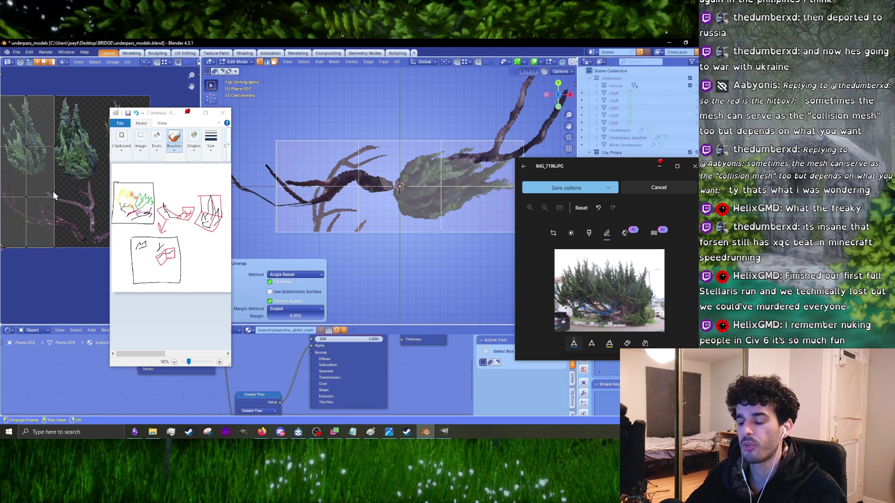
- Select all the plane's UV faces, shrink the island and move it toward a branch
{"action": "key", "text": "a"}
{"action": "key", "text": "s"}
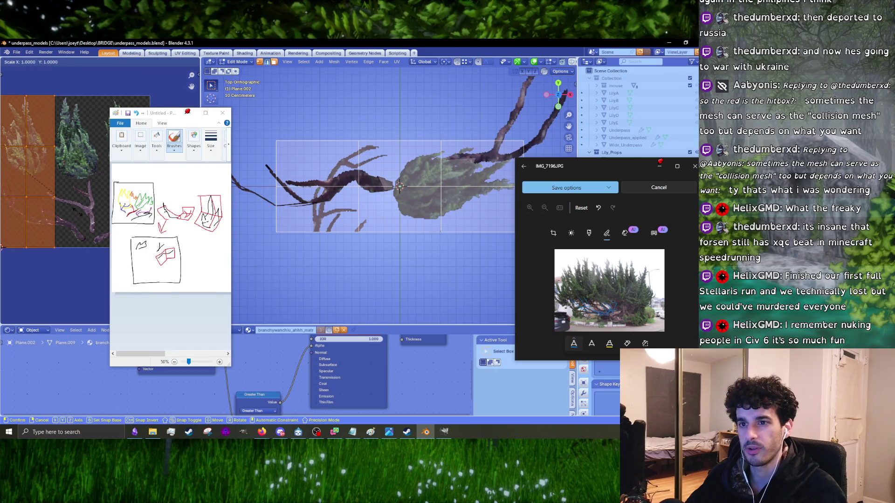
{"action": "left_click", "coordinate": [53, 198]}
{"action": "key", "text": "g"}
{"action": "left_click", "coordinate": [91, 205]}
{"action": "key", "text": "s"}
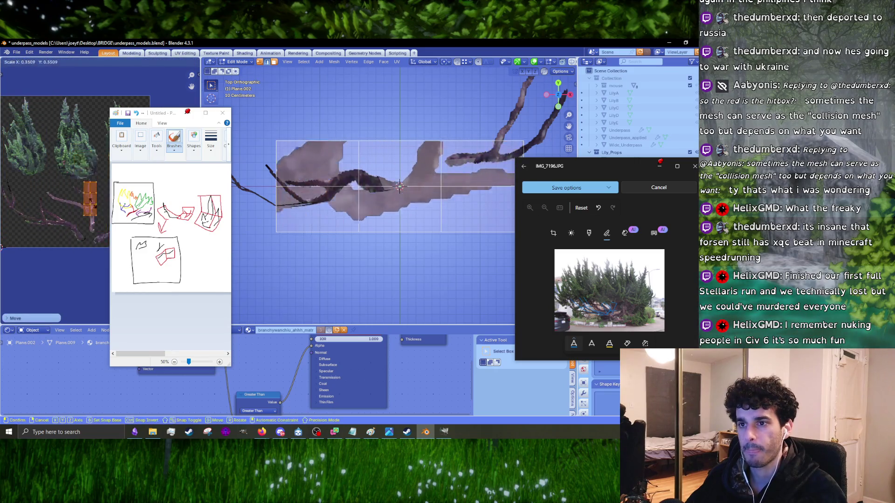
{"action": "left_click", "coordinate": [96, 207]}
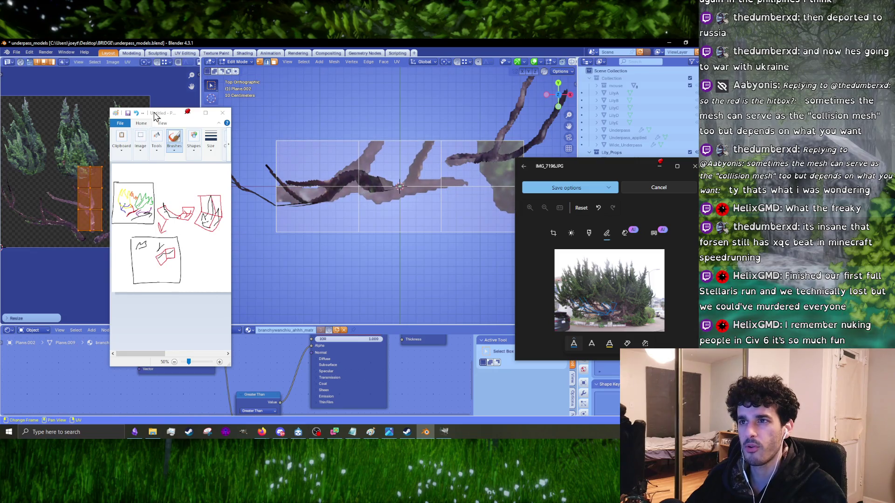
- Place the UV island over the branch and rescale it to fit
{"action": "left_click_drag", "start_coordinate": [156, 117], "coordinate": [186, 77]}
{"action": "scroll", "coordinate": [98, 200], "scroll_direction": "up", "scroll_amount": 2}
{"action": "key", "text": "s"}
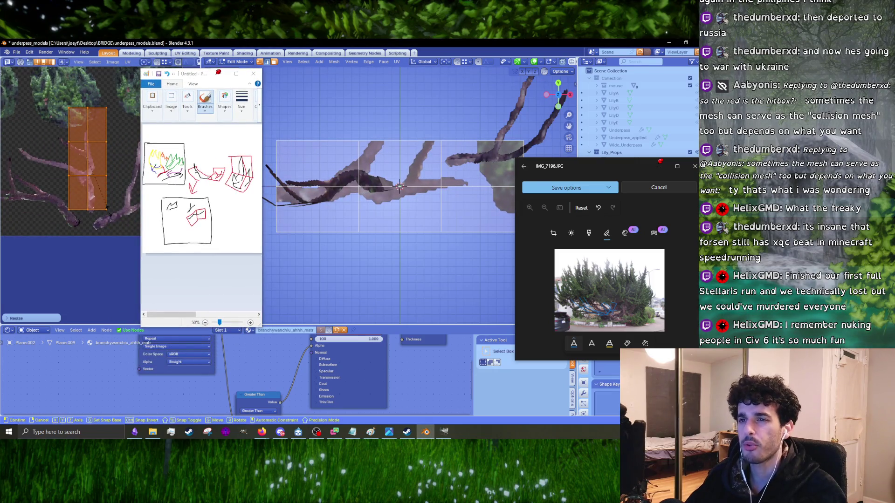
{"action": "left_click", "coordinate": [105, 211]}
{"action": "key", "text": "g"}
{"action": "left_click", "coordinate": [114, 185]}
{"action": "key", "text": "s"}
{"action": "left_click", "coordinate": [112, 201]}
- Rotate the UV island along the branch and nudge it into position on it
{"action": "scroll", "coordinate": [109, 221], "scroll_direction": "up", "scroll_amount": 1}
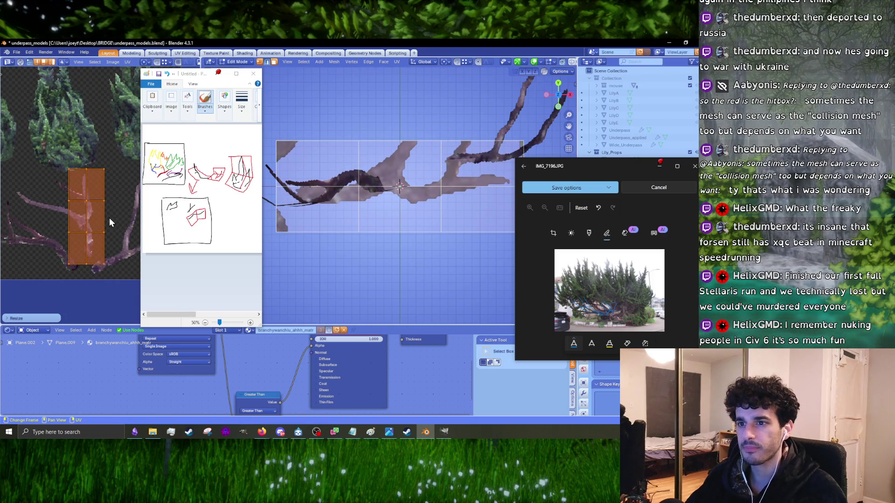
{"action": "key", "text": "r"}
{"action": "left_click", "coordinate": [114, 191]}
{"action": "key", "text": "g"}
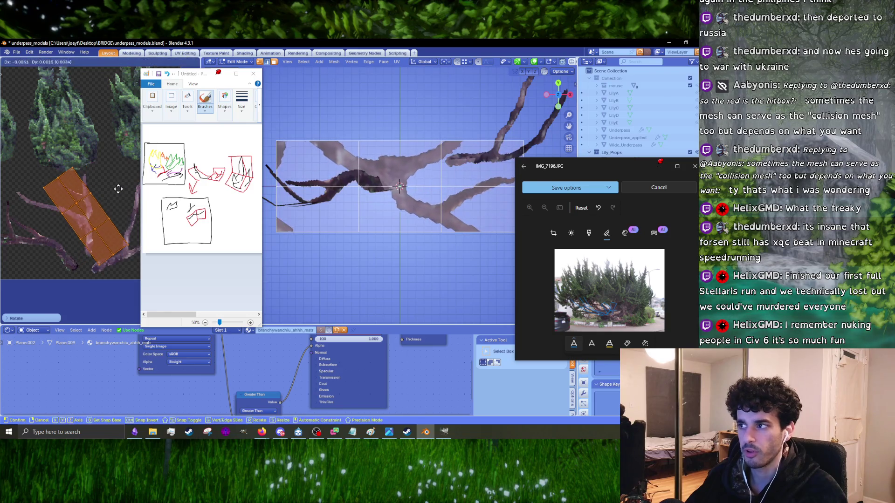
{"action": "left_click", "coordinate": [107, 186]}
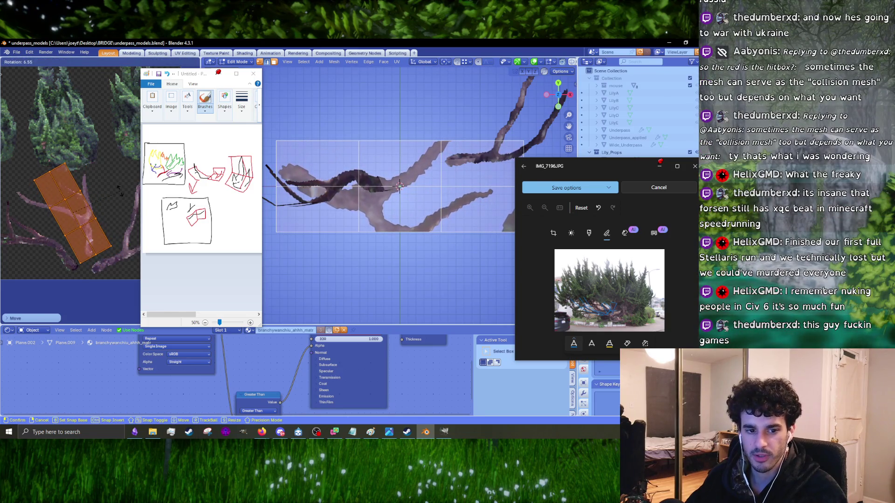
{"action": "scroll", "coordinate": [119, 217], "scroll_direction": "up", "scroll_amount": 1}
{"action": "scroll", "coordinate": [119, 218], "scroll_direction": "up", "scroll_amount": 1}
{"action": "key", "text": "g"}
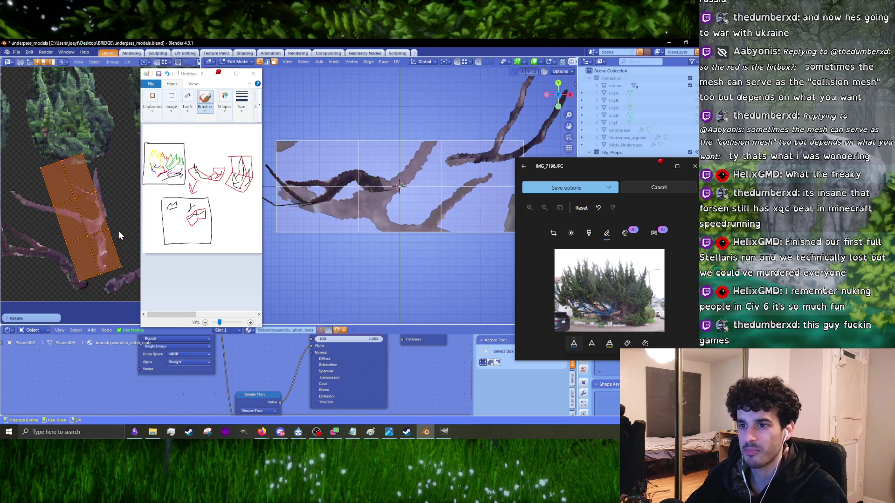
{"action": "left_click", "coordinate": [126, 229]}
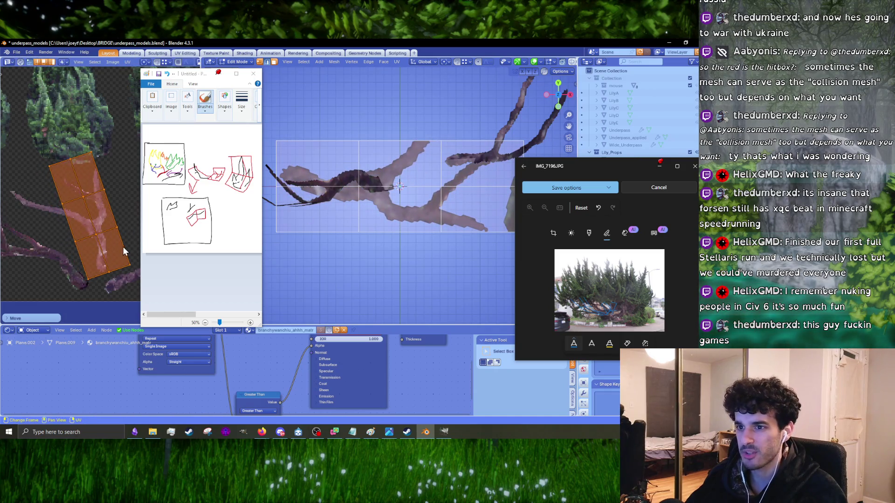
{"action": "key", "text": "s"}
{"action": "key", "text": "Escape"}
- Turn the UV island upright over the branch and switch to top view for resizing the plane
{"action": "middle_click_drag", "start_coordinate": [397, 154], "coordinate": [417, 112]}
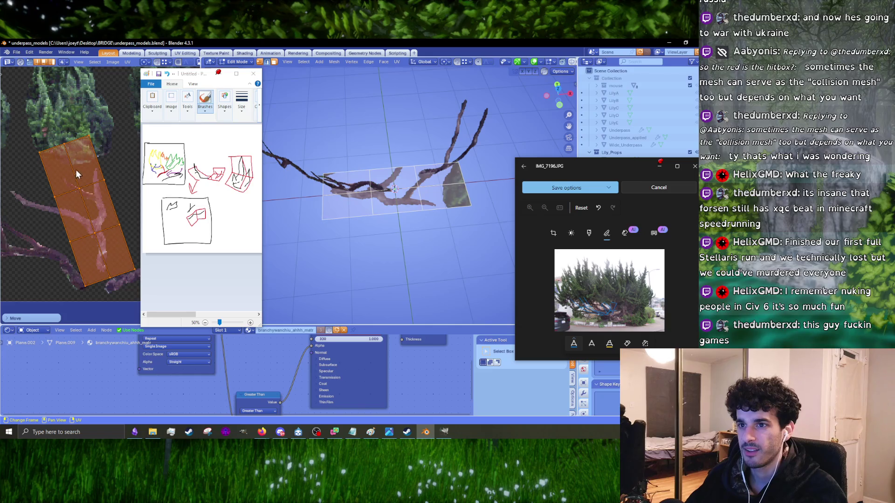
{"action": "scroll", "coordinate": [77, 173], "scroll_direction": "up", "scroll_amount": 1}
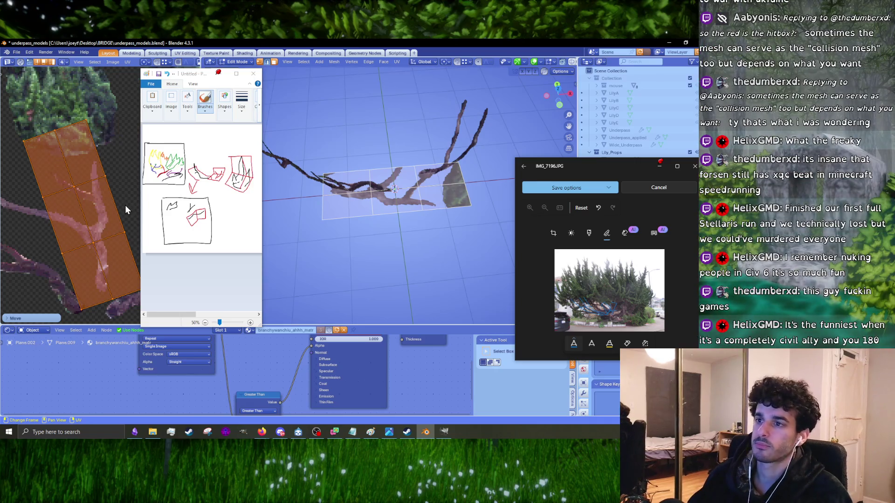
{"action": "key", "text": "r"}
{"action": "key", "text": "s"}
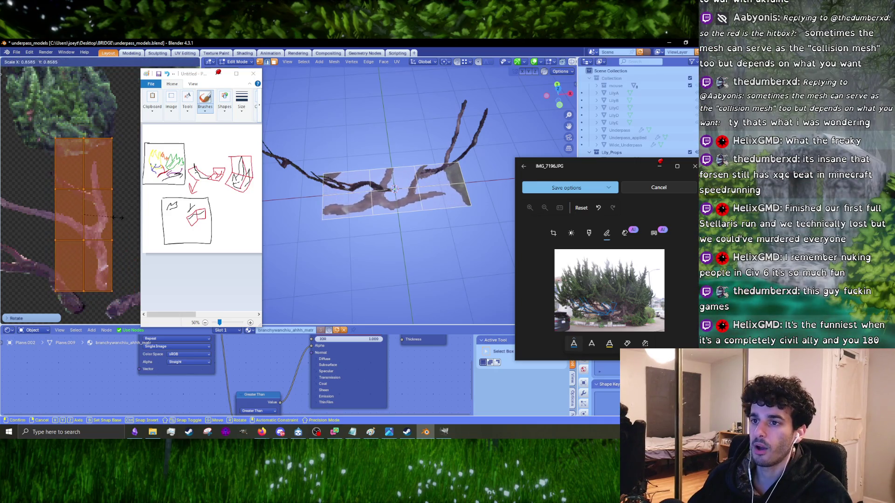
{"action": "middle_click_drag", "start_coordinate": [58, 213], "coordinate": [110, 218]}
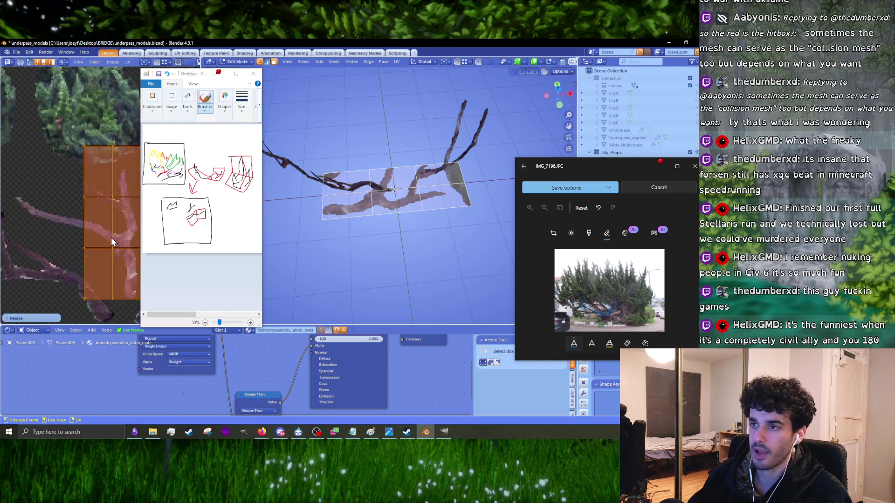
{"action": "middle_click_drag", "start_coordinate": [354, 227], "coordinate": [396, 236]}
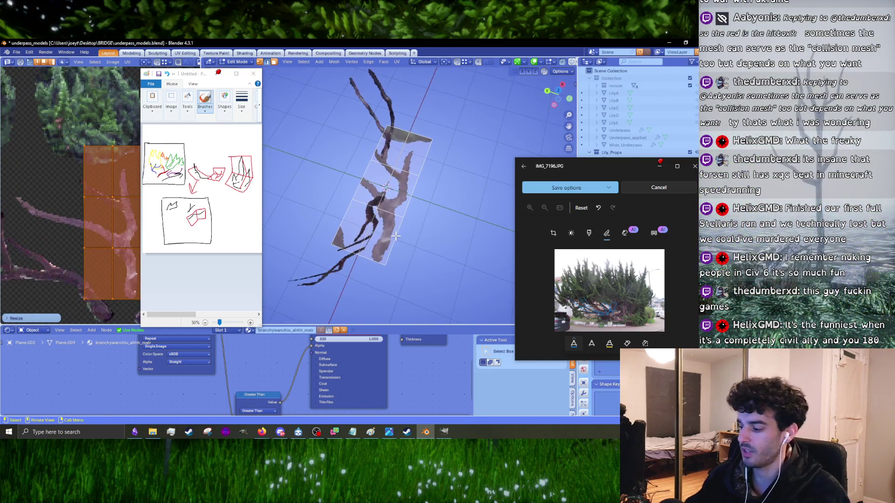
{"action": "key", "text": "KP_7"}
{"action": "key", "text": "s"}
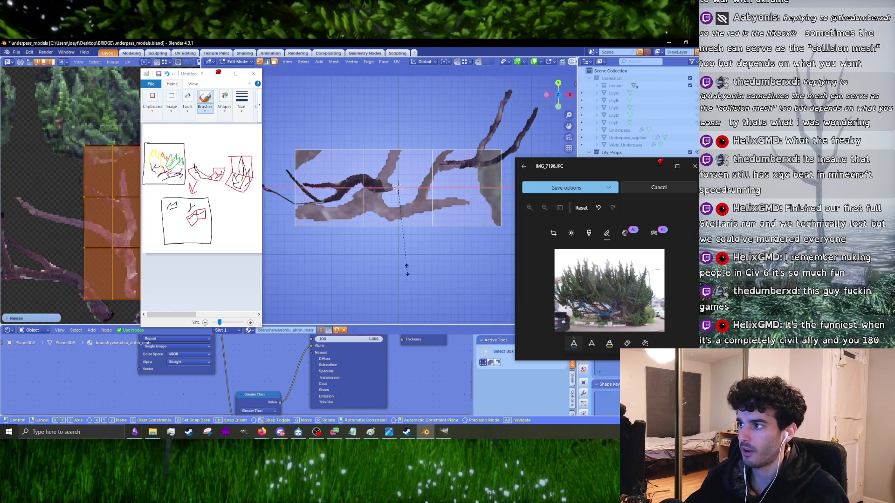
- Confirm the plane's new length along Y, then select its end edge and move it outward
{"action": "left_click", "coordinate": [411, 240]}
{"action": "mouse_move", "coordinate": [411, 240]}
{"action": "middle_mouse_down"}
{"action": "mouse_move", "coordinate": [416, 190]}
{"action": "mouse_move", "coordinate": [358, 178]}
{"action": "mouse_move", "coordinate": [342, 229]}
{"action": "mouse_move", "coordinate": [358, 269]}
{"action": "middle_mouse_up"}
{"action": "left_click", "coordinate": [342, 230]}
{"action": "left_click", "coordinate": [352, 252]}
{"action": "key", "text": "g"}
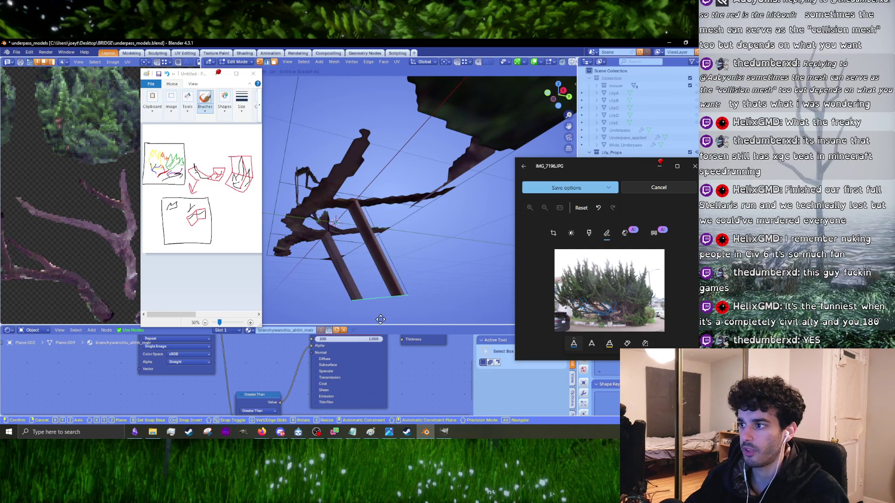
{"action": "left_click", "coordinate": [385, 315]}
- Undo the stray long diagonal extrusion and return to the top-down view of the plane
{"action": "mouse_move", "coordinate": [385, 316]}
{"action": "middle_mouse_down"}
{"action": "mouse_move", "coordinate": [422, 230]}
{"action": "mouse_move", "coordinate": [376, 261]}
{"action": "mouse_move", "coordinate": [425, 225]}
{"action": "middle_mouse_up"}
{"action": "key", "text": "g"}
{"action": "left_click", "coordinate": [419, 238]}
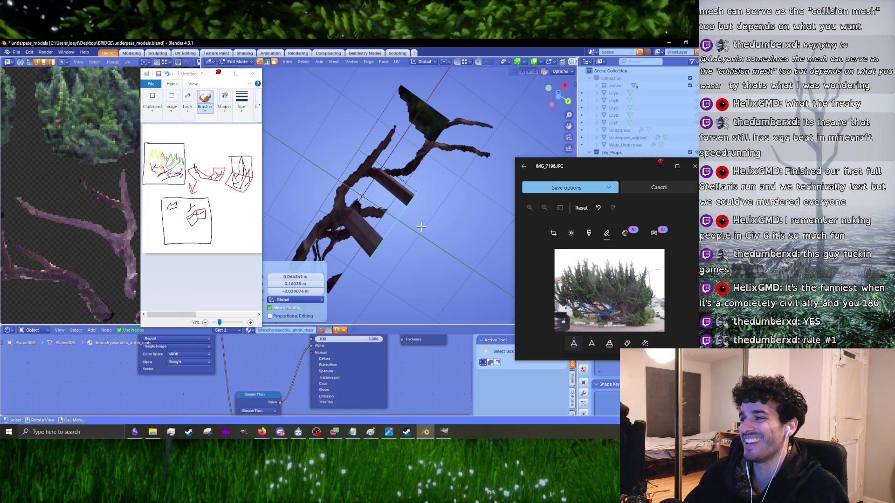
{"action": "mouse_move", "coordinate": [393, 225]}
{"action": "middle_mouse_down"}
{"action": "mouse_move", "coordinate": [373, 263]}
{"action": "mouse_move", "coordinate": [412, 247]}
{"action": "mouse_move", "coordinate": [415, 265]}
{"action": "mouse_move", "coordinate": [430, 266]}
{"action": "mouse_move", "coordinate": [398, 259]}
{"action": "middle_mouse_up"}
{"action": "key", "text": "ctrl+z"}
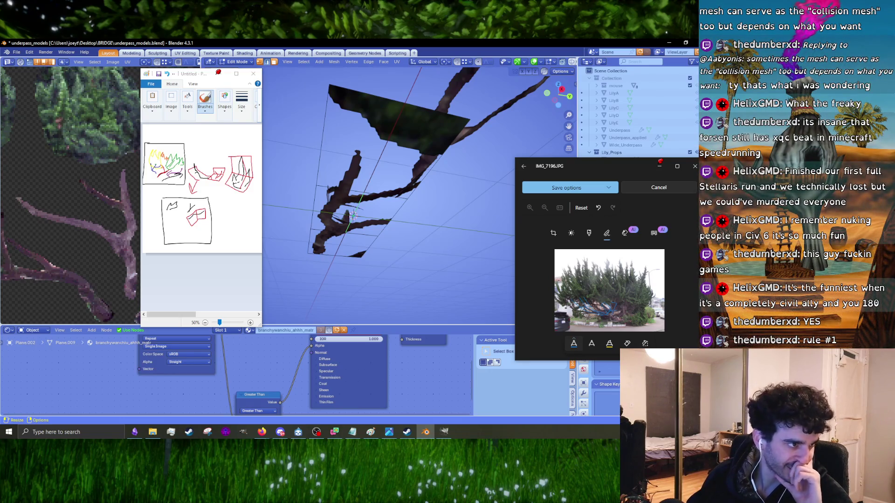
{"action": "mouse_move", "coordinate": [394, 187]}
{"action": "middle_mouse_down"}
{"action": "mouse_move", "coordinate": [448, 265]}
{"action": "mouse_move", "coordinate": [429, 258]}
{"action": "middle_mouse_up"}
{"action": "middle_click_drag", "start_coordinate": [352, 235], "coordinate": [375, 230]}
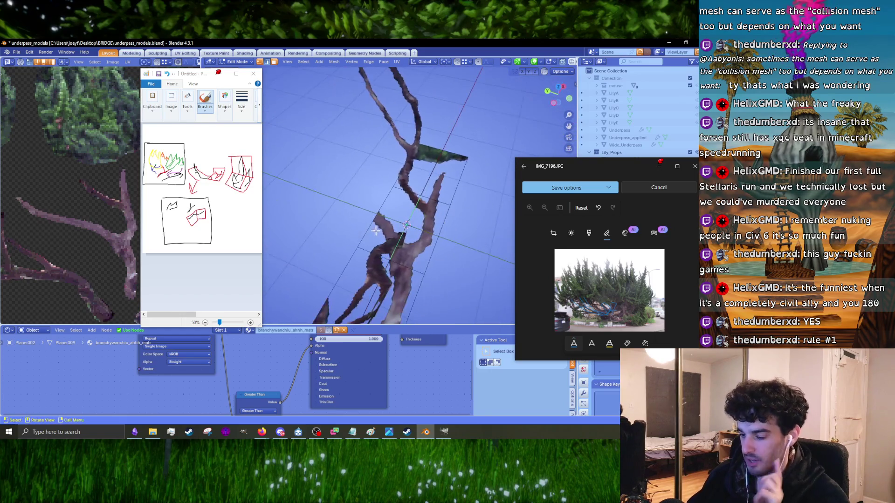
{"action": "key", "text": "KP_7"}
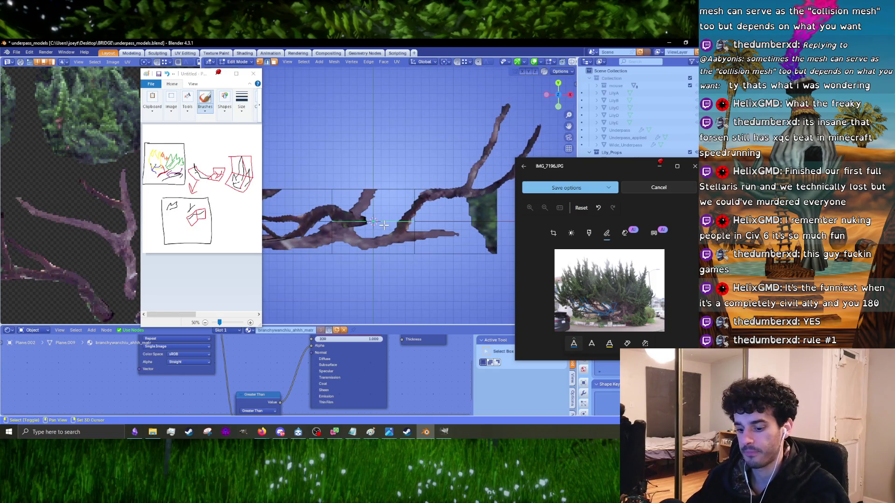
- Extrude a wall of faces from the plane's edge, lower its top edge, and select the edge to build from
{"action": "key", "text": "e"}
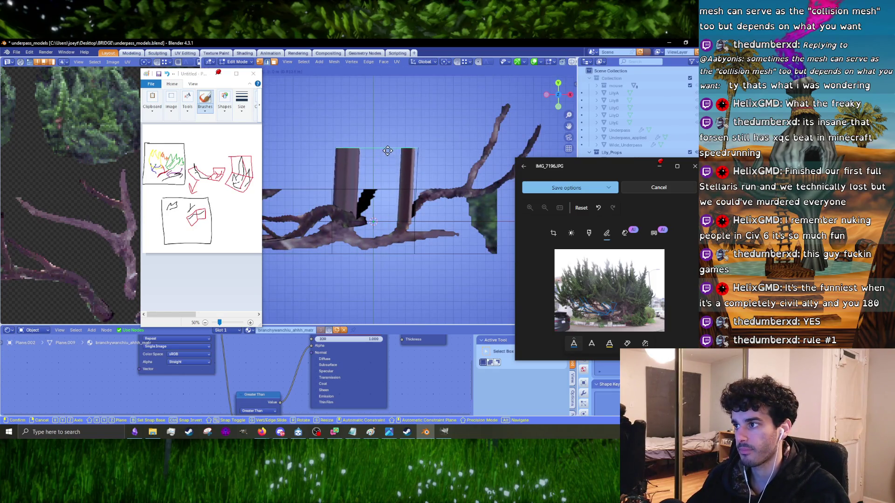
{"action": "left_click", "coordinate": [382, 172]}
{"action": "left_click", "coordinate": [374, 222]}
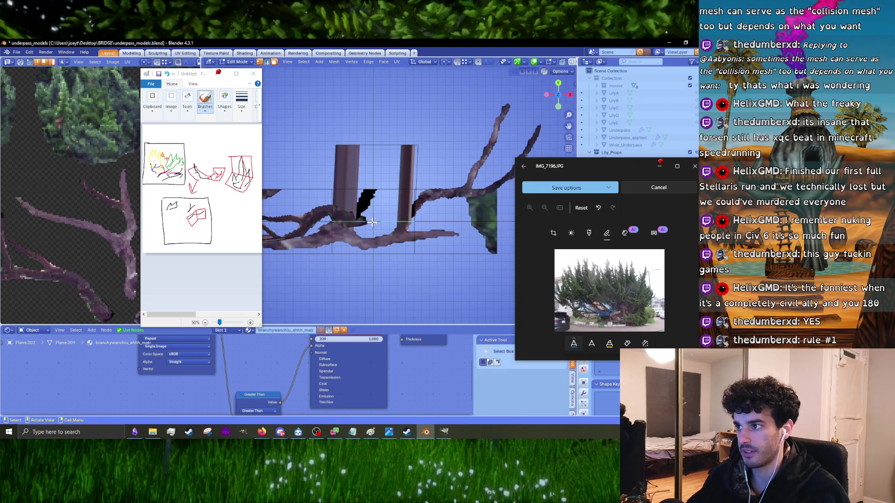
{"action": "key", "text": "g"}
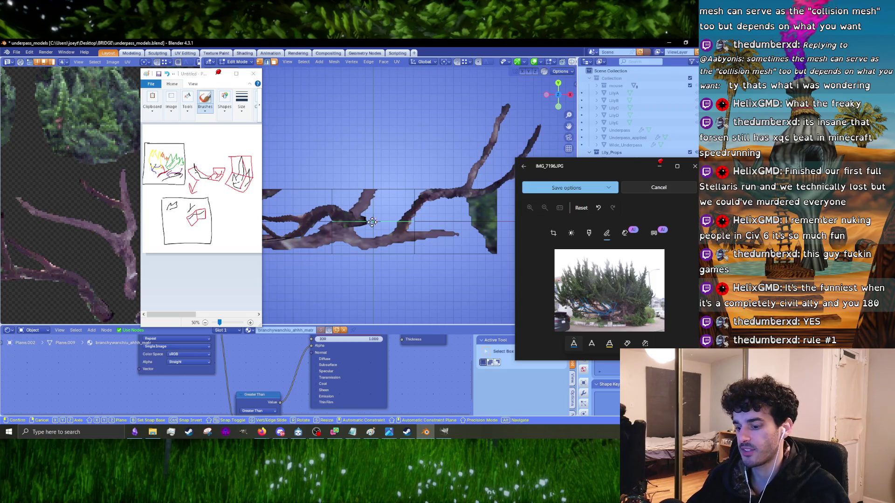
{"action": "left_click", "coordinate": [376, 196]}
{"action": "left_click", "coordinate": [389, 184]}
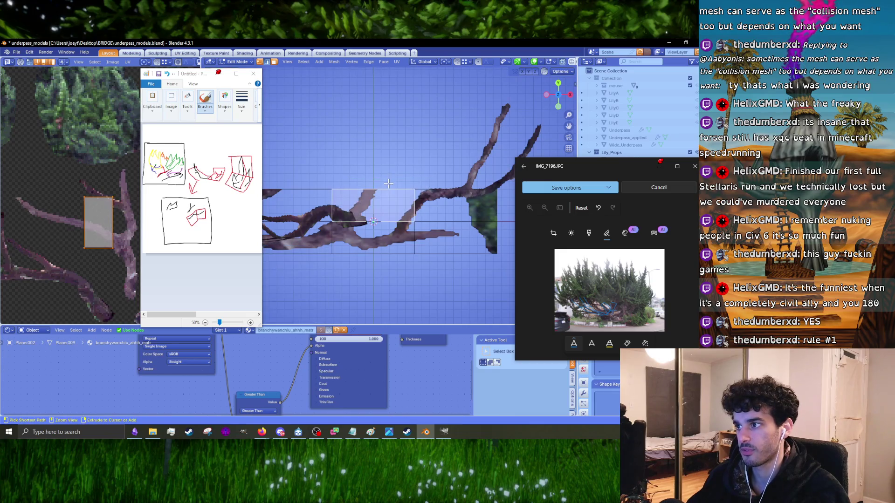
{"action": "left_click", "coordinate": [368, 222]}
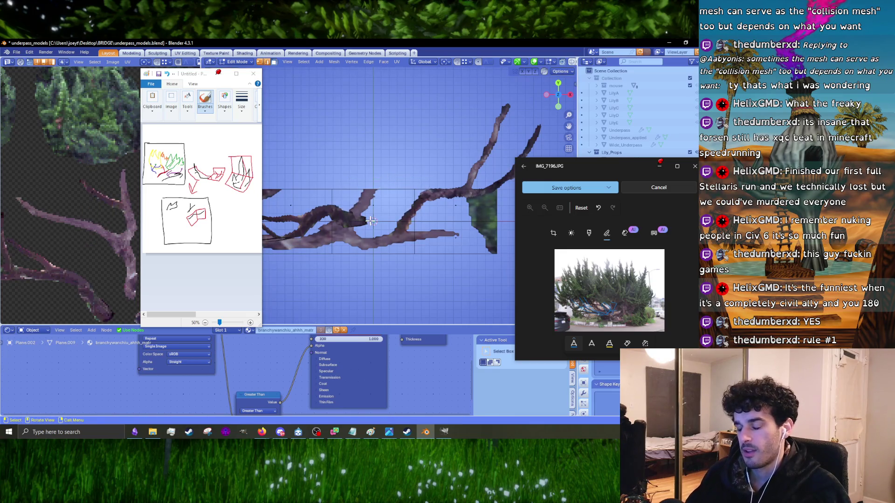
{"action": "left_click", "coordinate": [379, 211]}
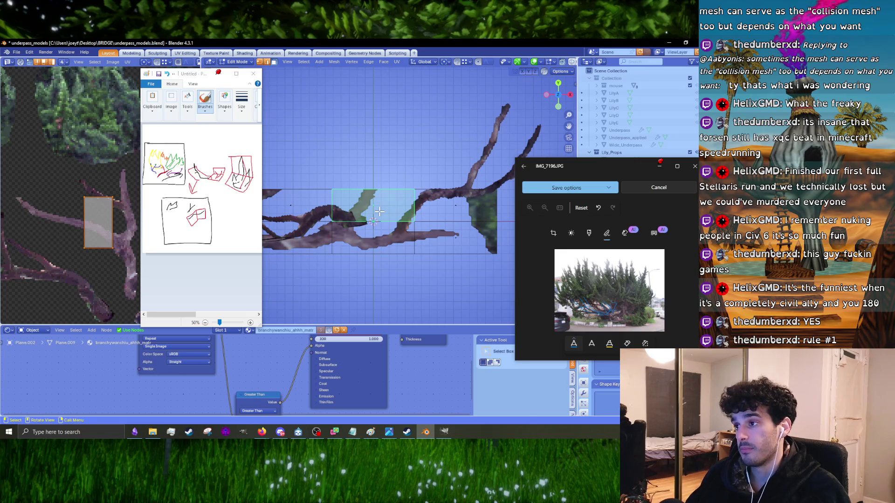
{"action": "left_click", "coordinate": [375, 222]}
- Extrude further strips upward and rotate the top edge about 18° to follow the other branch
{"action": "key", "text": "e"}
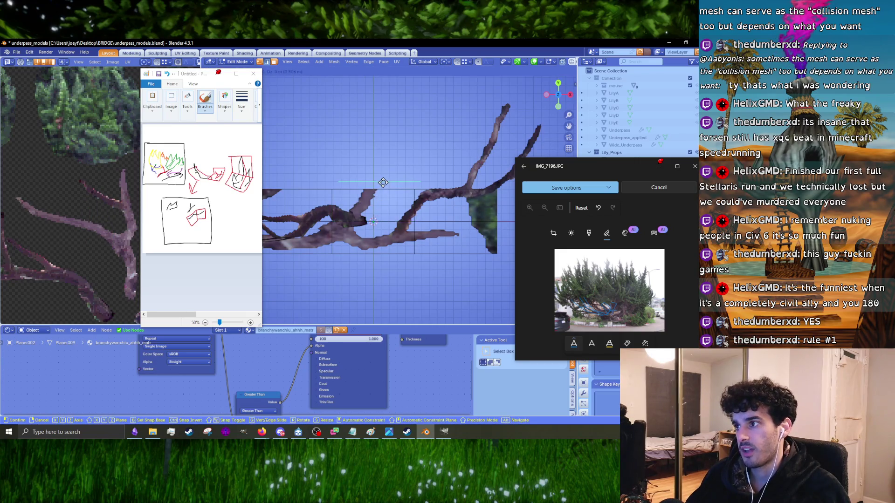
{"action": "left_click", "coordinate": [381, 186]}
{"action": "key", "text": "e"}
{"action": "left_click", "coordinate": [389, 145]}
{"action": "middle_click_drag", "start_coordinate": [390, 145], "coordinate": [382, 210], "text": "shift"}
{"action": "key", "text": "e"}
{"action": "left_click", "coordinate": [396, 157]}
{"action": "key", "text": "r"}
{"action": "left_click", "coordinate": [450, 126]}
- Extrude one final section and select the two new faces
{"action": "key", "text": "e"}
{"action": "left_click", "coordinate": [448, 136]}
{"action": "middle_click_drag", "start_coordinate": [448, 135], "coordinate": [407, 233]}
{"action": "left_click", "coordinate": [407, 234]}
{"action": "left_click", "coordinate": [367, 232], "text": "shift"}
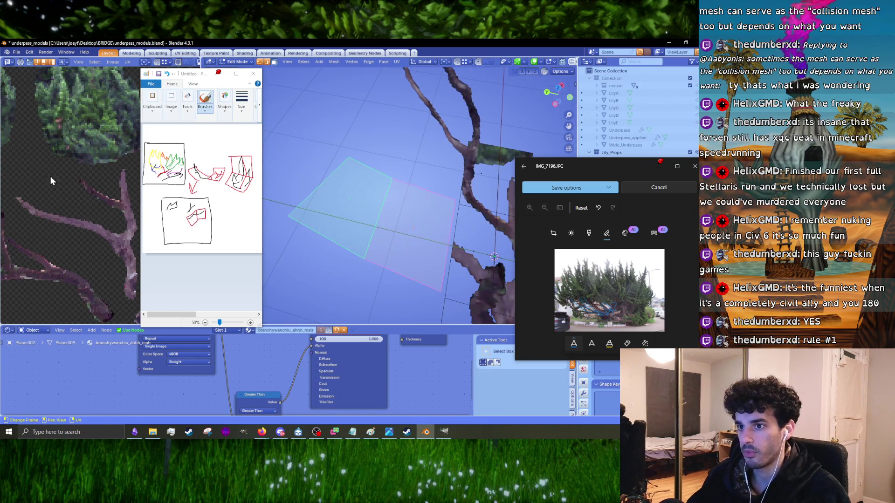
- Loop-cut the selected faces through the middle, select all linked faces, and unwrap them
{"action": "key", "text": "ctrl+r"}
{"action": "left_click", "coordinate": [392, 229]}
{"action": "right_click", "coordinate": [387, 229]}
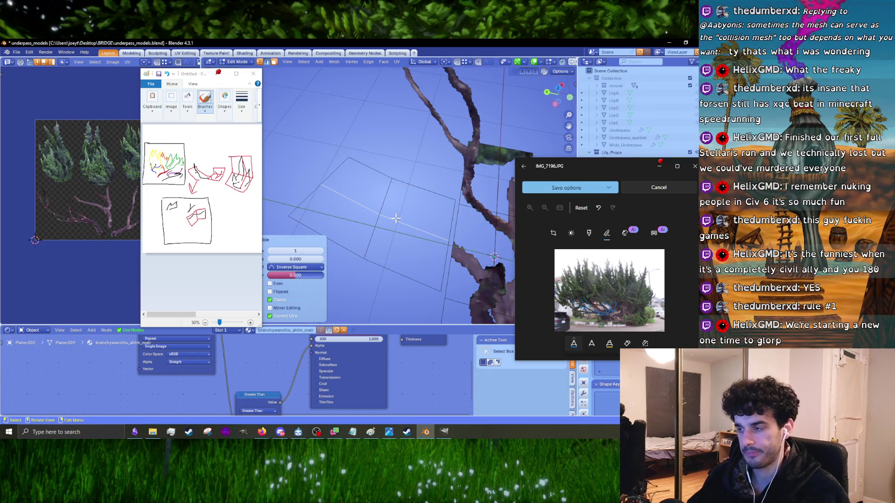
{"action": "key", "text": "u"}
{"action": "scroll", "coordinate": [48, 189], "scroll_direction": "down", "scroll_amount": 5}
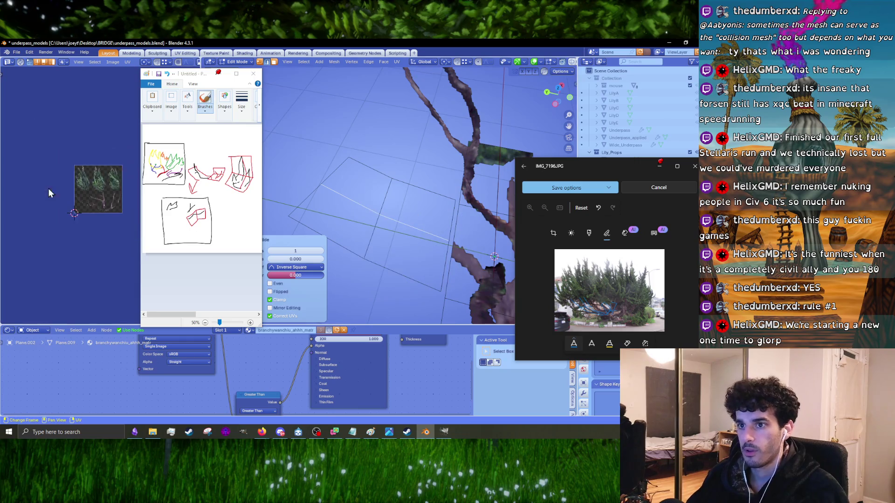
{"action": "key", "text": "ctrl+l"}
{"action": "key", "text": "u"}
{"action": "left_click", "coordinate": [375, 217]}
- Select all UV islands, shrink them, and rotate them in the atlas
{"action": "scroll", "coordinate": [91, 196], "scroll_direction": "up", "scroll_amount": 5}
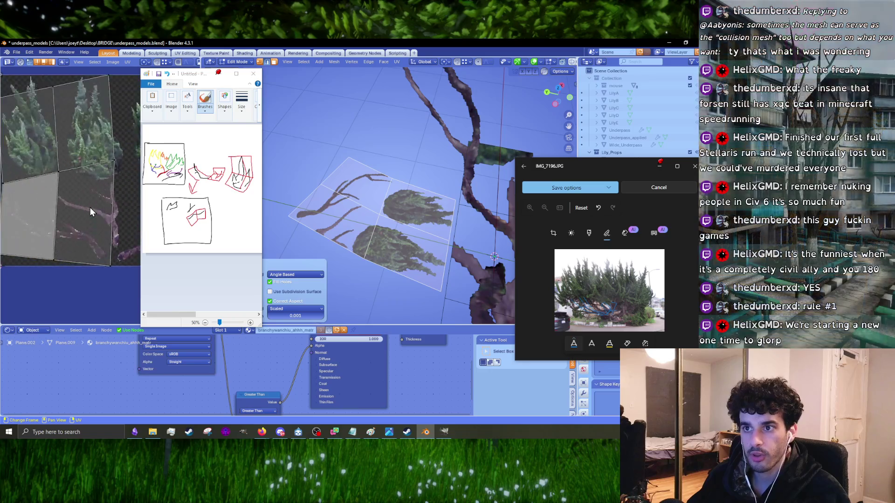
{"action": "key", "text": "a"}
{"action": "key", "text": "s"}
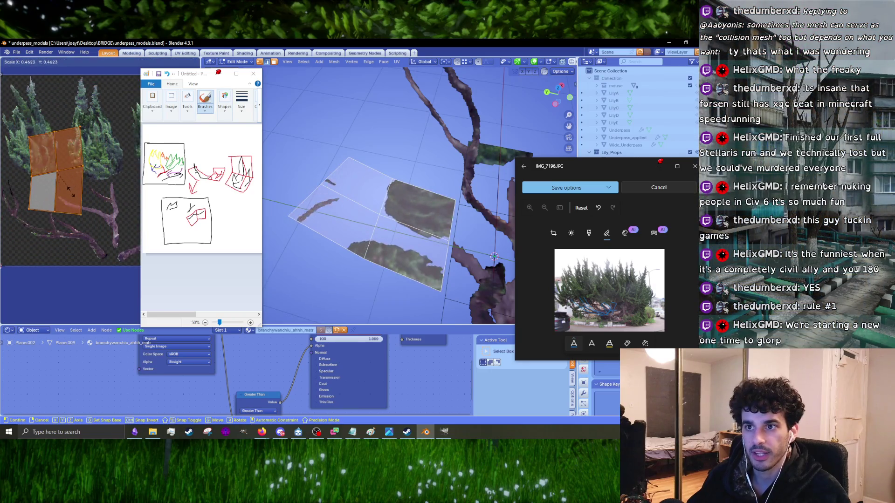
{"action": "left_click", "coordinate": [63, 192]}
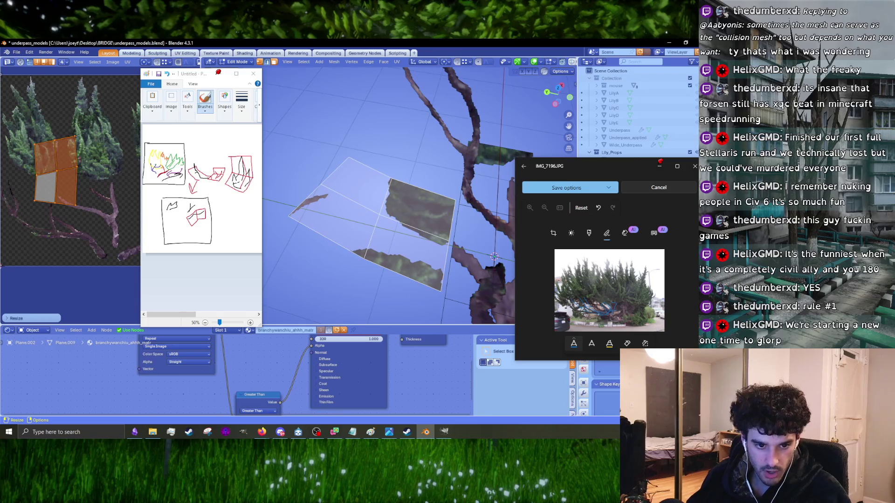
{"action": "scroll", "coordinate": [79, 214], "scroll_direction": "up", "scroll_amount": 4}
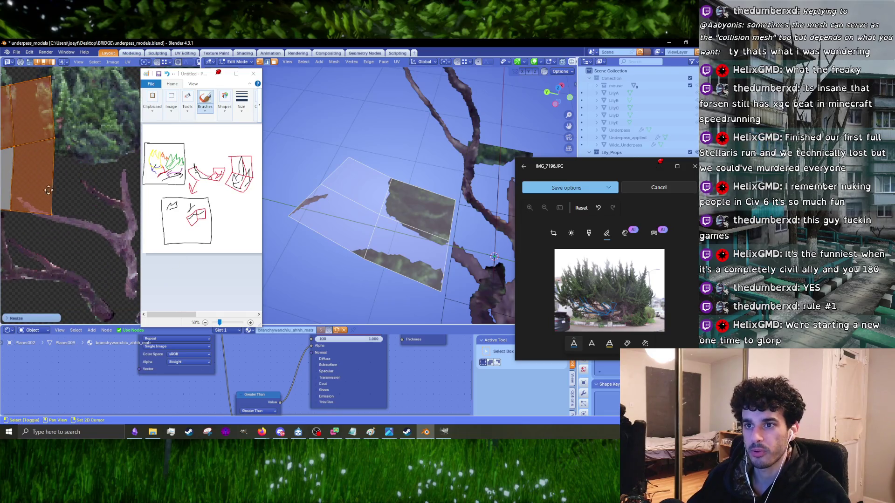
{"action": "key", "text": "r"}
{"action": "left_click", "coordinate": [56, 249]}
- Move the islands, scale them down further, and place them over a branch in the atlas
{"action": "key", "text": "g"}
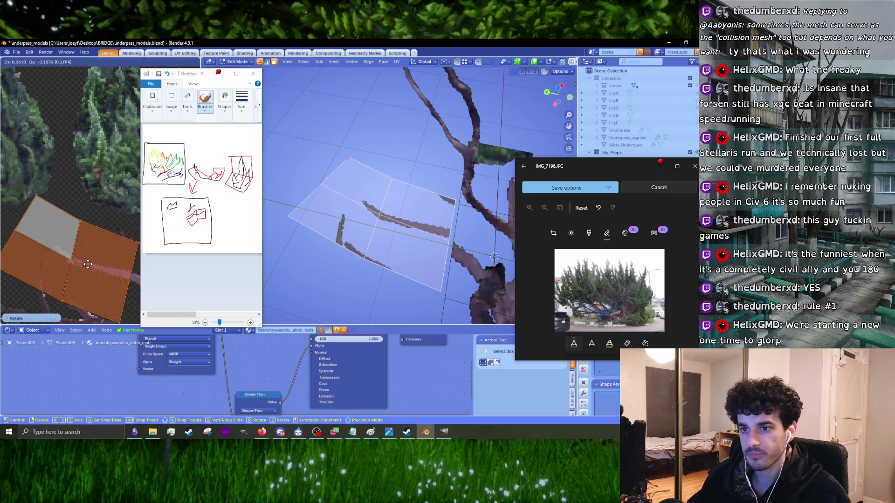
{"action": "left_click", "coordinate": [105, 271]}
{"action": "key", "text": "s"}
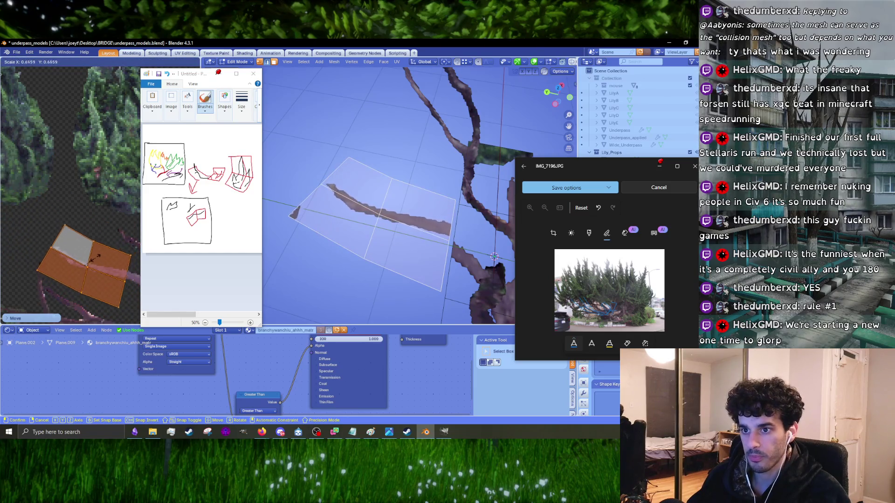
{"action": "left_click", "coordinate": [91, 258]}
{"action": "middle_click_drag", "start_coordinate": [91, 258], "coordinate": [56, 212]}
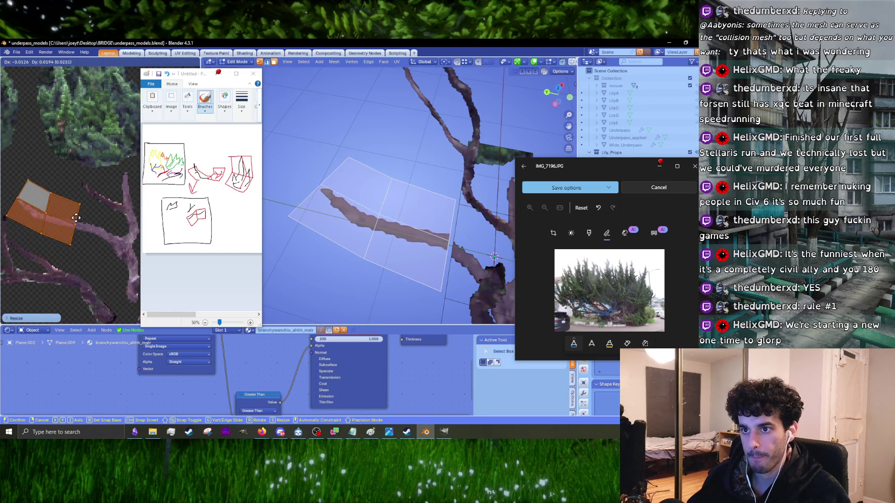
{"action": "left_click", "coordinate": [77, 226]}
- Orbit around the branch meshes to check the mapping, then deselect all faces
{"action": "mouse_move", "coordinate": [404, 222]}
{"action": "middle_mouse_down"}
{"action": "mouse_move", "coordinate": [401, 190]}
{"action": "mouse_move", "coordinate": [315, 228]}
{"action": "middle_mouse_up"}
{"action": "mouse_move", "coordinate": [490, 222]}
{"action": "middle_mouse_down"}
{"action": "mouse_move", "coordinate": [509, 232]}
{"action": "mouse_move", "coordinate": [436, 240]}
{"action": "mouse_move", "coordinate": [471, 240]}
{"action": "middle_mouse_up"}
{"action": "mouse_move", "coordinate": [344, 214]}
{"action": "middle_mouse_down"}
{"action": "mouse_move", "coordinate": [434, 200]}
{"action": "mouse_move", "coordinate": [396, 225]}
{"action": "mouse_move", "coordinate": [368, 180]}
{"action": "middle_mouse_up"}
{"action": "key", "text": "alt+a"}
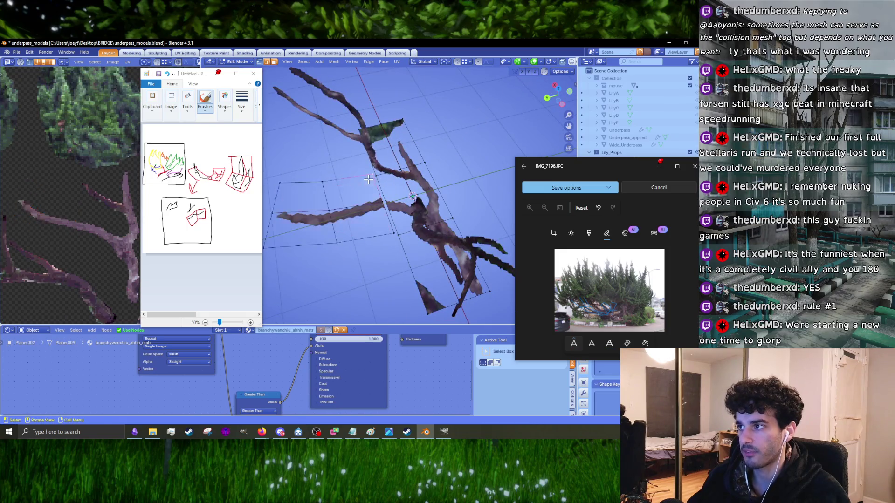
- Join vertex pairs with two new connecting edges, then select a face of the plane
{"action": "right_click", "coordinate": [377, 178]}
{"action": "left_click", "coordinate": [377, 183]}
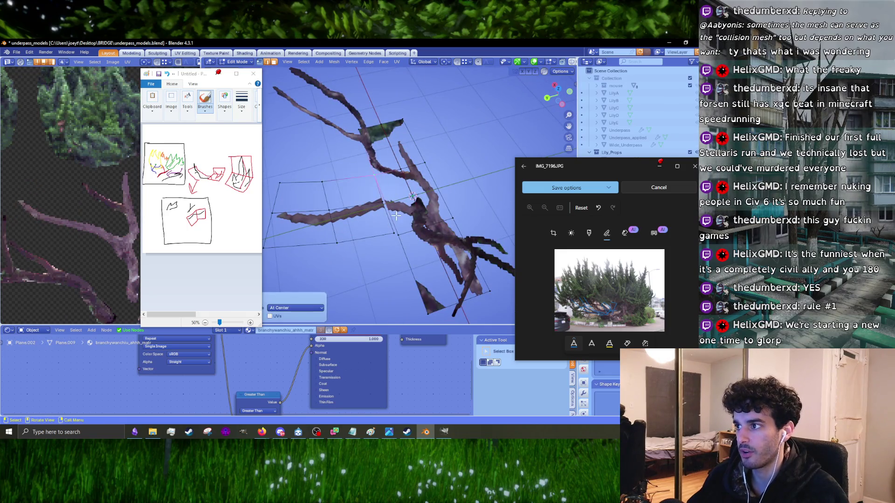
{"action": "right_click", "coordinate": [400, 239]}
{"action": "left_click", "coordinate": [400, 241]}
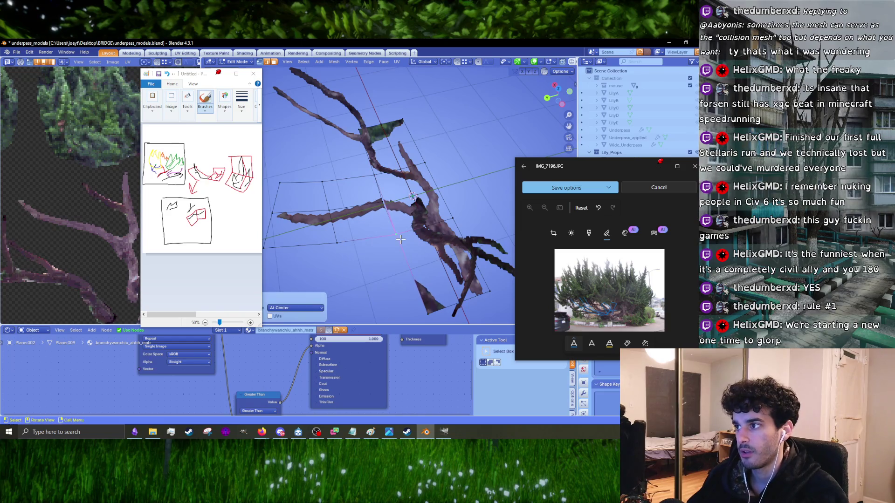
{"action": "middle_click_drag", "start_coordinate": [400, 241], "coordinate": [402, 226]}
{"action": "key", "text": "ctrl+l"}
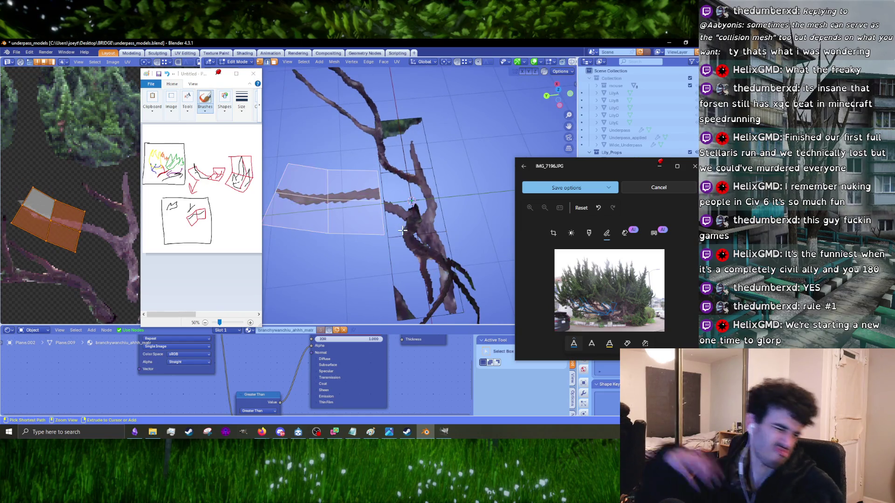
{"action": "key", "text": "ctrl+z"}
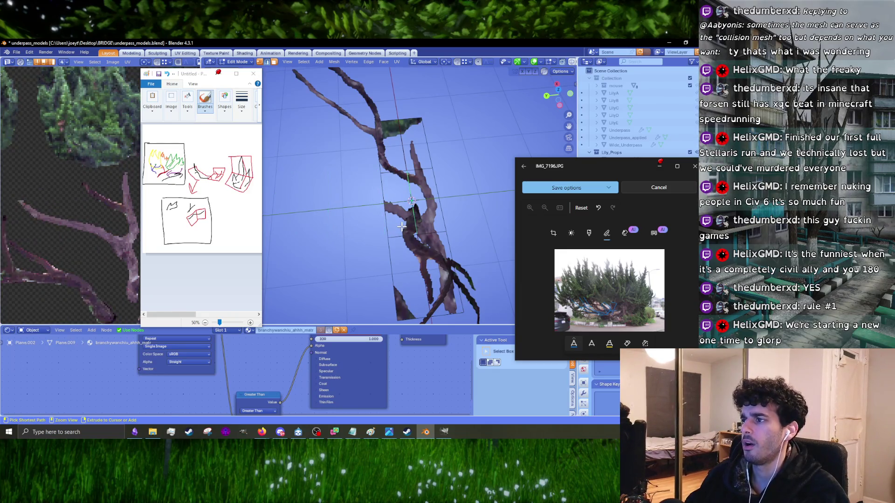
{"action": "left_click", "coordinate": [401, 227]}
- In top view, extrude the linked plane into a new section, then rotate and move it along the rising branch
{"action": "key", "text": "KP_7"}
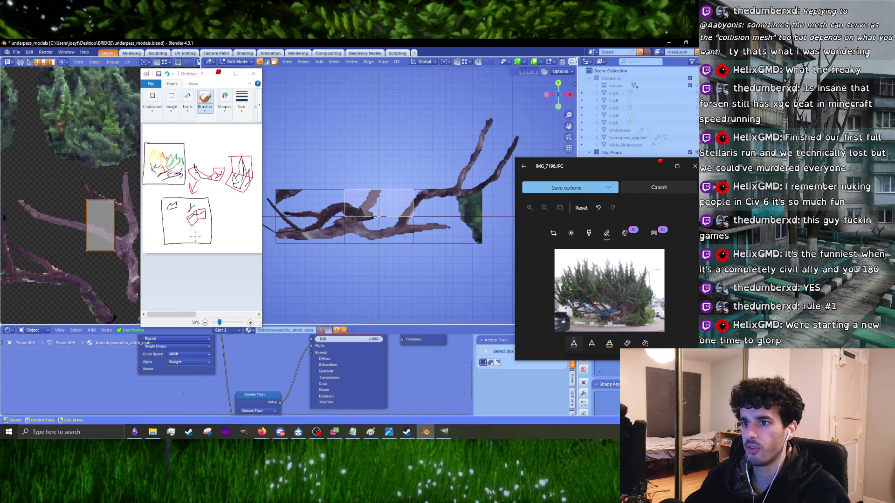
{"action": "key", "text": "l"}
{"action": "scroll", "coordinate": [102, 194], "scroll_direction": "down", "scroll_amount": 1}
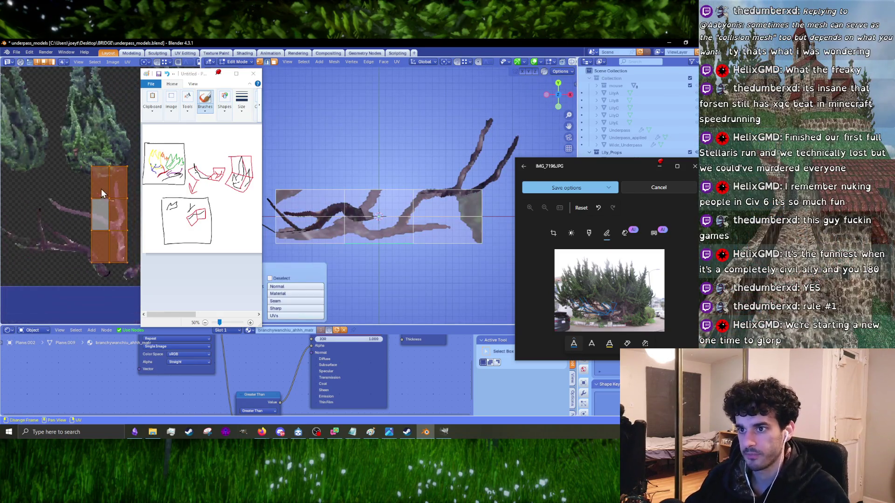
{"action": "key", "text": "e"}
{"action": "scroll", "coordinate": [355, 186], "scroll_direction": "up", "scroll_amount": 2}
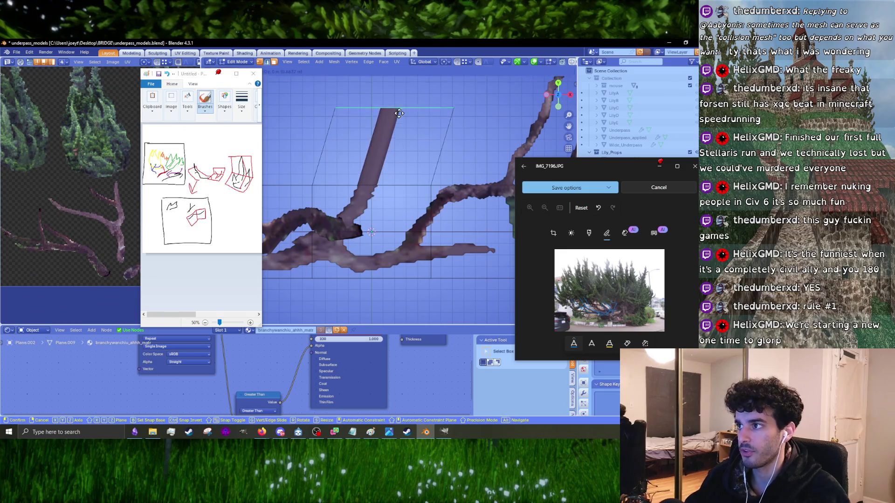
{"action": "left_click", "coordinate": [377, 175]}
{"action": "key", "text": "r"}
{"action": "left_click", "coordinate": [410, 167]}
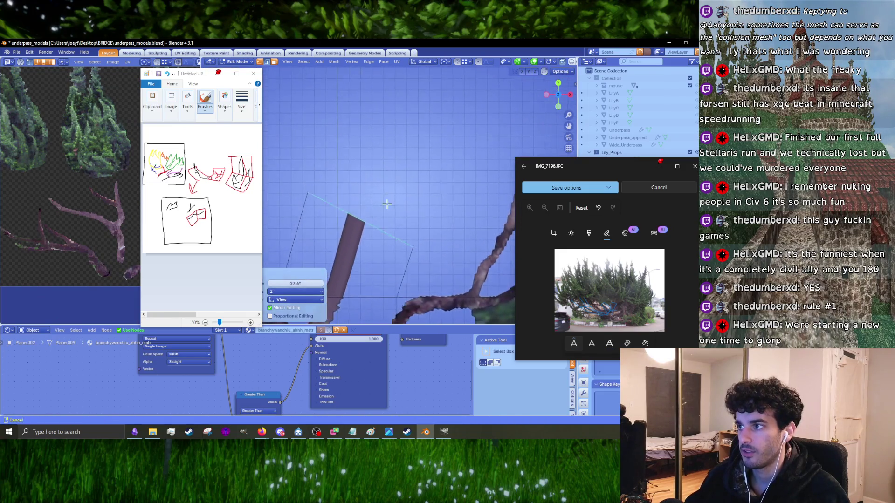
{"action": "key", "text": "g"}
{"action": "left_click", "coordinate": [435, 145]}
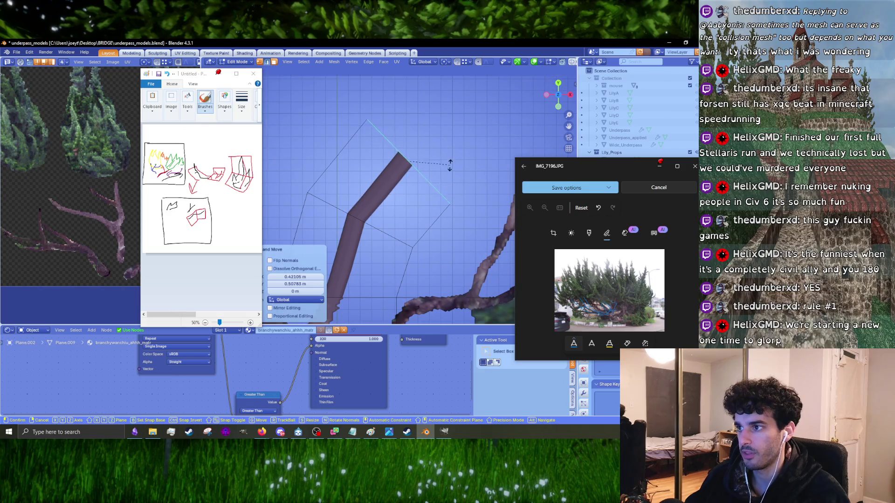
{"action": "key", "text": "g"}
{"action": "left_click", "coordinate": [454, 150]}
- Knife-cut new edges along the upper branch
{"action": "scroll", "coordinate": [415, 207], "scroll_direction": "down", "scroll_amount": 2}
{"action": "scroll", "coordinate": [415, 207], "scroll_direction": "up", "scroll_amount": 2}
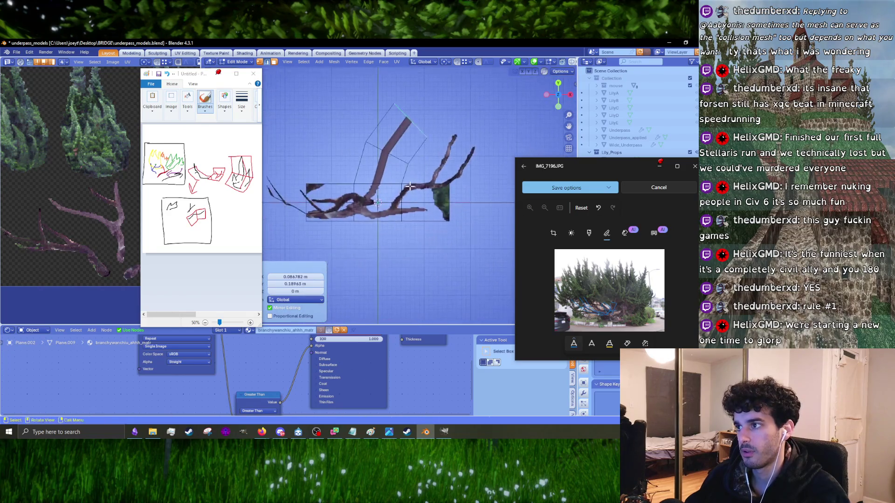
{"action": "key", "text": "k"}
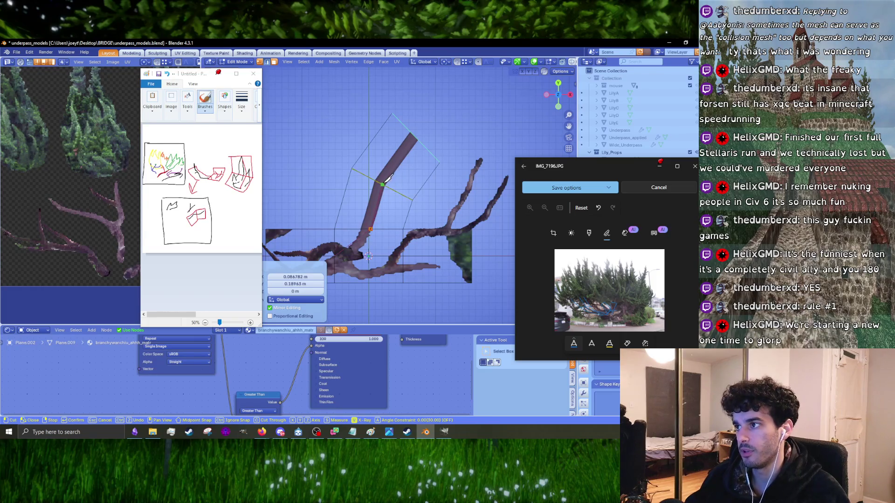
{"action": "left_click", "coordinate": [414, 135]}
{"action": "key", "text": "Return"}
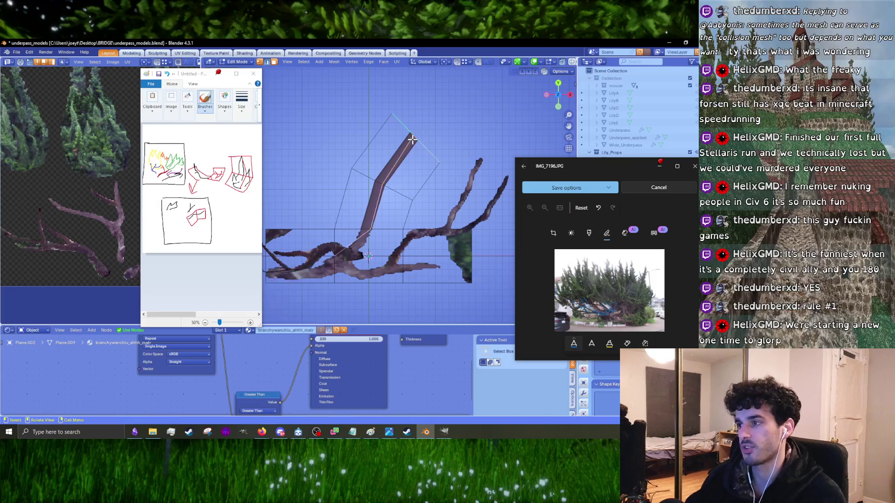
- Select the whole mesh, Angle Based unwrap it, then shrink and move the UV islands over the branch texture
{"action": "key", "text": "a"}
{"action": "key", "text": "u"}
{"action": "mouse_move", "coordinate": [388, 224]}
{"action": "left_click", "coordinate": [420, 220]}
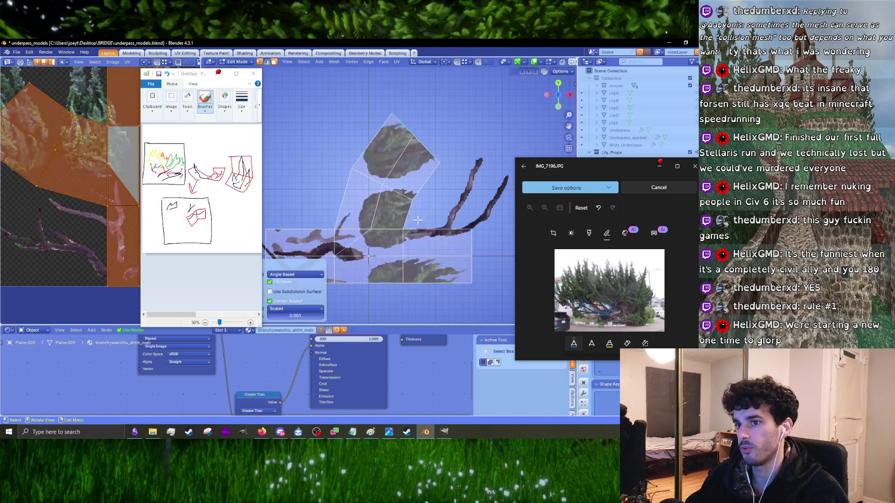
{"action": "key", "text": "s"}
{"action": "left_click", "coordinate": [114, 174]}
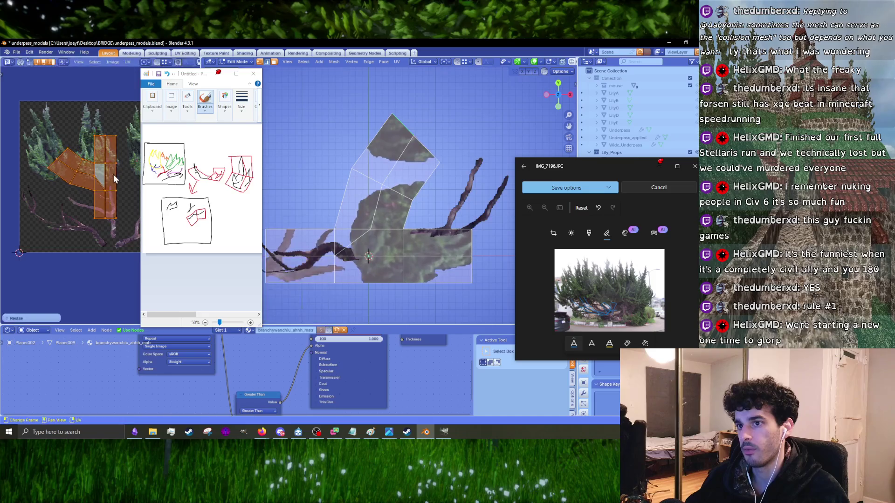
{"action": "key", "text": "g"}
{"action": "left_click", "coordinate": [115, 210]}
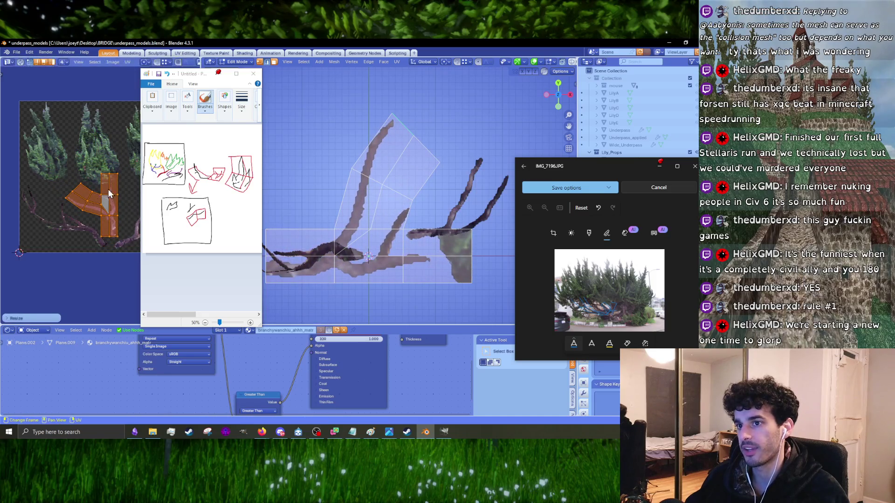
{"action": "scroll", "coordinate": [115, 210], "scroll_direction": "up", "scroll_amount": 2}
{"action": "scroll", "coordinate": [115, 210], "scroll_direction": "up", "scroll_amount": 2}
- Move and rotate the UV island to align with the branch, then clear the mesh selection
{"action": "key", "text": "g"}
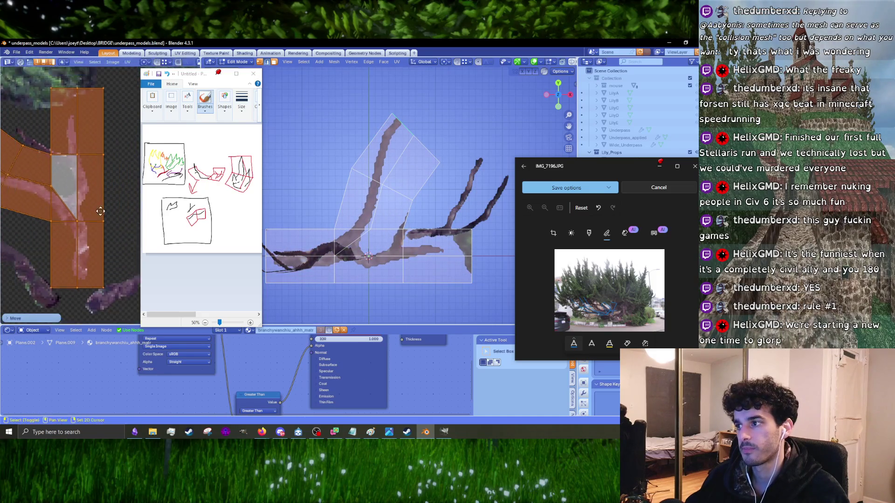
{"action": "left_click", "coordinate": [116, 188]}
{"action": "key", "text": "r"}
{"action": "left_click", "coordinate": [124, 185]}
{"action": "key", "text": "g"}
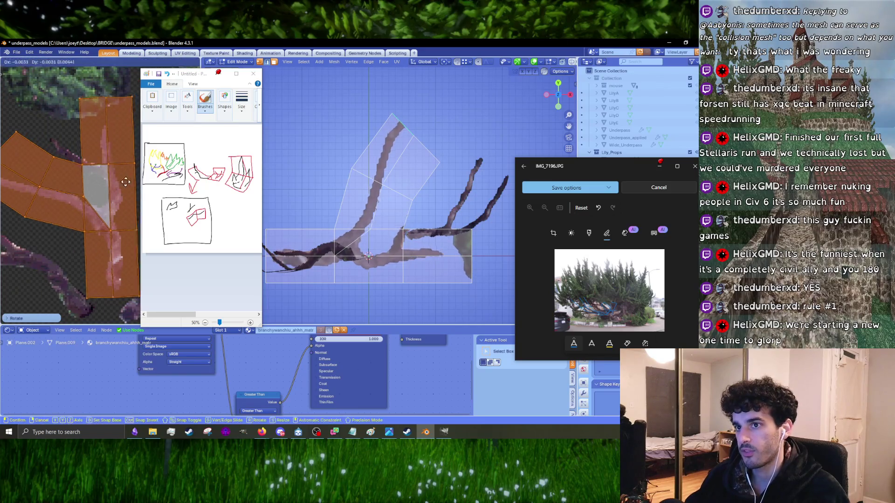
{"action": "left_click", "coordinate": [121, 185]}
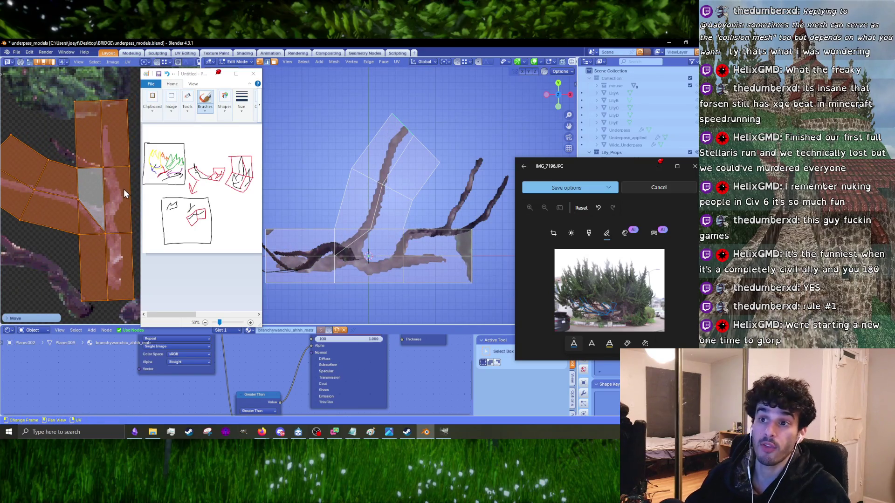
{"action": "middle_click_drag", "start_coordinate": [364, 224], "coordinate": [353, 228]}
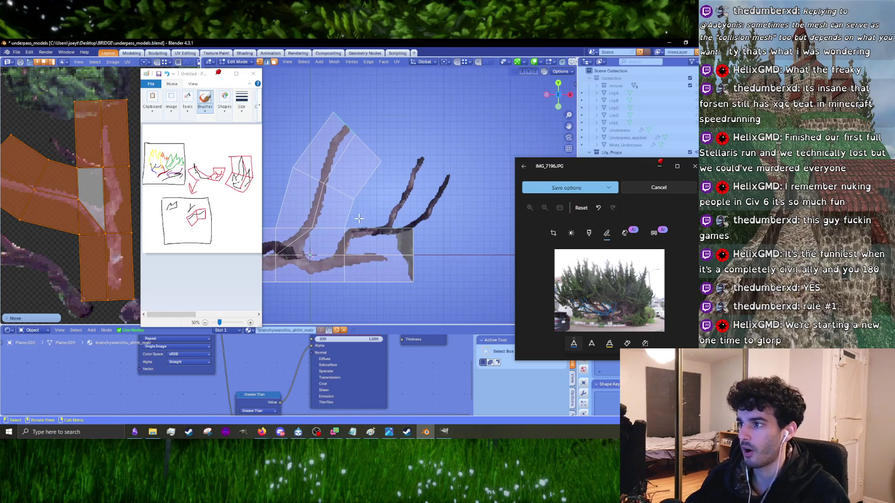
{"action": "left_click", "coordinate": [352, 228]}
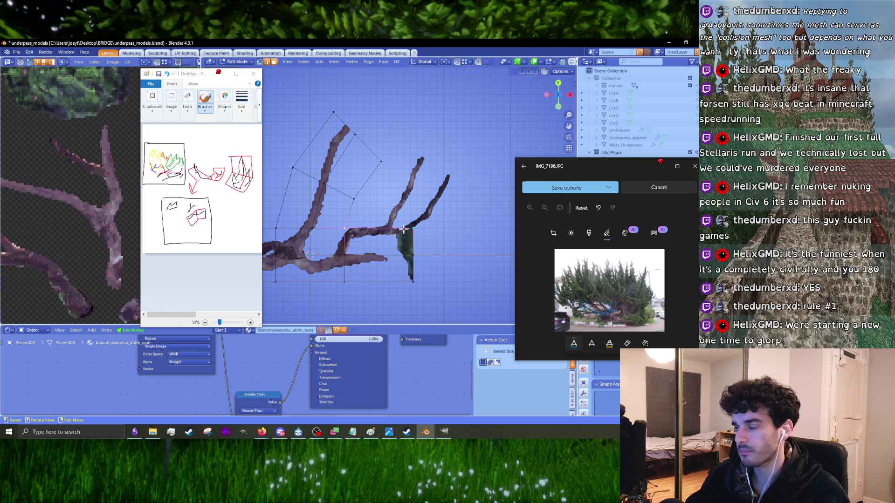
- Extrude an edge up-right into a new section, then rotate, move and resize it onto the right-hand branch
{"action": "key", "text": "Tab"}
{"action": "mouse_move", "coordinate": [401, 227]}
{"action": "middle_mouse_down"}
{"action": "mouse_move", "coordinate": [412, 224]}
{"action": "mouse_move", "coordinate": [394, 197]}
{"action": "mouse_move", "coordinate": [394, 214]}
{"action": "mouse_move", "coordinate": [422, 205]}
{"action": "mouse_move", "coordinate": [401, 295]}
{"action": "mouse_move", "coordinate": [374, 245]}
{"action": "mouse_move", "coordinate": [413, 278]}
{"action": "middle_mouse_up"}
{"action": "key", "text": "Tab"}
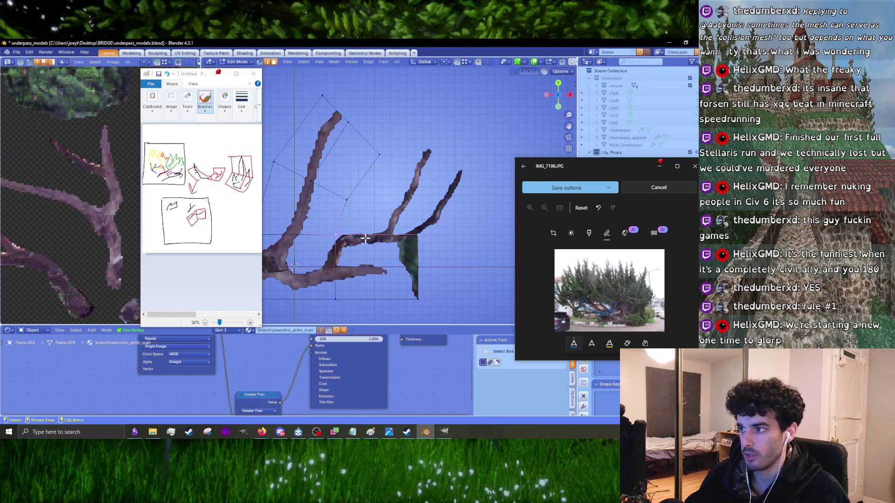
{"action": "key", "text": "e"}
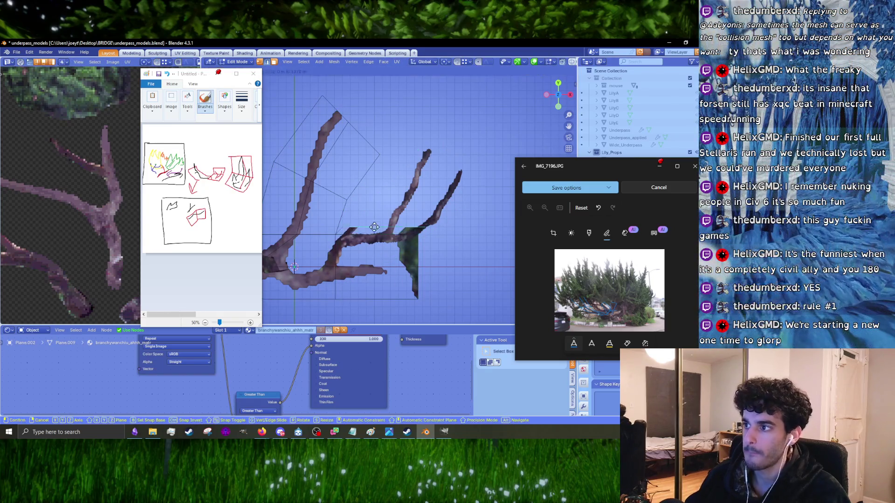
{"action": "left_click", "coordinate": [394, 201]}
{"action": "key", "text": "r"}
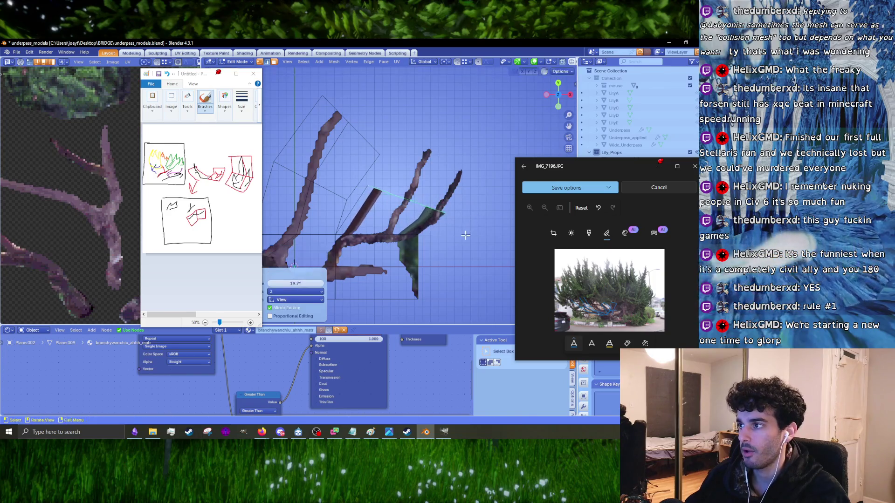
{"action": "left_click", "coordinate": [443, 210]}
{"action": "key", "text": "g"}
{"action": "left_click", "coordinate": [425, 214]}
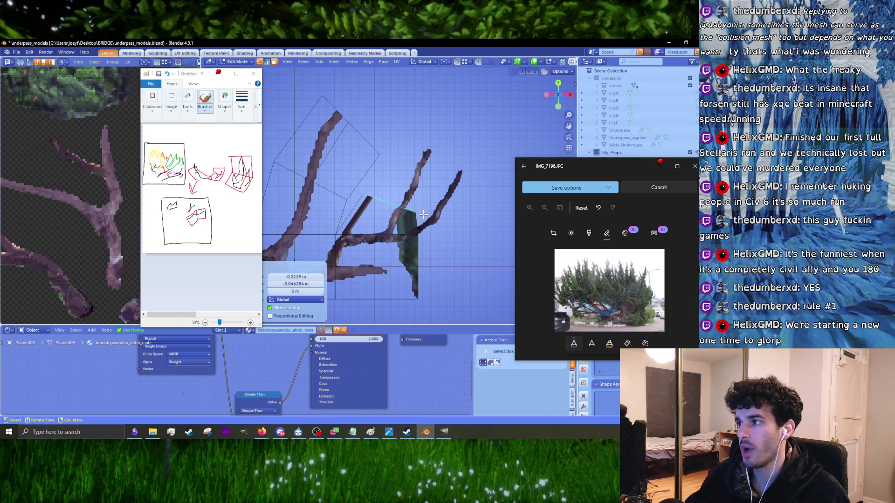
{"action": "key", "text": "r"}
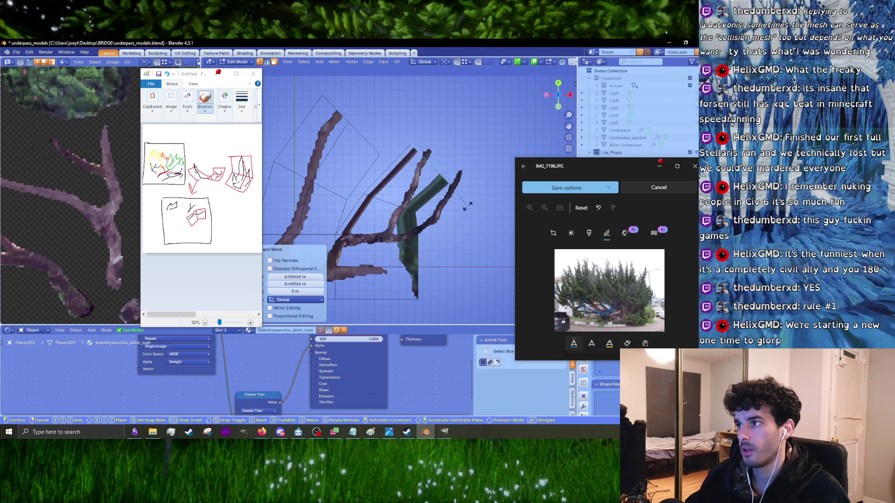
{"action": "key", "text": "s"}
{"action": "left_click", "coordinate": [454, 202]}
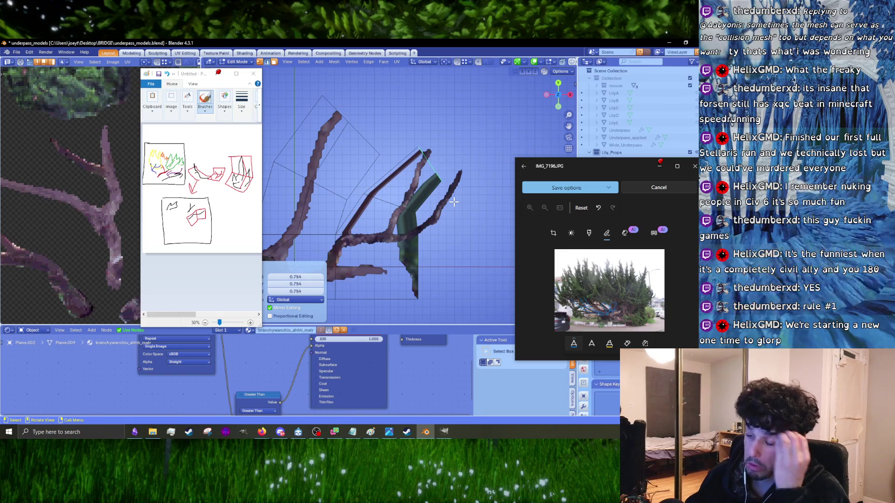
- Knife-cut across the new section along the branch
{"action": "key", "text": "k"}
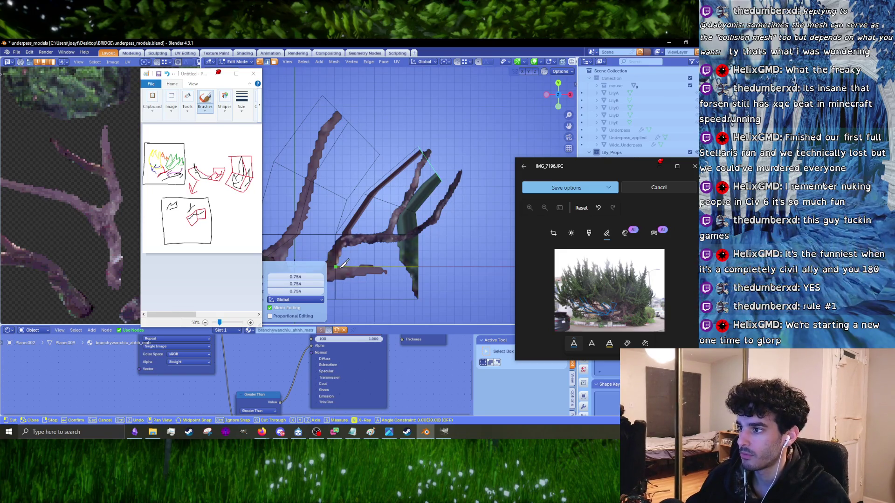
{"action": "left_click", "coordinate": [430, 166]}
{"action": "key", "text": "Return"}
{"action": "right_click", "coordinate": [340, 224]}
{"action": "key", "text": "Escape"}
{"action": "mouse_move", "coordinate": [385, 264]}
{"action": "middle_mouse_down"}
{"action": "mouse_move", "coordinate": [383, 198]}
{"action": "mouse_move", "coordinate": [411, 216]}
{"action": "mouse_move", "coordinate": [419, 203]}
{"action": "middle_mouse_up"}
- Angle Based unwrap the whole mesh, then scale, rotate and move the UV island over the atlas branches
{"action": "key", "text": "a"}
{"action": "key", "text": "u"}
{"action": "left_click", "coordinate": [431, 217]}
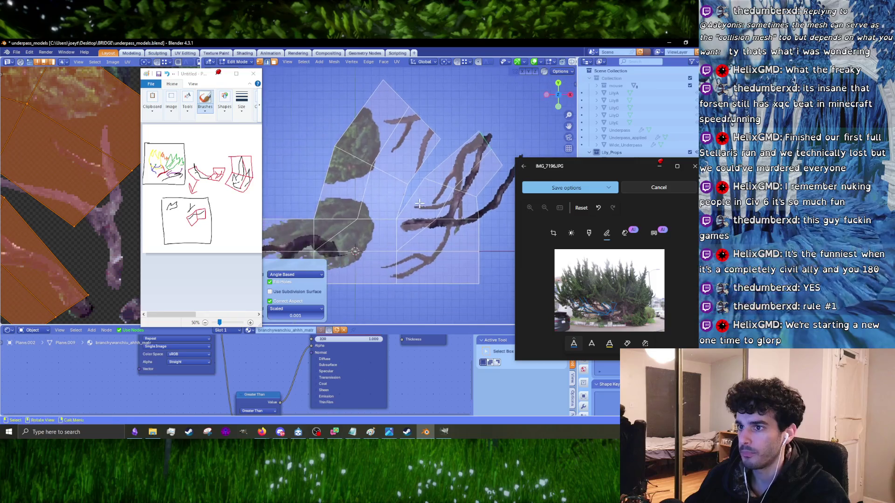
{"action": "scroll", "coordinate": [80, 214], "scroll_direction": "down", "scroll_amount": 10}
{"action": "key", "text": "s"}
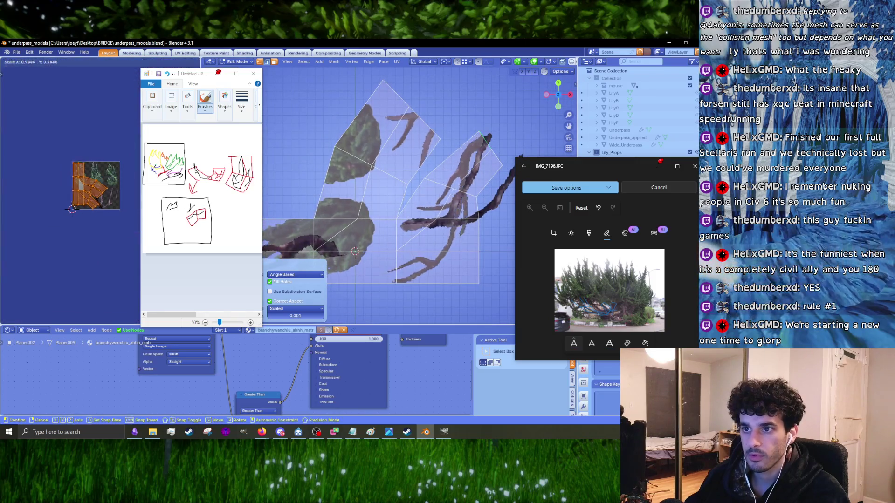
{"action": "key", "text": "Return"}
{"action": "key", "text": "r"}
{"action": "left_click", "coordinate": [107, 191]}
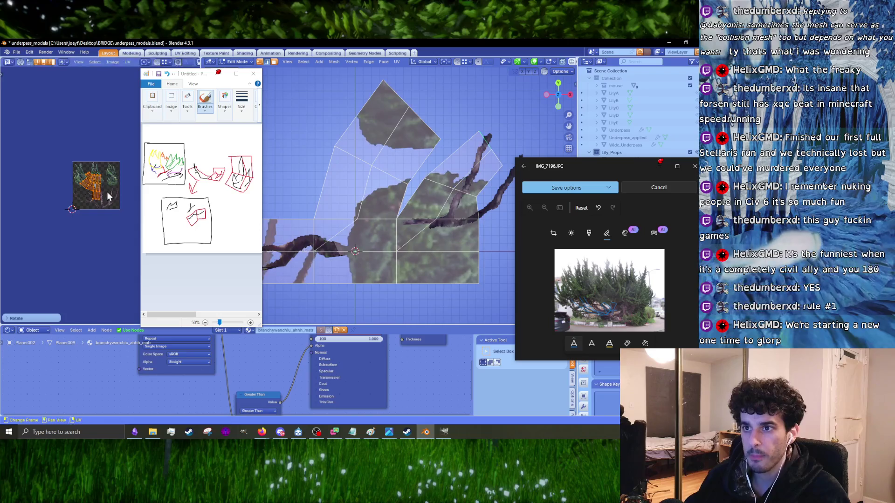
{"action": "scroll", "coordinate": [103, 194], "scroll_direction": "up", "scroll_amount": 4}
{"action": "key", "text": "g"}
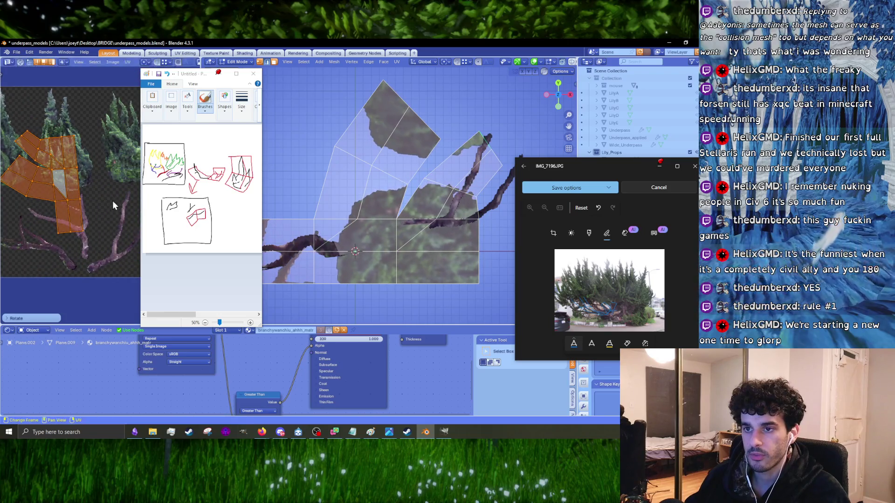
{"action": "left_click", "coordinate": [98, 212]}
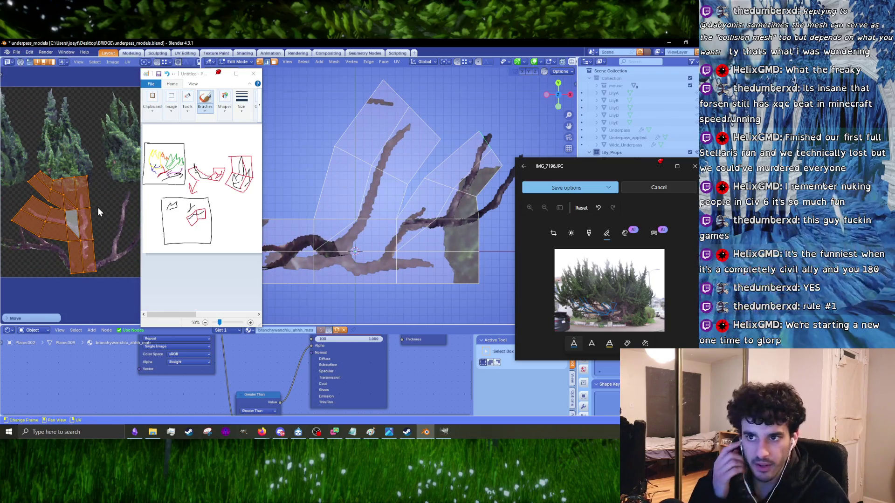
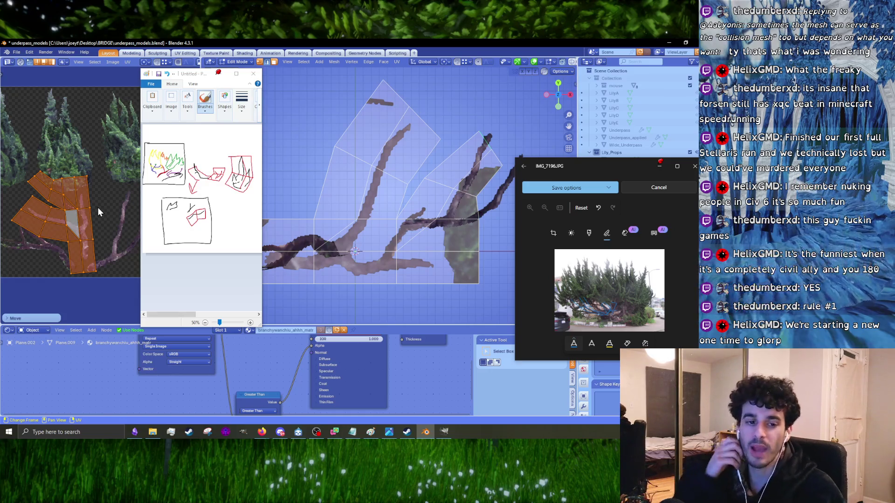
- Scale the UV island down in several passes and shift it over the branch texture
{"action": "scroll", "coordinate": [100, 233], "scroll_direction": "up", "scroll_amount": 3}
{"action": "key", "text": "s"}
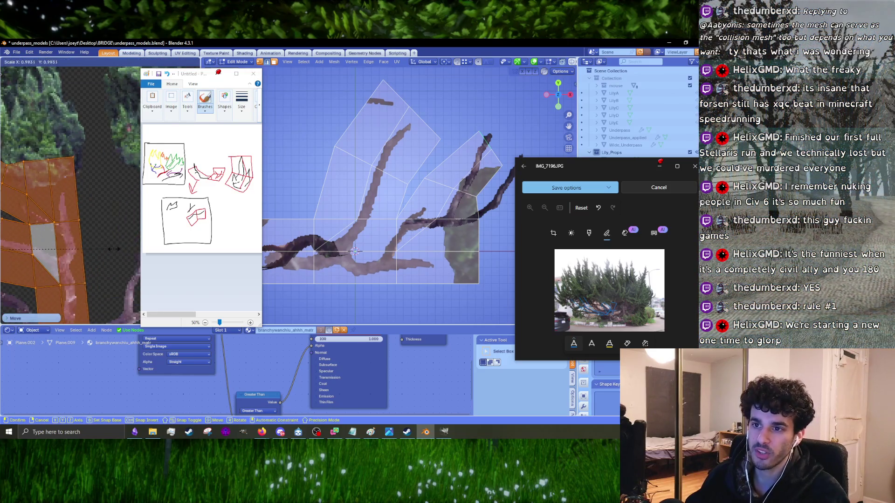
{"action": "left_click", "coordinate": [102, 247]}
{"action": "middle_click_drag", "start_coordinate": [101, 247], "coordinate": [96, 214]}
{"action": "key", "text": "g"}
{"action": "left_click", "coordinate": [112, 200]}
{"action": "key", "text": "s"}
{"action": "left_click", "coordinate": [131, 195]}
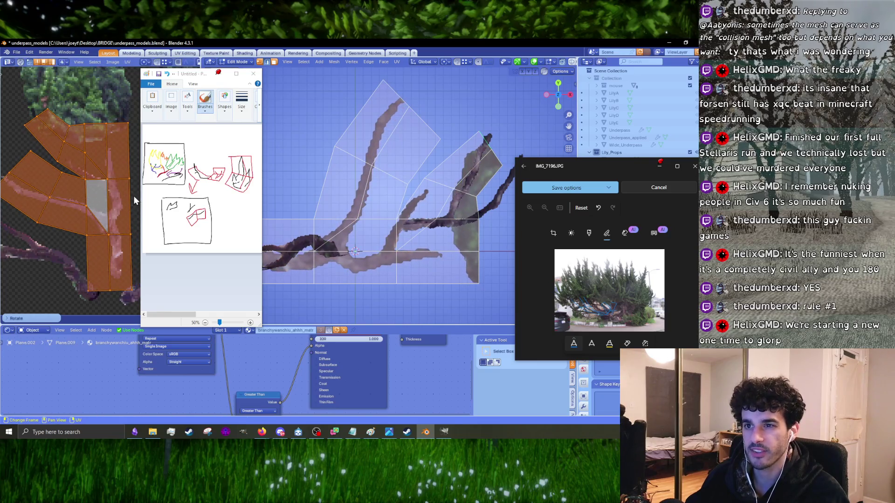
{"action": "key", "text": "s"}
{"action": "left_click", "coordinate": [133, 198]}
{"action": "key", "text": "s"}
{"action": "left_click", "coordinate": [126, 196]}
- Nudge the UV island into its final position so the branch texture fits the cards
{"action": "key", "text": "g"}
{"action": "left_click", "coordinate": [126, 198]}
{"action": "key", "text": "g"}
{"action": "left_click", "coordinate": [127, 203]}
{"action": "key", "text": "g"}
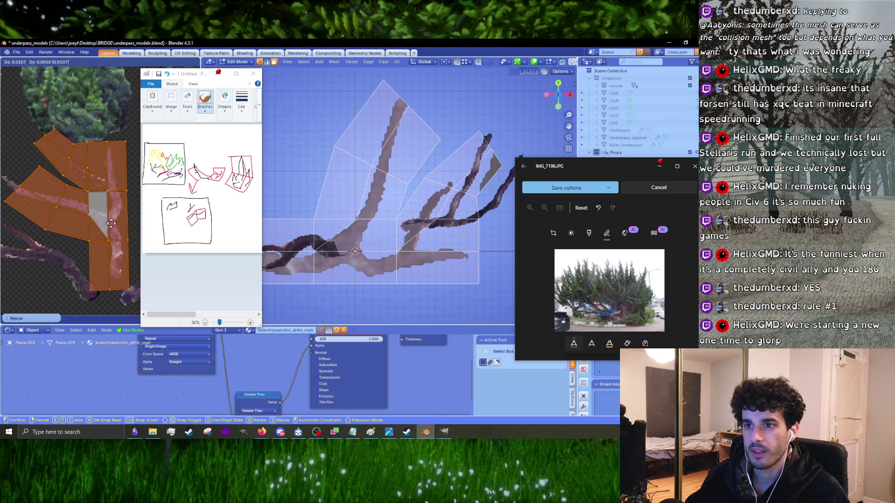
{"action": "left_click", "coordinate": [111, 222]}
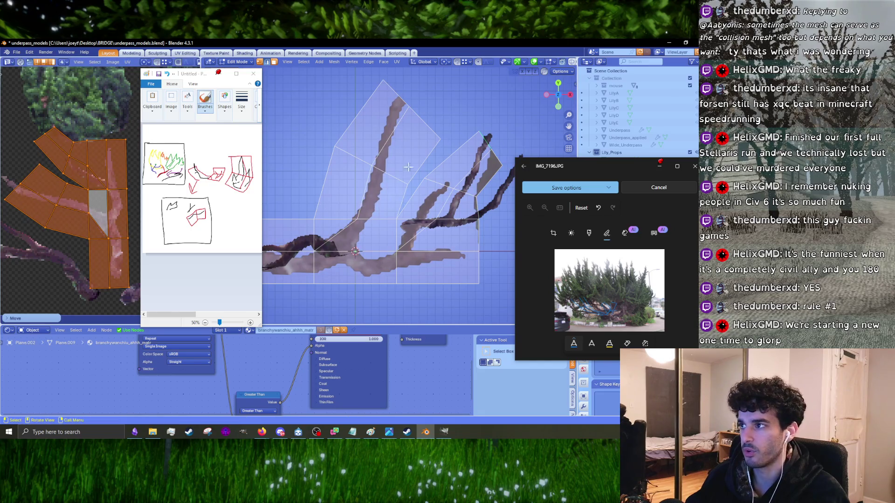
{"action": "middle_click_drag", "start_coordinate": [408, 167], "coordinate": [365, 165], "text": "shift"}
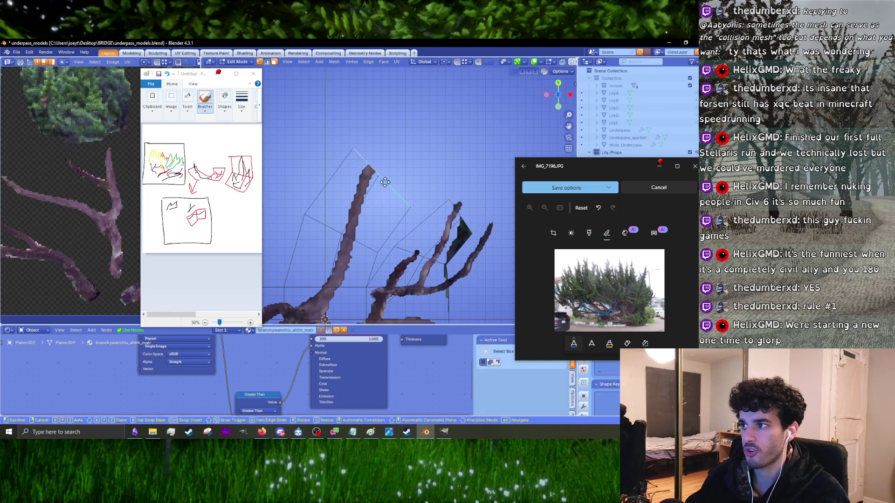
- Move the upper card's top vertices up and right onto the branch outline
{"action": "left_click", "coordinate": [558, 72]}
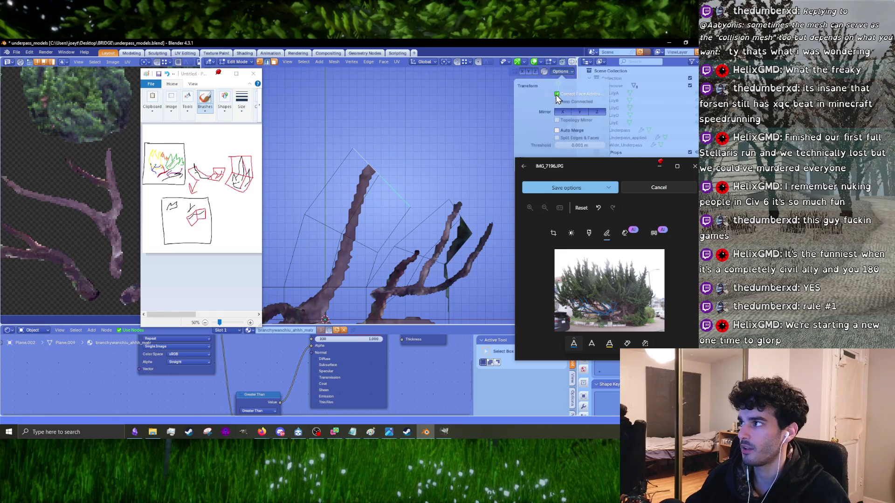
{"action": "key", "text": "g"}
{"action": "left_click", "coordinate": [409, 147]}
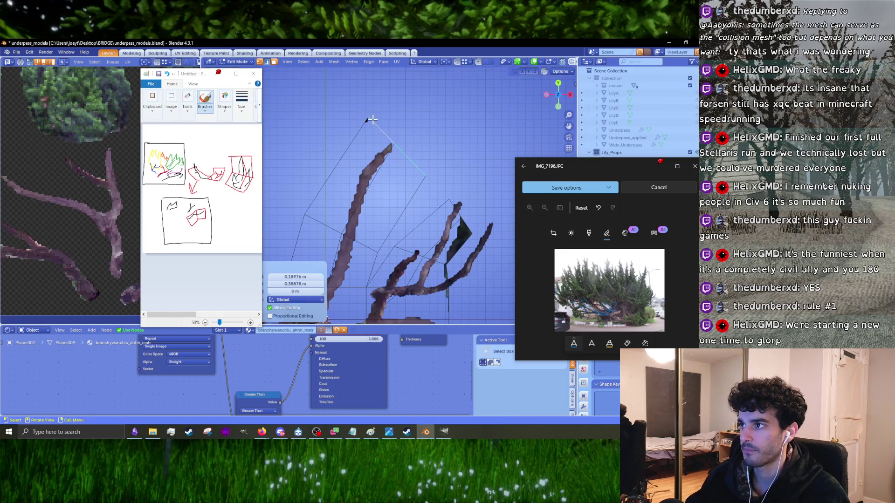
{"action": "left_click", "coordinate": [372, 119]}
{"action": "key", "text": "g"}
{"action": "left_click", "coordinate": [381, 127]}
{"action": "left_click", "coordinate": [395, 143]}
{"action": "key", "text": "g"}
{"action": "left_click", "coordinate": [396, 135]}
{"action": "key", "text": "g"}
{"action": "left_click", "coordinate": [416, 161]}
- Drag the lower card's vertices out to the branch edges
{"action": "middle_click_drag", "start_coordinate": [416, 161], "coordinate": [419, 110], "text": "shift"}
{"action": "key", "text": "g"}
{"action": "left_click", "coordinate": [366, 202]}
{"action": "key", "text": "g"}
{"action": "left_click", "coordinate": [363, 239]}
{"action": "key", "text": "g"}
{"action": "left_click", "coordinate": [403, 197]}
{"action": "key", "text": "g"}
{"action": "left_click", "coordinate": [420, 214]}
{"action": "key", "text": "g"}
{"action": "left_click", "coordinate": [437, 241]}
- Reposition more lower-card vertices along the branch, undoing one bad move
{"action": "left_click", "coordinate": [452, 236]}
{"action": "key", "text": "g"}
{"action": "left_click", "coordinate": [430, 243]}
{"action": "key", "text": "g"}
{"action": "left_click", "coordinate": [429, 218]}
{"action": "key", "text": "g"}
{"action": "left_click", "coordinate": [418, 245]}
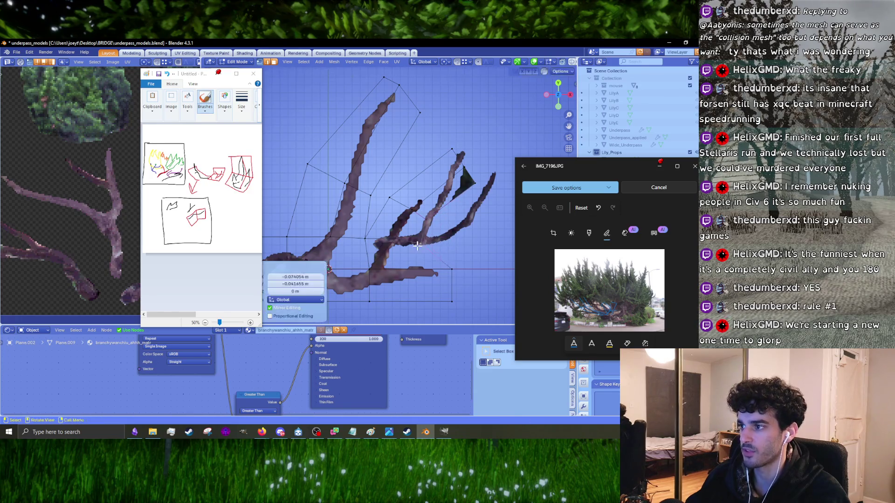
{"action": "key", "text": "ctrl+z"}
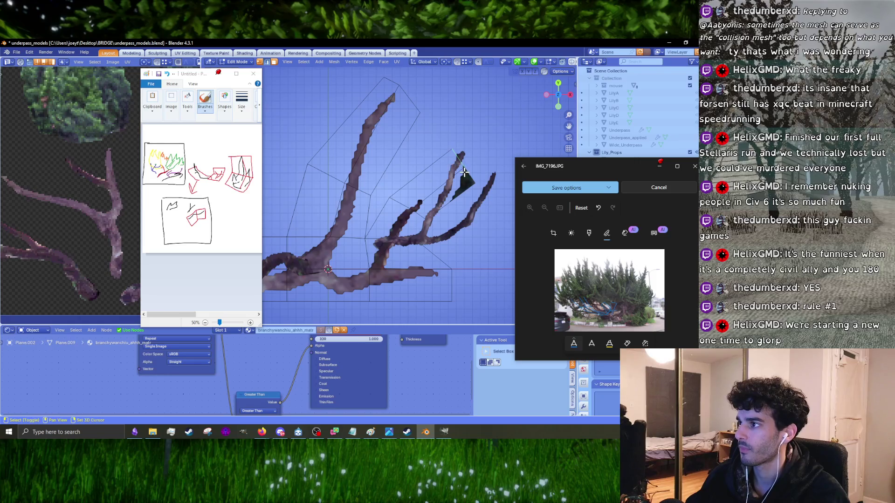
{"action": "key", "text": "g"}
{"action": "left_click", "coordinate": [432, 199]}
{"action": "key", "text": "g"}
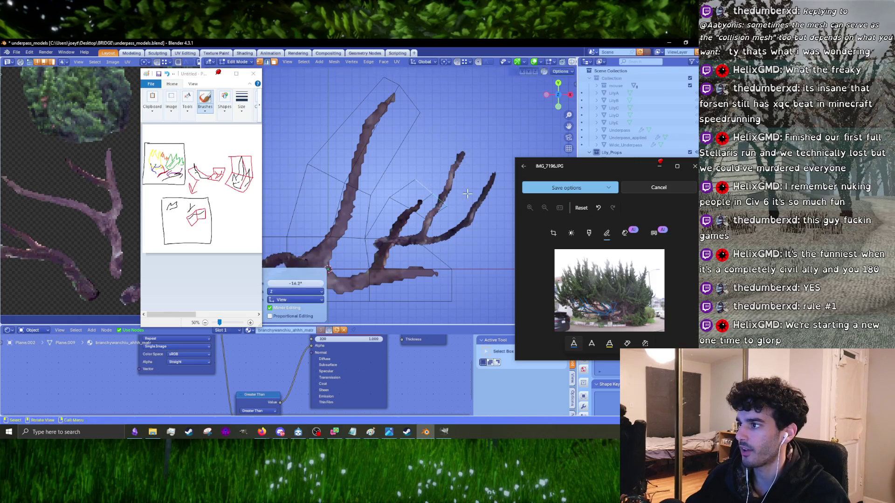
{"action": "left_click", "coordinate": [460, 196]}
- Move a selected card edge to a new position, cancelling an attempted rotation
{"action": "mouse_move", "coordinate": [421, 219]}
{"action": "middle_mouse_down"}
{"action": "mouse_move", "coordinate": [469, 178]}
{"action": "mouse_move", "coordinate": [425, 198]}
{"action": "mouse_move", "coordinate": [422, 236]}
{"action": "middle_mouse_up"}
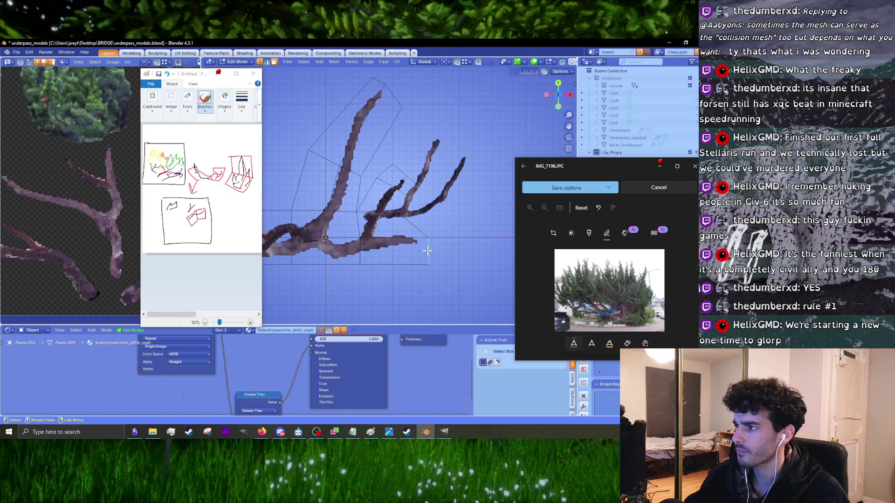
{"action": "key", "text": "g"}
{"action": "left_click", "coordinate": [427, 242]}
{"action": "key", "text": "r"}
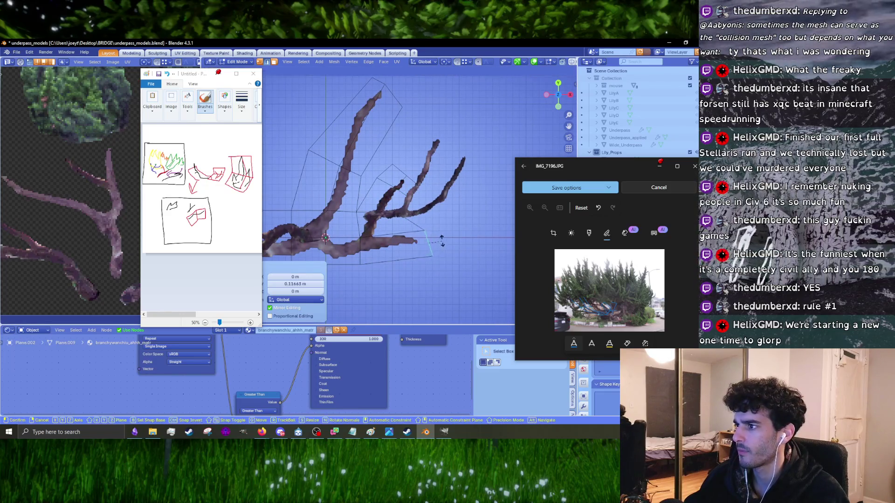
{"action": "key", "text": "Escape"}
{"action": "middle_click_drag", "start_coordinate": [441, 242], "coordinate": [405, 234]}
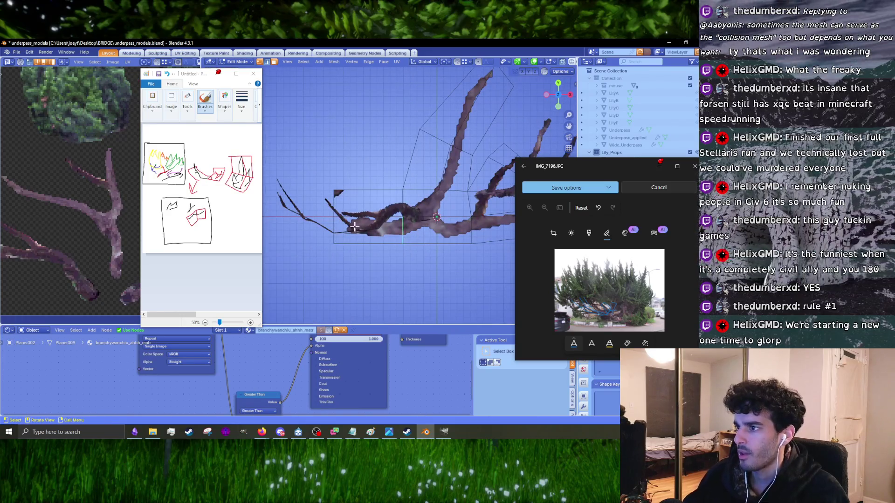
- Leave the selected edge in place and shift a card vertex up and to the right
{"action": "key", "text": "g"}
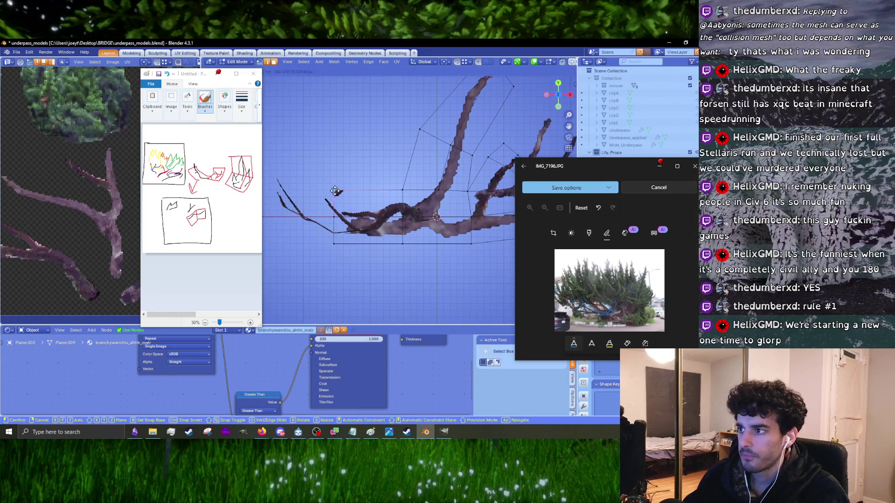
{"action": "left_click", "coordinate": [350, 246]}
{"action": "middle_click_drag", "start_coordinate": [400, 247], "coordinate": [382, 241]}
{"action": "key", "text": "g"}
{"action": "left_click", "coordinate": [390, 188]}
{"action": "key", "text": "g"}
{"action": "left_click", "coordinate": [419, 172]}
{"action": "middle_click_drag", "start_coordinate": [419, 173], "coordinate": [401, 177], "text": "shift"}
- Slide an edge loop along the card, then switch to vertex select mode
{"action": "left_click", "coordinate": [388, 240], "text": "alt"}
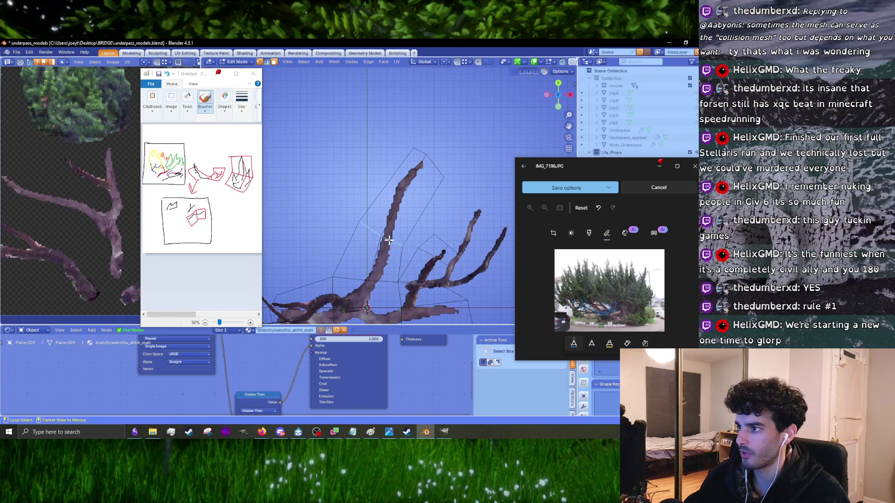
{"action": "key", "text": "g"}
{"action": "key", "text": "g"}
{"action": "left_click", "coordinate": [399, 233]}
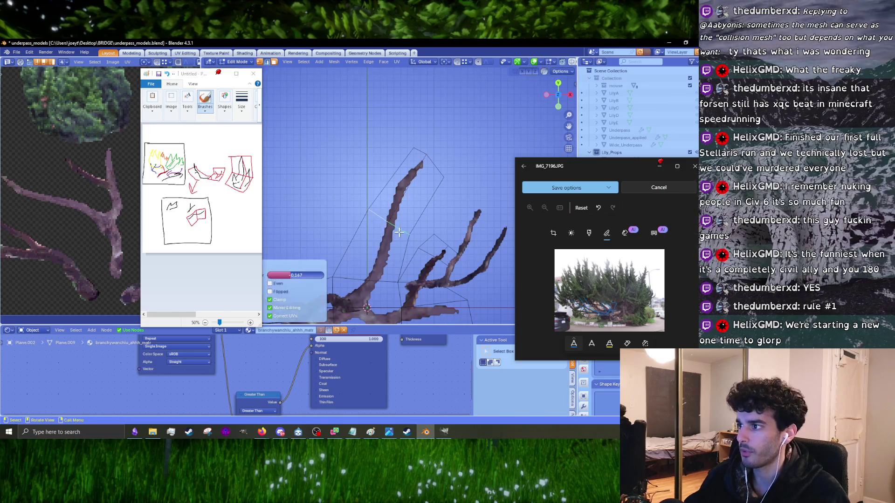
{"action": "key", "text": "1"}
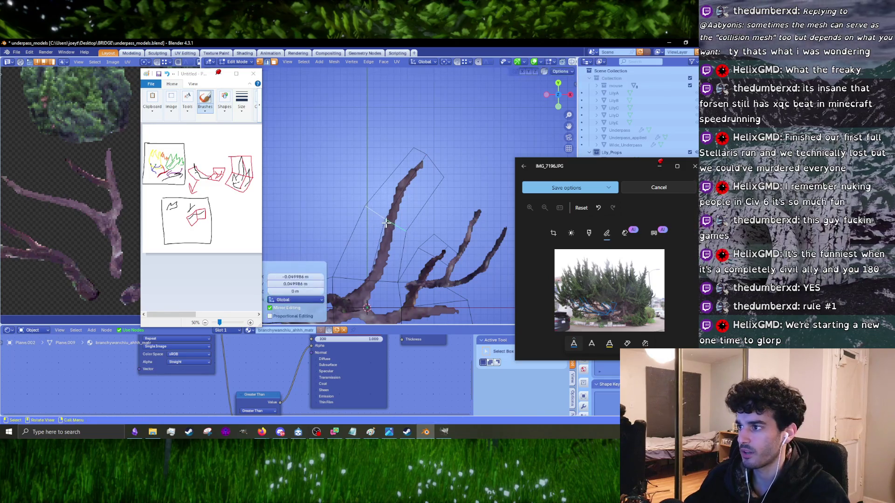
- Nudge several card vertices onto the upper branch edges to trace the branches
{"action": "key", "text": "g"}
{"action": "left_click", "coordinate": [386, 222]}
{"action": "key", "text": "g"}
{"action": "left_click", "coordinate": [407, 229]}
{"action": "mouse_move", "coordinate": [407, 287]}
{"action": "middle_mouse_down", "text": "shift"}
{"action": "mouse_move", "coordinate": [400, 236]}
{"action": "mouse_move", "coordinate": [380, 209]}
{"action": "middle_mouse_up", "text": "shift"}
{"action": "key", "text": "g"}
{"action": "left_click", "coordinate": [393, 235]}
{"action": "key", "text": "g"}
{"action": "left_click", "coordinate": [376, 231]}
{"action": "key", "text": "g"}
{"action": "left_click", "coordinate": [374, 256]}
{"action": "key", "text": "g"}
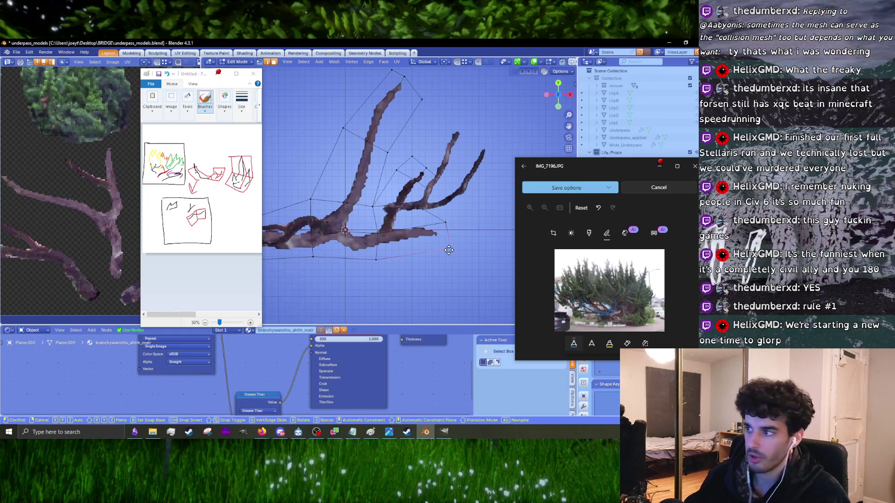
{"action": "left_click", "coordinate": [438, 248]}
{"action": "mouse_move", "coordinate": [438, 249]}
{"action": "middle_mouse_down"}
{"action": "mouse_move", "coordinate": [388, 238]}
{"action": "mouse_move", "coordinate": [424, 235]}
{"action": "mouse_move", "coordinate": [359, 239]}
{"action": "mouse_move", "coordinate": [518, 90]}
{"action": "middle_mouse_up"}
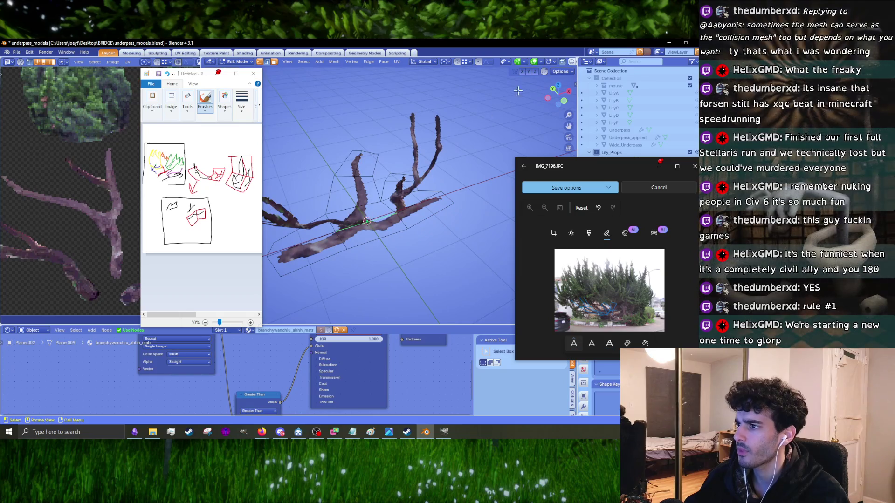
- Move the selection vertically, then lower it by 0.090154 m along Z
{"action": "left_click", "coordinate": [564, 72]}
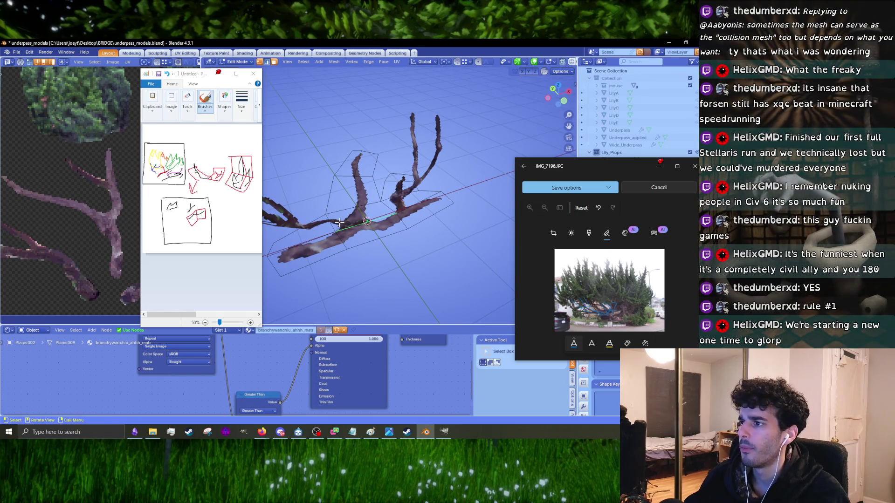
{"action": "mouse_move", "coordinate": [409, 209]}
{"action": "middle_mouse_down"}
{"action": "mouse_move", "coordinate": [434, 228]}
{"action": "mouse_move", "coordinate": [442, 216]}
{"action": "mouse_move", "coordinate": [385, 206]}
{"action": "mouse_move", "coordinate": [369, 172]}
{"action": "mouse_move", "coordinate": [394, 172]}
{"action": "mouse_move", "coordinate": [437, 198]}
{"action": "middle_mouse_up"}
{"action": "key", "text": "g"}
{"action": "key", "text": "z"}
{"action": "left_click", "coordinate": [384, 205]}
{"action": "key", "text": "g"}
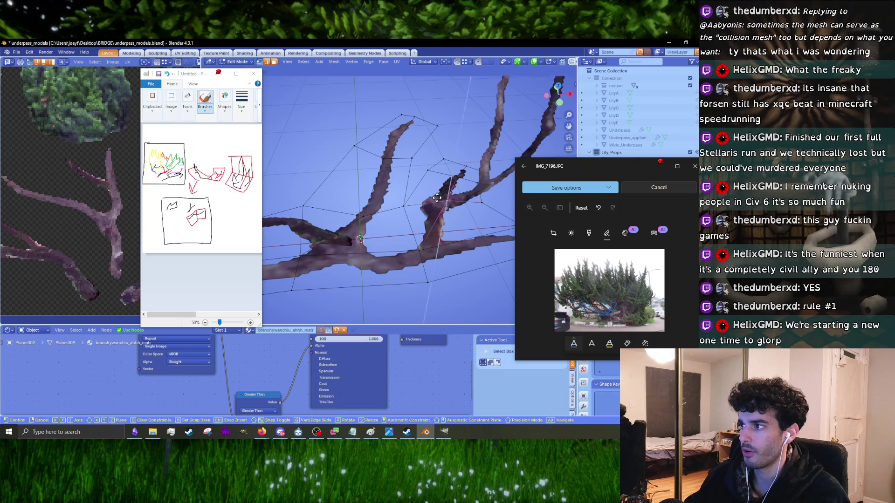
{"action": "key", "text": "z"}
{"action": "left_click", "coordinate": [457, 186]}
{"action": "scroll", "coordinate": [458, 186], "scroll_direction": "down", "scroll_amount": 3}
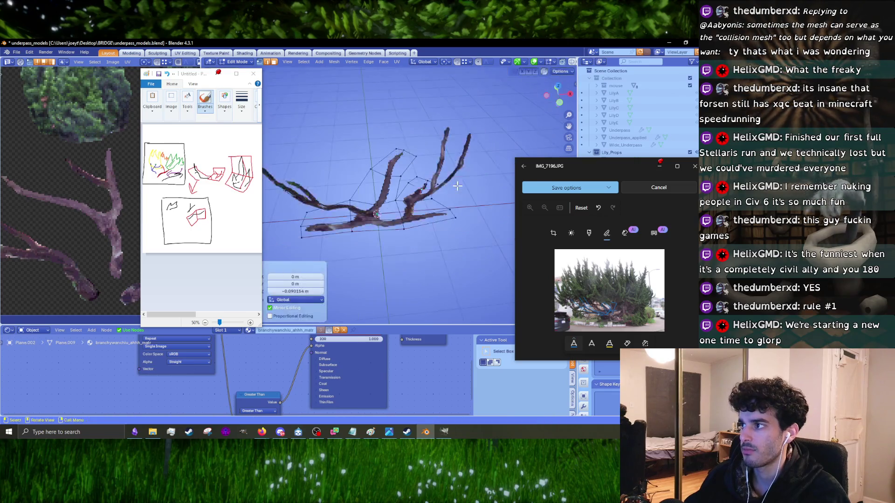
- Switch to face select mode and shift the selected geometry vertically along Z
{"action": "key", "text": "3"}
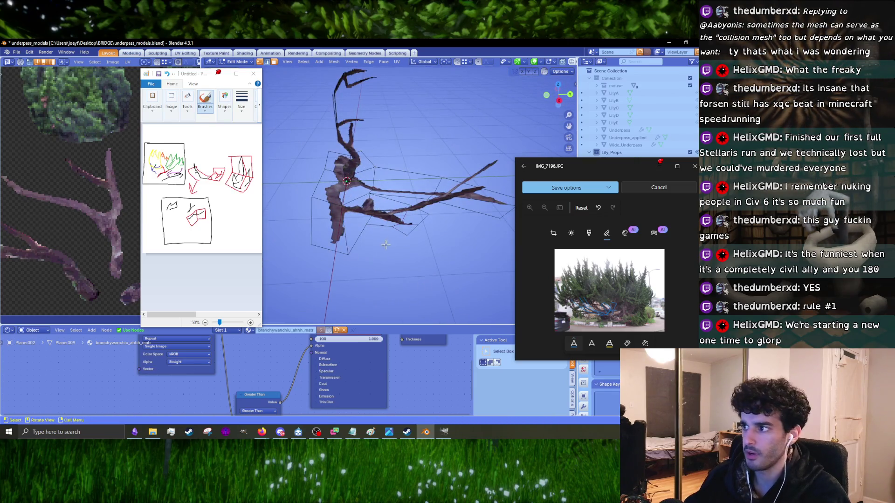
{"action": "mouse_move", "coordinate": [383, 229]}
{"action": "middle_mouse_down"}
{"action": "mouse_move", "coordinate": [449, 233]}
{"action": "mouse_move", "coordinate": [436, 261]}
{"action": "middle_mouse_up"}
{"action": "middle_click_drag", "start_coordinate": [406, 154], "coordinate": [427, 153]}
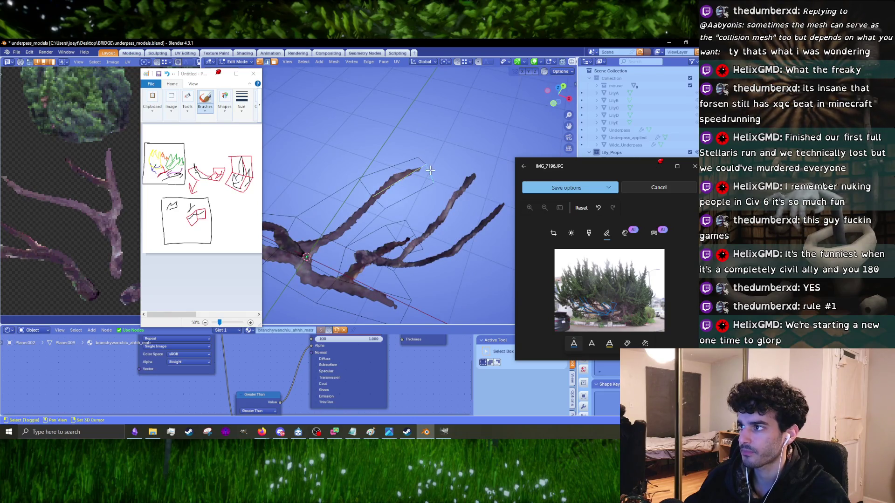
{"action": "middle_click_drag", "start_coordinate": [428, 169], "coordinate": [423, 227]}
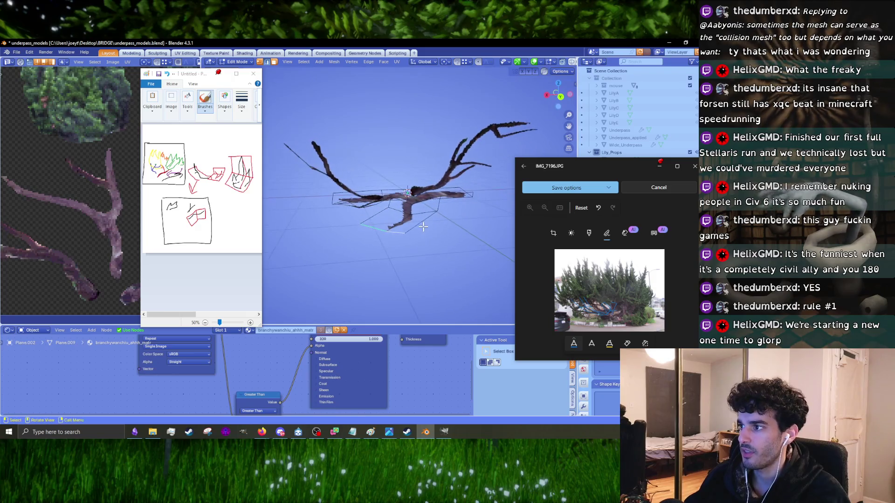
{"action": "key", "text": "g"}
{"action": "key", "text": "z"}
{"action": "left_click", "coordinate": [385, 235]}
- Reposition individual branch vertices, locking the moves to the vertical axis
{"action": "middle_click_drag", "start_coordinate": [385, 235], "coordinate": [351, 277]}
{"action": "left_click", "coordinate": [343, 289]}
{"action": "middle_click_drag", "start_coordinate": [369, 315], "coordinate": [403, 292]}
{"action": "key", "text": "g"}
{"action": "left_click", "coordinate": [407, 253]}
{"action": "middle_click_drag", "start_coordinate": [408, 252], "coordinate": [398, 206]}
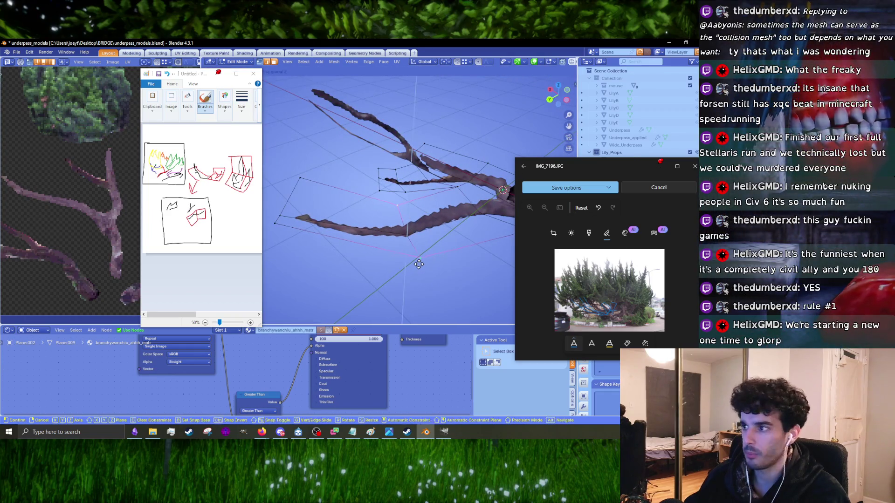
{"action": "key", "text": "z"}
{"action": "left_click", "coordinate": [410, 238]}
{"action": "middle_click_drag", "start_coordinate": [411, 238], "coordinate": [398, 223]}
{"action": "left_click", "coordinate": [403, 271]}
{"action": "mouse_move", "coordinate": [404, 271]}
{"action": "middle_mouse_down"}
{"action": "mouse_move", "coordinate": [398, 237]}
{"action": "mouse_move", "coordinate": [433, 239]}
{"action": "mouse_move", "coordinate": [401, 252]}
{"action": "mouse_move", "coordinate": [427, 251]}
{"action": "mouse_move", "coordinate": [416, 264]}
{"action": "mouse_move", "coordinate": [399, 242]}
{"action": "middle_mouse_up"}
- Move a pair of branch faces, then raise the lower-right vertex vertically
{"action": "left_click", "coordinate": [413, 240], "text": "shift"}
{"action": "left_click", "coordinate": [439, 229], "text": "shift"}
{"action": "key", "text": "g"}
{"action": "left_click", "coordinate": [430, 239]}
{"action": "left_click", "coordinate": [438, 237]}
{"action": "left_click", "coordinate": [435, 269], "text": "shift"}
{"action": "key", "text": "g"}
{"action": "key", "text": "z"}
{"action": "left_click", "coordinate": [408, 252]}
- Raise the selected branch vertices by 0.1269 m and adjust their position
{"action": "middle_click_drag", "start_coordinate": [389, 197], "coordinate": [407, 230]}
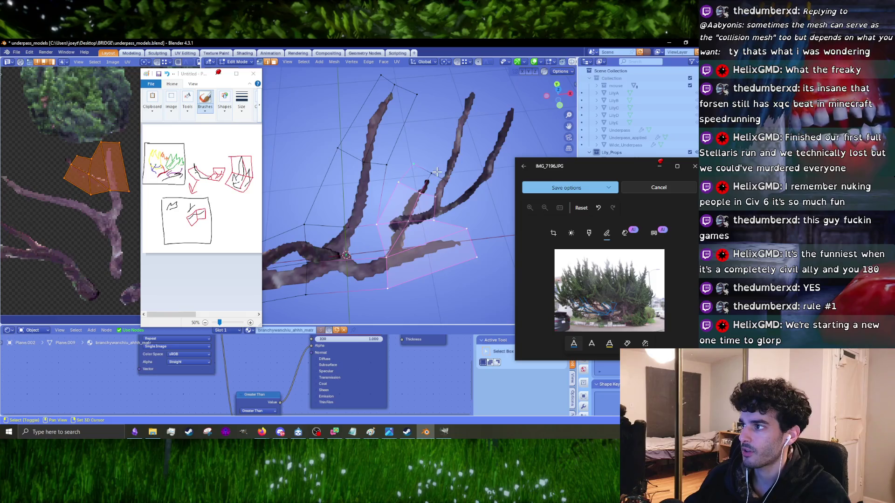
{"action": "middle_click_drag", "start_coordinate": [439, 201], "coordinate": [408, 223]}
{"action": "key", "text": "g"}
{"action": "left_click", "coordinate": [428, 205]}
{"action": "middle_click_drag", "start_coordinate": [337, 211], "coordinate": [513, 229]}
{"action": "key", "text": "r"}
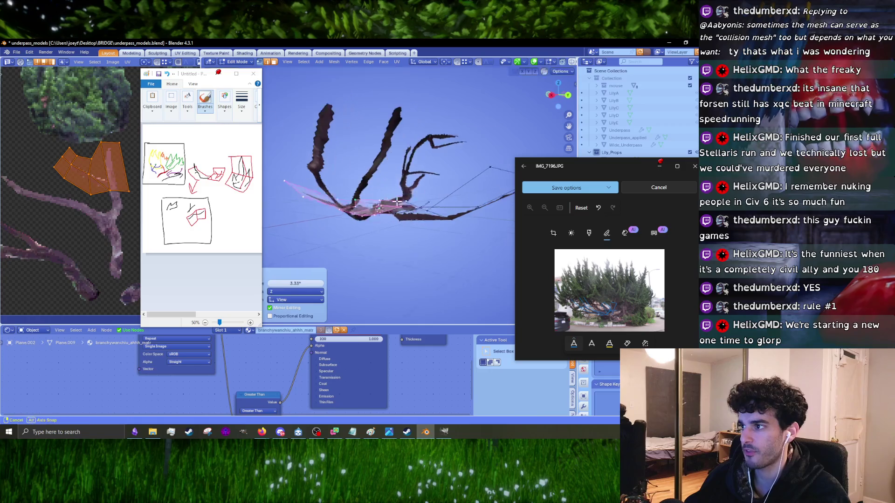
{"action": "key", "text": "g"}
{"action": "left_click", "coordinate": [450, 223]}
{"action": "left_click", "coordinate": [443, 219]}
{"action": "middle_click_drag", "start_coordinate": [443, 219], "coordinate": [429, 214]}
{"action": "mouse_move", "coordinate": [491, 281]}
{"action": "middle_mouse_down"}
{"action": "mouse_move", "coordinate": [443, 224]}
{"action": "mouse_move", "coordinate": [389, 207]}
{"action": "mouse_move", "coordinate": [489, 190]}
{"action": "mouse_move", "coordinate": [380, 166]}
{"action": "middle_mouse_up"}
- Rotate, move, and slightly rotate the selected branch vertices again
{"action": "key", "text": "r"}
{"action": "left_click", "coordinate": [440, 221]}
{"action": "key", "text": "g"}
{"action": "left_click", "coordinate": [385, 204]}
{"action": "key", "text": "r"}
{"action": "left_click", "coordinate": [490, 186]}
{"action": "mouse_move", "coordinate": [446, 188]}
{"action": "middle_mouse_down"}
{"action": "mouse_move", "coordinate": [419, 188]}
{"action": "mouse_move", "coordinate": [448, 193]}
{"action": "middle_mouse_up"}
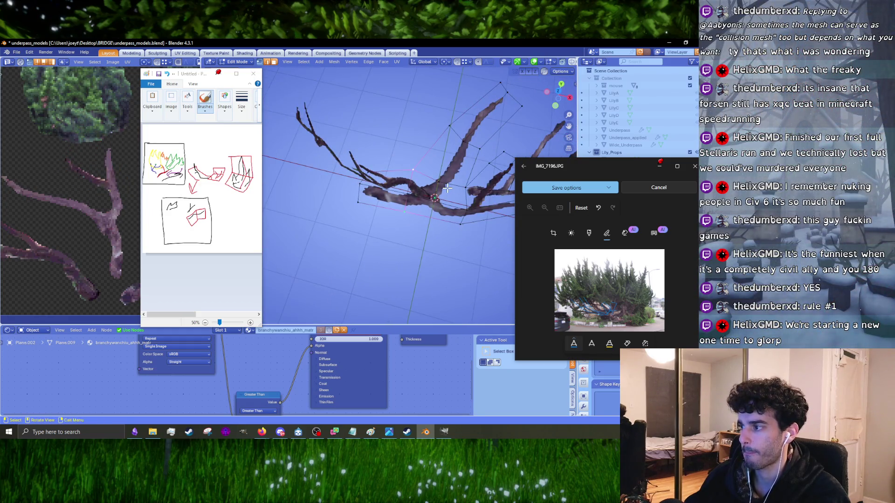
- From top view, select the upper branch faces, tilt them slightly and lift them upward
{"action": "key", "text": "KP_7"}
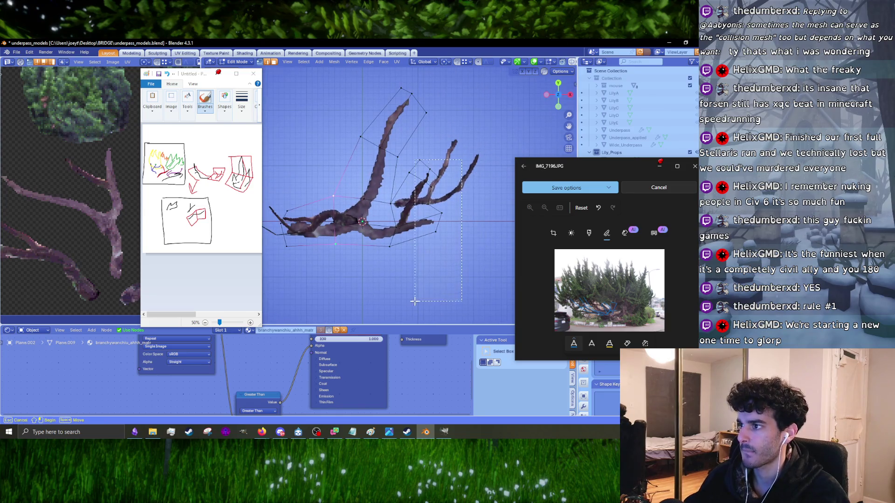
{"action": "left_click_drag", "start_coordinate": [460, 261], "coordinate": [460, 281]}
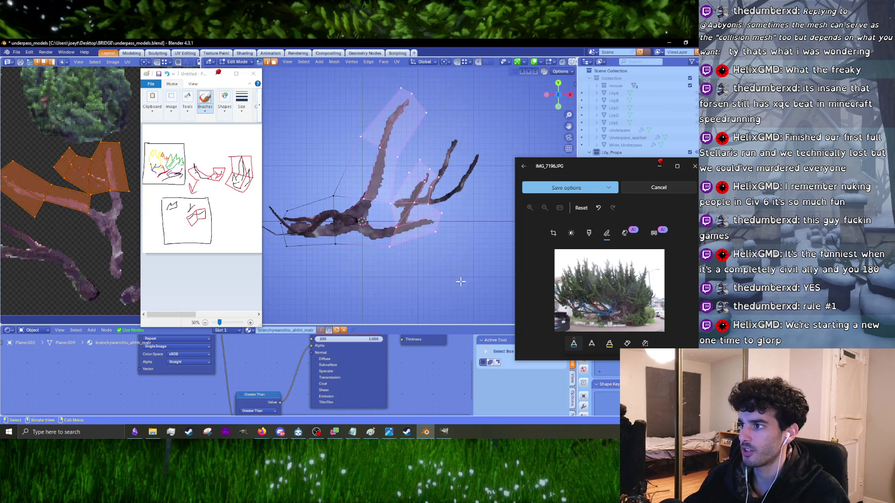
{"action": "key", "text": "r"}
{"action": "left_click", "coordinate": [476, 175]}
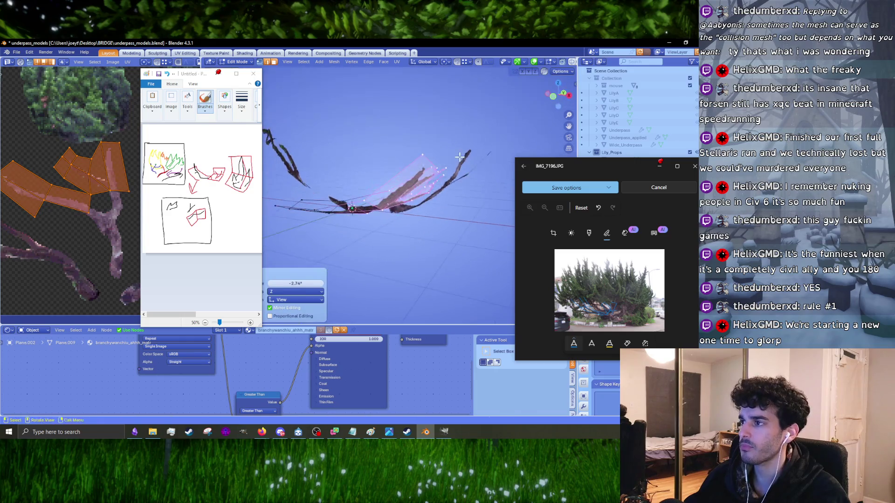
{"action": "key", "text": "r"}
{"action": "left_click", "coordinate": [460, 154]}
{"action": "key", "text": "r"}
{"action": "left_click", "coordinate": [461, 153]}
{"action": "key", "text": "g"}
{"action": "left_click", "coordinate": [463, 150]}
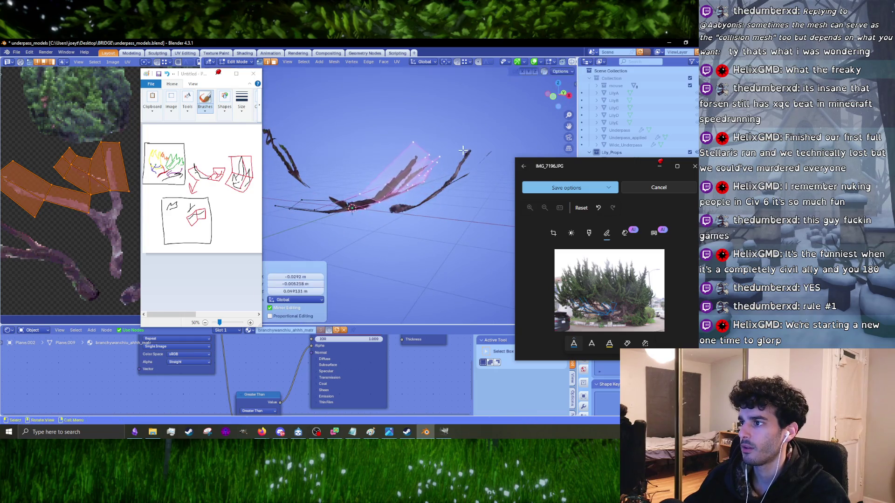
- Select a small group of branch edges and move them to a new position
{"action": "middle_click_drag", "start_coordinate": [351, 200], "coordinate": [352, 209]}
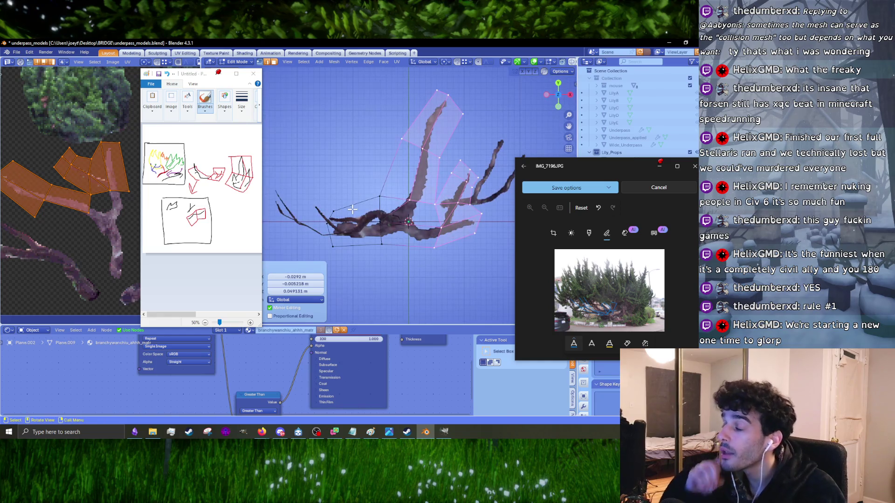
{"action": "left_click_drag", "start_coordinate": [324, 236], "coordinate": [351, 280]}
{"action": "mouse_move", "coordinate": [351, 280]}
{"action": "middle_mouse_down"}
{"action": "mouse_move", "coordinate": [457, 192]}
{"action": "mouse_move", "coordinate": [357, 205]}
{"action": "middle_mouse_up"}
{"action": "key", "text": "g"}
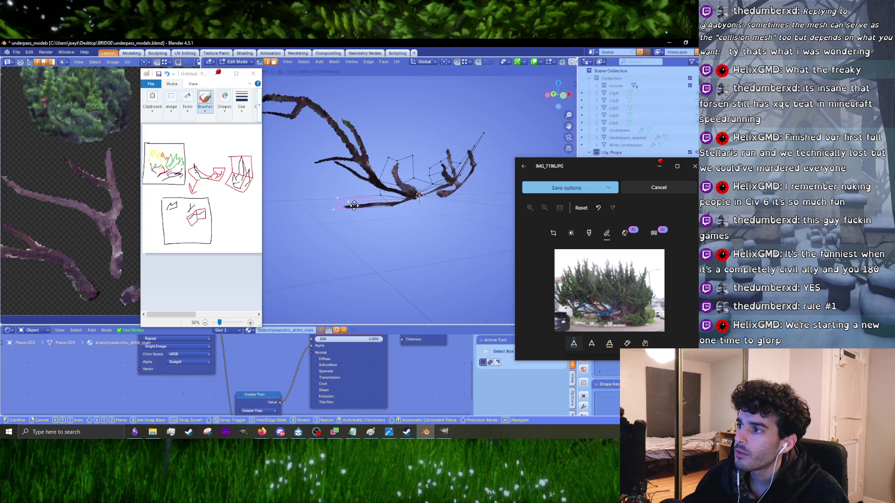
{"action": "left_click", "coordinate": [352, 207]}
{"action": "key", "text": "KP_7"}
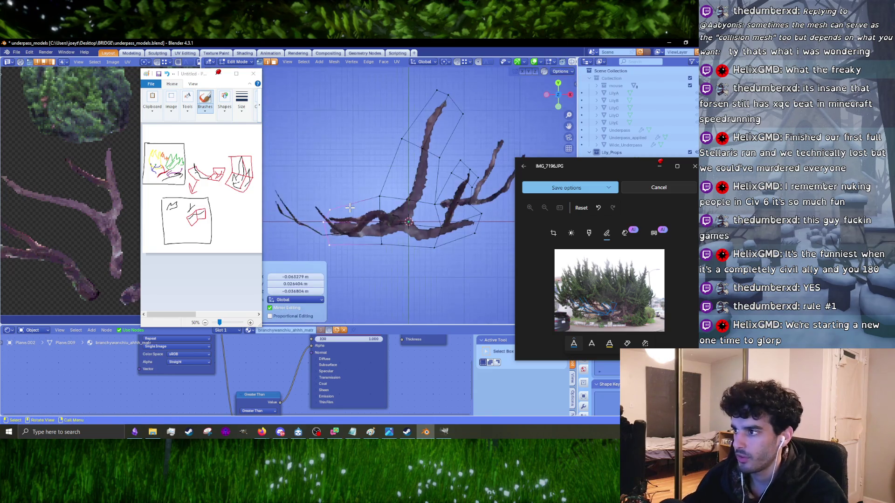
{"action": "left_click", "coordinate": [343, 206]}
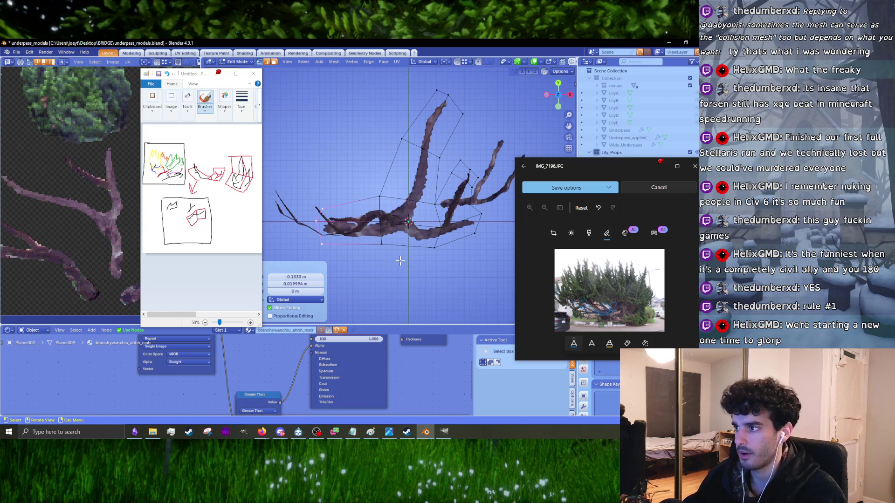
- Select the linked branch mesh, rotate it about the vertical axis, and return to Object Mode
{"action": "key", "text": "l"}
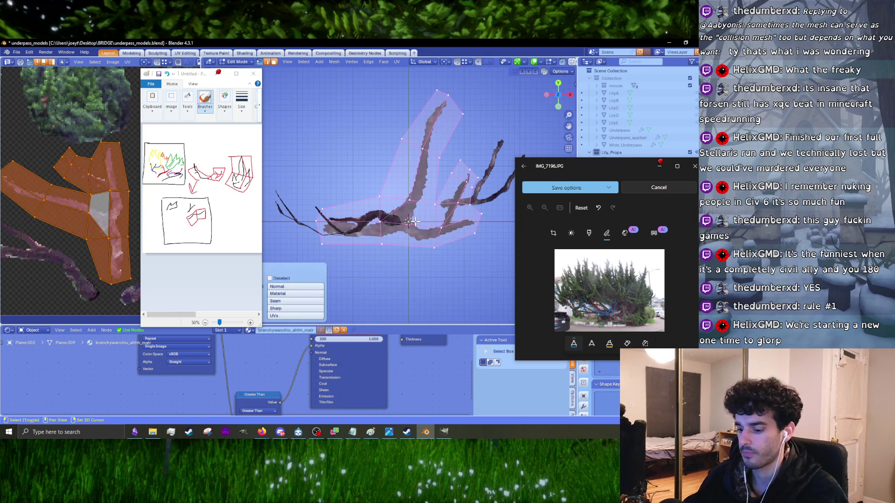
{"action": "key", "text": "r"}
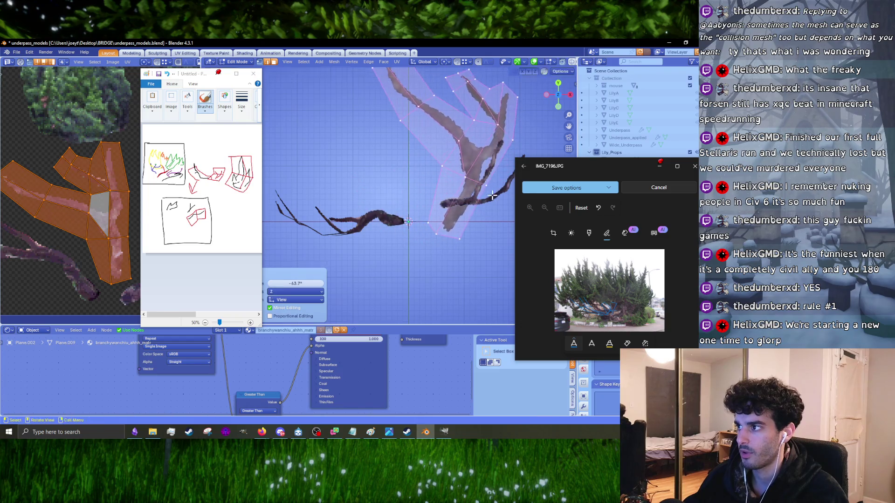
{"action": "left_click", "coordinate": [379, 236]}
{"action": "mouse_move", "coordinate": [379, 237]}
{"action": "middle_mouse_down"}
{"action": "mouse_move", "coordinate": [391, 224]}
{"action": "mouse_move", "coordinate": [420, 242]}
{"action": "mouse_move", "coordinate": [368, 247]}
{"action": "mouse_move", "coordinate": [420, 254]}
{"action": "mouse_move", "coordinate": [321, 277]}
{"action": "mouse_move", "coordinate": [343, 237]}
{"action": "mouse_move", "coordinate": [361, 267]}
{"action": "mouse_move", "coordinate": [410, 239]}
{"action": "mouse_move", "coordinate": [452, 233]}
{"action": "mouse_move", "coordinate": [446, 225]}
{"action": "mouse_move", "coordinate": [416, 253]}
{"action": "mouse_move", "coordinate": [406, 219]}
{"action": "mouse_move", "coordinate": [415, 211]}
{"action": "middle_mouse_up"}
{"action": "key", "text": "r"}
{"action": "left_click", "coordinate": [410, 240]}
{"action": "key", "text": "g"}
{"action": "key", "text": "z"}
{"action": "key", "text": "r"}
{"action": "left_click", "coordinate": [420, 254]}
{"action": "key", "text": "Tab"}
{"action": "key", "text": "Tab"}
- Move and rotate the selected faces once more, then exit Edit Mode
{"action": "key", "text": "g"}
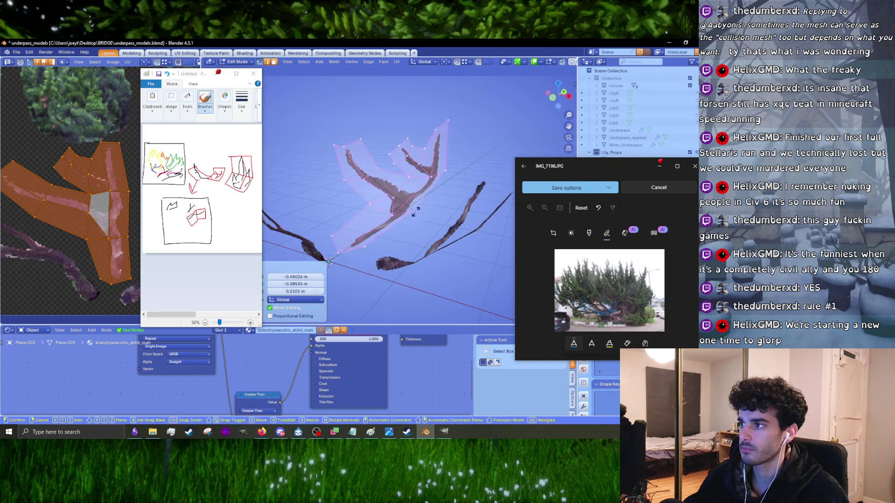
{"action": "left_click", "coordinate": [411, 220]}
{"action": "key", "text": "g"}
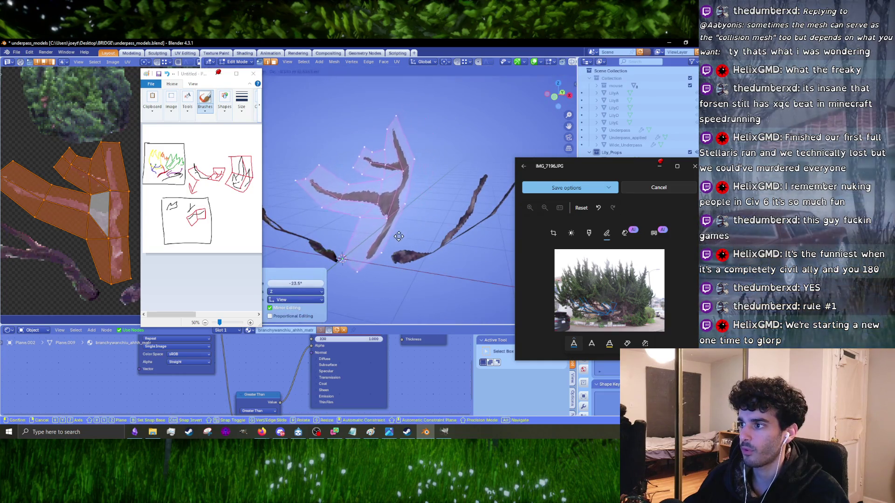
{"action": "left_click", "coordinate": [398, 236]}
{"action": "middle_click_drag", "start_coordinate": [399, 237], "coordinate": [410, 242]}
{"action": "key", "text": "r"}
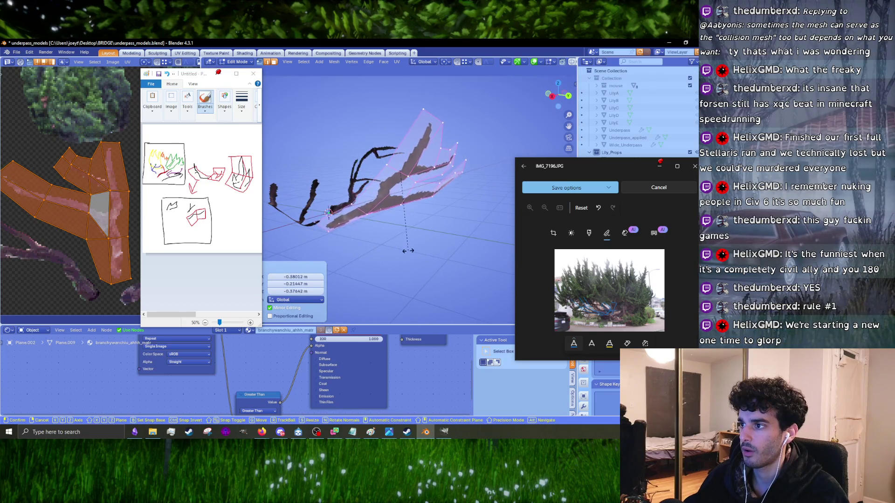
{"action": "left_click", "coordinate": [403, 263]}
{"action": "key", "text": "Tab"}
- Select another branch card and view it from the orthographic top view
{"action": "scroll", "coordinate": [413, 267], "scroll_direction": "down", "scroll_amount": 3}
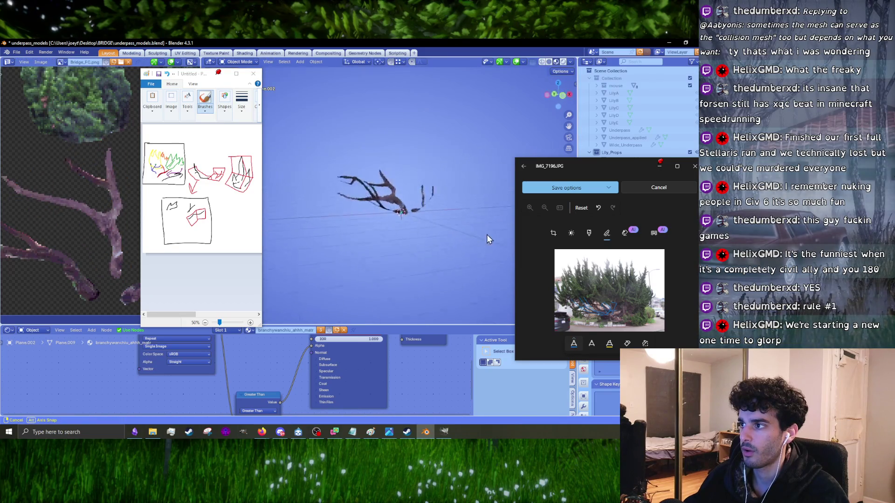
{"action": "mouse_move", "coordinate": [516, 264]}
{"action": "middle_mouse_down"}
{"action": "mouse_move", "coordinate": [387, 266]}
{"action": "mouse_move", "coordinate": [405, 281]}
{"action": "mouse_move", "coordinate": [368, 243]}
{"action": "middle_mouse_up"}
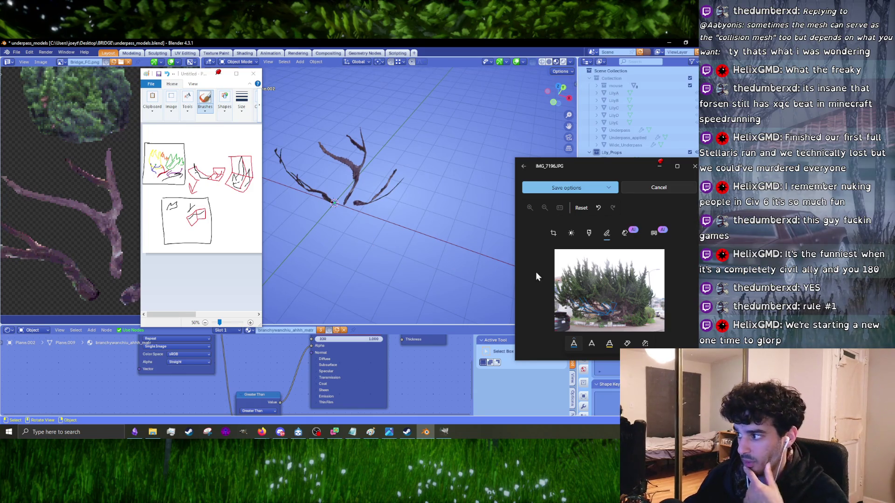
{"action": "scroll", "coordinate": [363, 206], "scroll_direction": "up", "scroll_amount": 2}
{"action": "left_click", "coordinate": [363, 206]}
{"action": "mouse_move", "coordinate": [363, 206]}
{"action": "middle_mouse_down"}
{"action": "mouse_move", "coordinate": [399, 250]}
{"action": "mouse_move", "coordinate": [413, 231]}
{"action": "middle_mouse_up"}
{"action": "key", "text": "KP_7"}
{"action": "scroll", "coordinate": [418, 250], "scroll_direction": "up", "scroll_amount": 2}
{"action": "key", "text": "Tab"}
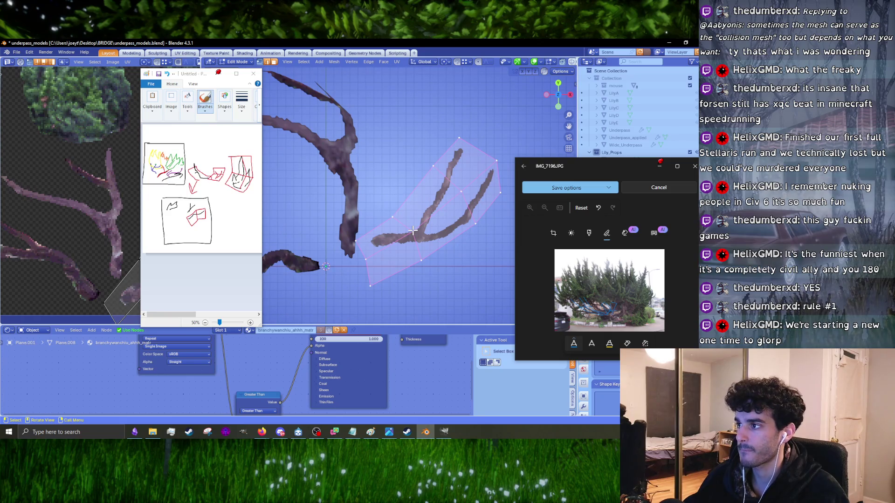
{"action": "key", "text": "Tab"}
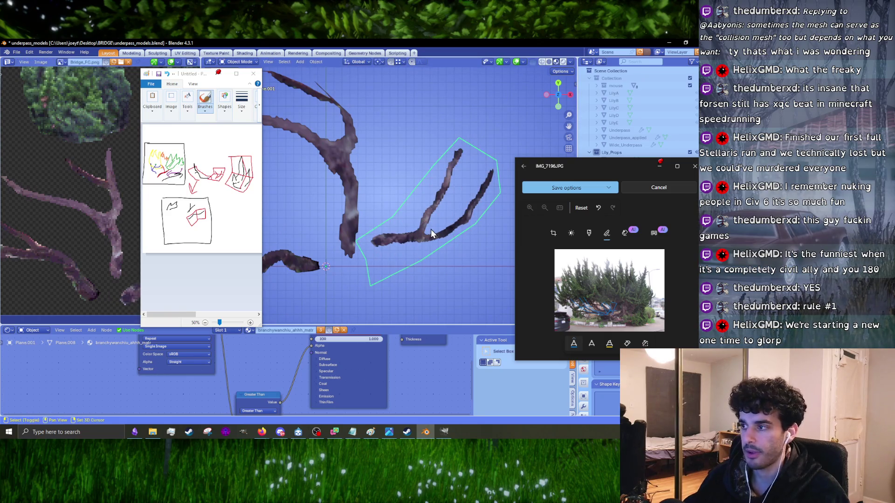
- Duplicate the branch card, place the copy, and rotate it to a near-horizontal angle
{"action": "key", "text": "shift+d"}
{"action": "left_click", "coordinate": [321, 206]}
{"action": "key", "text": "r"}
{"action": "left_click", "coordinate": [390, 223]}
{"action": "key", "text": "r"}
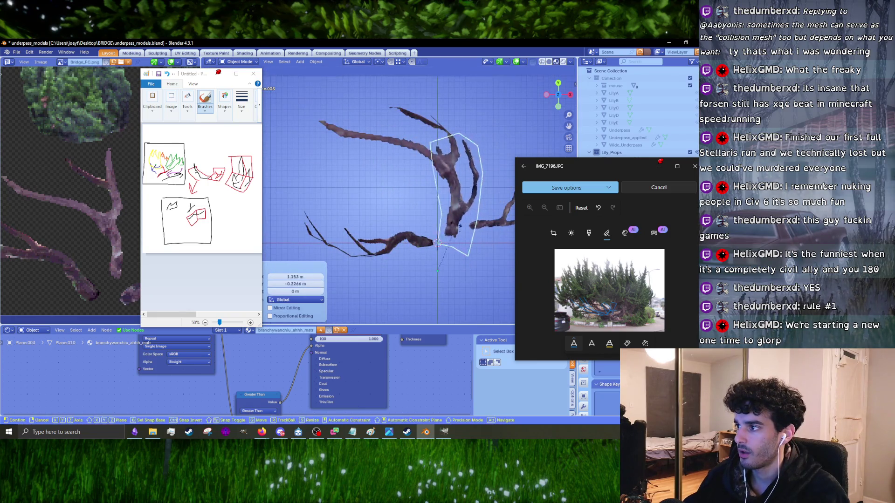
{"action": "left_click", "coordinate": [399, 218]}
- Move and rotate the copy's selected vertices in Edit Mode
{"action": "key", "text": "Tab"}
{"action": "middle_click_drag", "start_coordinate": [395, 234], "coordinate": [447, 205]}
{"action": "key", "text": "g"}
{"action": "left_click", "coordinate": [459, 196]}
{"action": "key", "text": "r"}
{"action": "left_click", "coordinate": [503, 187]}
{"action": "key", "text": "Tab"}
- In top view, move and rotate the branch card into the cluster
{"action": "middle_click_drag", "start_coordinate": [502, 186], "coordinate": [418, 242]}
{"action": "key", "text": "KP_7"}
{"action": "key", "text": "g"}
{"action": "left_click", "coordinate": [451, 227]}
{"action": "key", "text": "r"}
{"action": "left_click", "coordinate": [456, 192]}
- Rotate and scale the card's vertices, then return to Object Mode
{"action": "key", "text": "Tab"}
{"action": "mouse_move", "coordinate": [456, 192]}
{"action": "middle_mouse_down"}
{"action": "mouse_move", "coordinate": [420, 181]}
{"action": "mouse_move", "coordinate": [413, 151]}
{"action": "middle_mouse_up"}
{"action": "key", "text": "r"}
{"action": "left_click", "coordinate": [415, 178]}
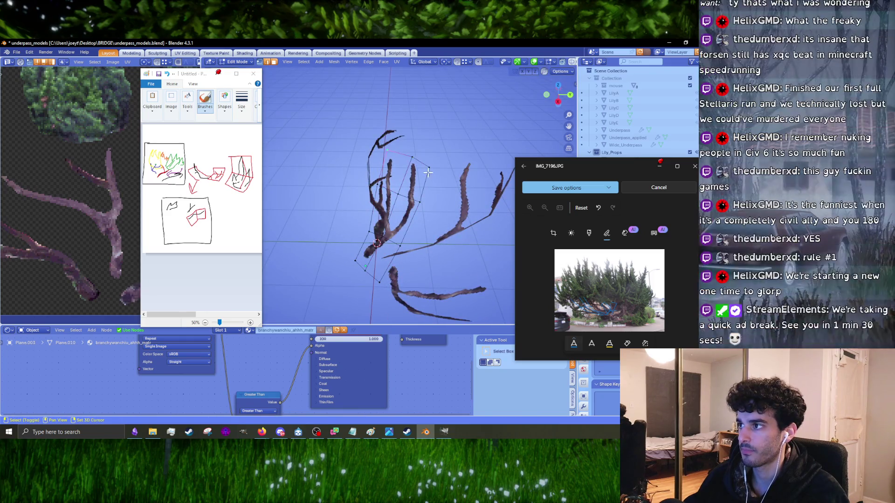
{"action": "key", "text": "s"}
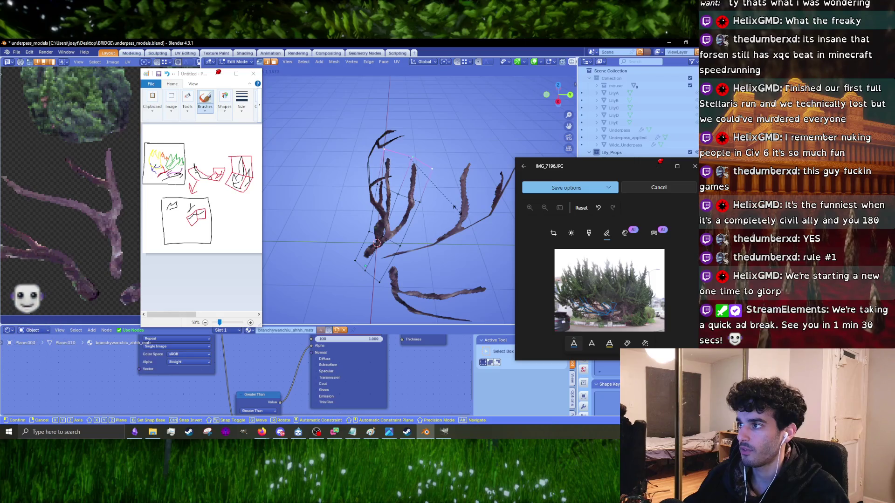
{"action": "left_click", "coordinate": [455, 208]}
{"action": "key", "text": "Tab"}
{"action": "mouse_move", "coordinate": [454, 207]}
{"action": "middle_mouse_down"}
{"action": "mouse_move", "coordinate": [415, 272]}
{"action": "mouse_move", "coordinate": [484, 221]}
{"action": "mouse_move", "coordinate": [437, 254]}
{"action": "middle_mouse_up"}
{"action": "key", "text": "r"}
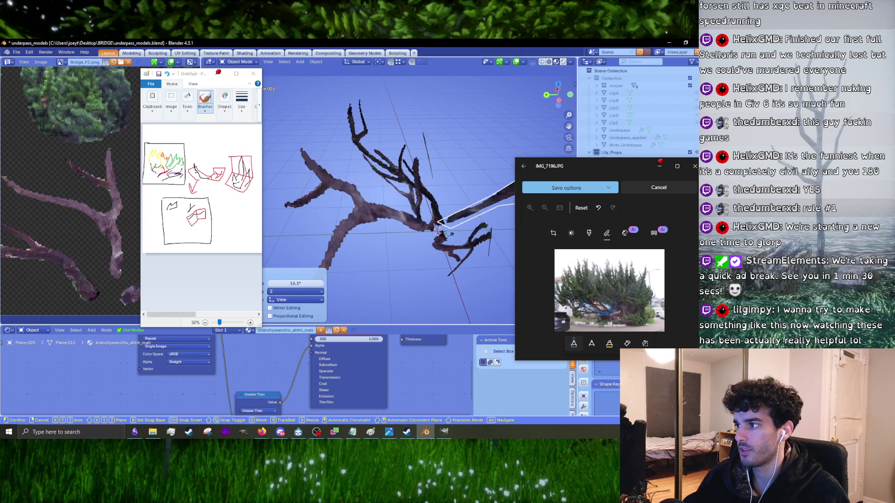
{"action": "mouse_move", "coordinate": [449, 231]}
{"action": "middle_mouse_down"}
{"action": "mouse_move", "coordinate": [441, 239]}
{"action": "mouse_move", "coordinate": [403, 238]}
{"action": "middle_mouse_up"}
- Spin the tall branch card about its axis and orbit the view to check its placement
{"action": "left_click", "coordinate": [441, 239]}
{"action": "key", "text": "r"}
{"action": "left_click", "coordinate": [400, 205]}
{"action": "mouse_move", "coordinate": [400, 205]}
{"action": "middle_mouse_down"}
{"action": "mouse_move", "coordinate": [385, 141]}
{"action": "mouse_move", "coordinate": [279, 170]}
{"action": "mouse_move", "coordinate": [494, 217]}
{"action": "middle_mouse_up"}
- Shift the branch card to a new position and rotate it 21° in top view
{"action": "key", "text": "g"}
{"action": "left_click", "coordinate": [461, 244]}
{"action": "middle_click_drag", "start_coordinate": [464, 190], "coordinate": [432, 214]}
{"action": "key", "text": "KP_7"}
{"action": "key", "text": "r"}
{"action": "left_click", "coordinate": [372, 256]}
- Adjust the card's rotation back and forth, orbiting into perspective to check how it fans out
{"action": "key", "text": "r"}
{"action": "left_click", "coordinate": [317, 214]}
{"action": "mouse_move", "coordinate": [317, 213]}
{"action": "middle_mouse_down"}
{"action": "mouse_move", "coordinate": [384, 147]}
{"action": "mouse_move", "coordinate": [388, 175]}
{"action": "mouse_move", "coordinate": [314, 186]}
{"action": "mouse_move", "coordinate": [389, 205]}
{"action": "mouse_move", "coordinate": [481, 185]}
{"action": "middle_mouse_up"}
{"action": "key", "text": "r"}
{"action": "left_click", "coordinate": [326, 196]}
{"action": "key", "text": "r"}
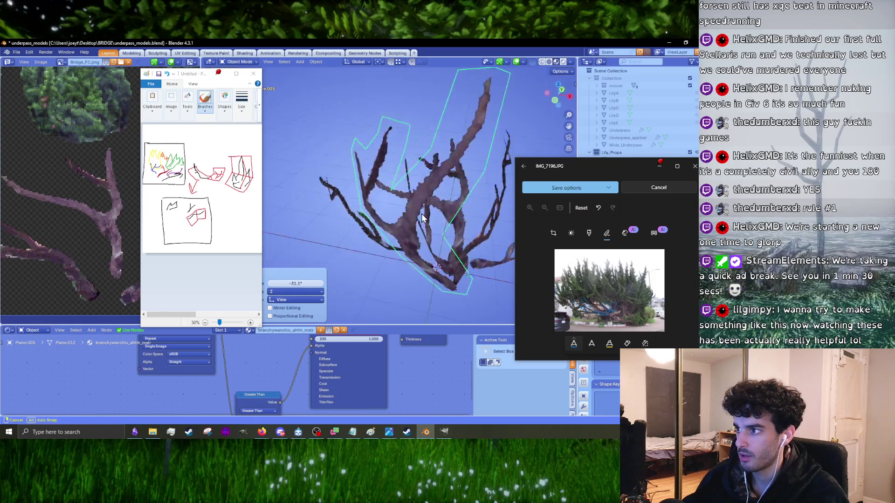
{"action": "left_click", "coordinate": [401, 152]}
{"action": "mouse_move", "coordinate": [401, 152]}
{"action": "middle_mouse_down"}
{"action": "mouse_move", "coordinate": [413, 163]}
{"action": "mouse_move", "coordinate": [414, 202]}
{"action": "mouse_move", "coordinate": [470, 209]}
{"action": "middle_mouse_up"}
- Rotate the card further to 33.9°, zooming and orbiting around it
{"action": "key", "text": "r"}
{"action": "left_click", "coordinate": [463, 177]}
{"action": "mouse_move", "coordinate": [463, 177]}
{"action": "middle_mouse_down"}
{"action": "mouse_move", "coordinate": [412, 164]}
{"action": "mouse_move", "coordinate": [357, 192]}
{"action": "middle_mouse_up"}
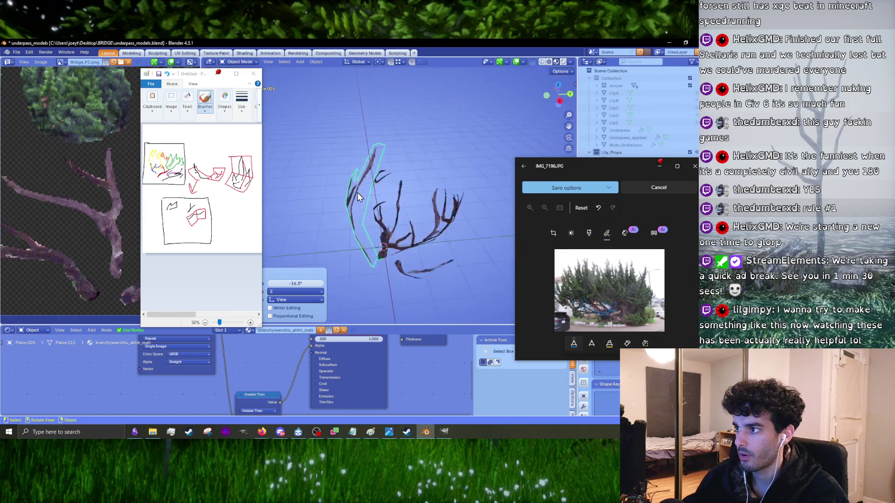
{"action": "scroll", "coordinate": [359, 193], "scroll_direction": "up", "scroll_amount": 4}
{"action": "key", "text": "r"}
{"action": "left_click", "coordinate": [460, 214]}
{"action": "mouse_move", "coordinate": [460, 215]}
{"action": "middle_mouse_down"}
{"action": "mouse_move", "coordinate": [400, 163]}
{"action": "mouse_move", "coordinate": [468, 178]}
{"action": "mouse_move", "coordinate": [441, 215]}
{"action": "middle_mouse_up"}
- Increase the card's rotation to 36.9°, then reduce it slightly from the top view
{"action": "key", "text": "r"}
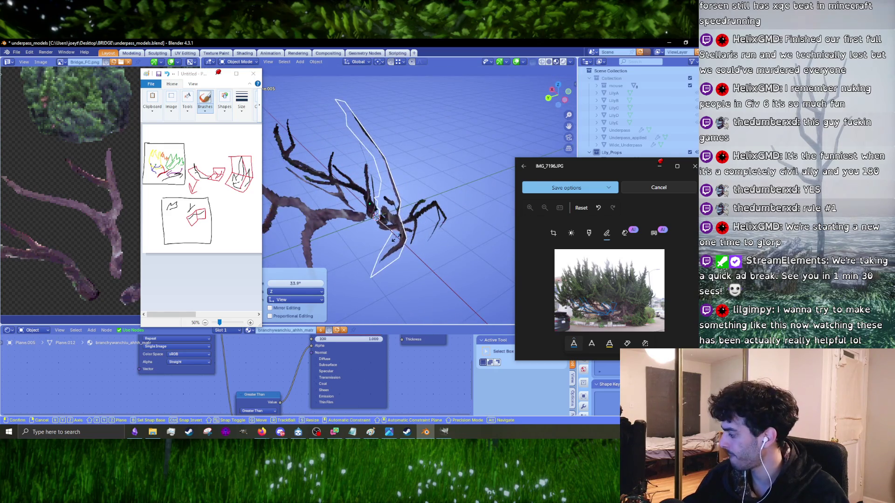
{"action": "left_click", "coordinate": [395, 239]}
{"action": "mouse_move", "coordinate": [395, 238]}
{"action": "middle_mouse_down"}
{"action": "mouse_move", "coordinate": [413, 208]}
{"action": "mouse_move", "coordinate": [417, 258]}
{"action": "middle_mouse_up"}
{"action": "key", "text": "KP_7"}
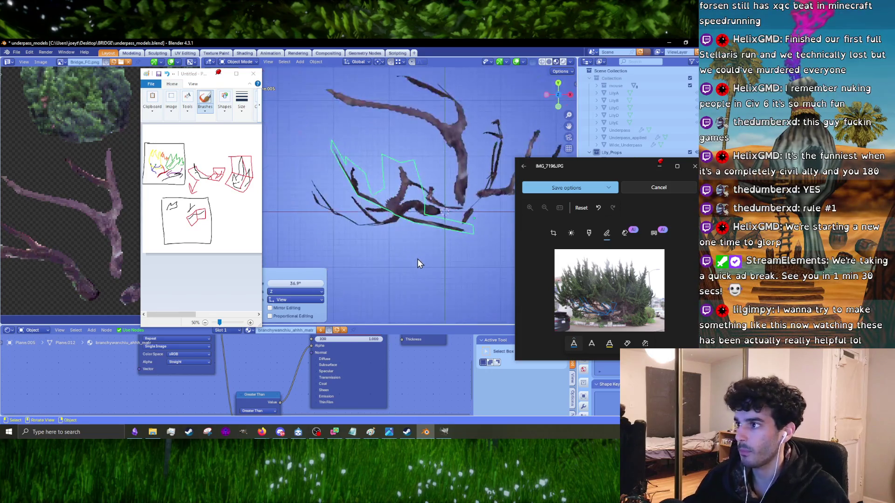
{"action": "key", "text": "r"}
{"action": "left_click", "coordinate": [447, 201]}
{"action": "mouse_move", "coordinate": [447, 200]}
{"action": "middle_mouse_down"}
{"action": "mouse_move", "coordinate": [490, 144]}
{"action": "mouse_move", "coordinate": [419, 210]}
{"action": "middle_mouse_up"}
- Settle the branch card's final spin at 18.3° and inspect it in perspective
{"action": "key", "text": "r"}
{"action": "left_click", "coordinate": [368, 186]}
{"action": "key", "text": "r"}
{"action": "left_click", "coordinate": [398, 196]}
{"action": "middle_click_drag", "start_coordinate": [398, 196], "coordinate": [474, 187]}
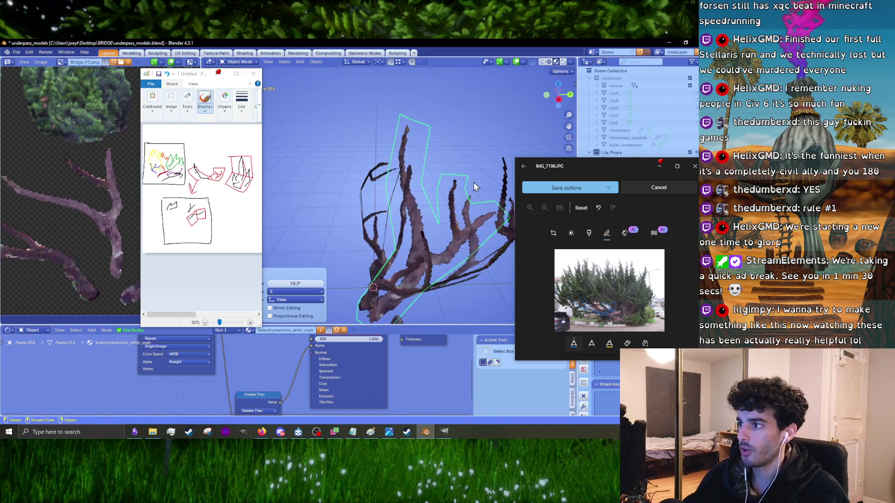